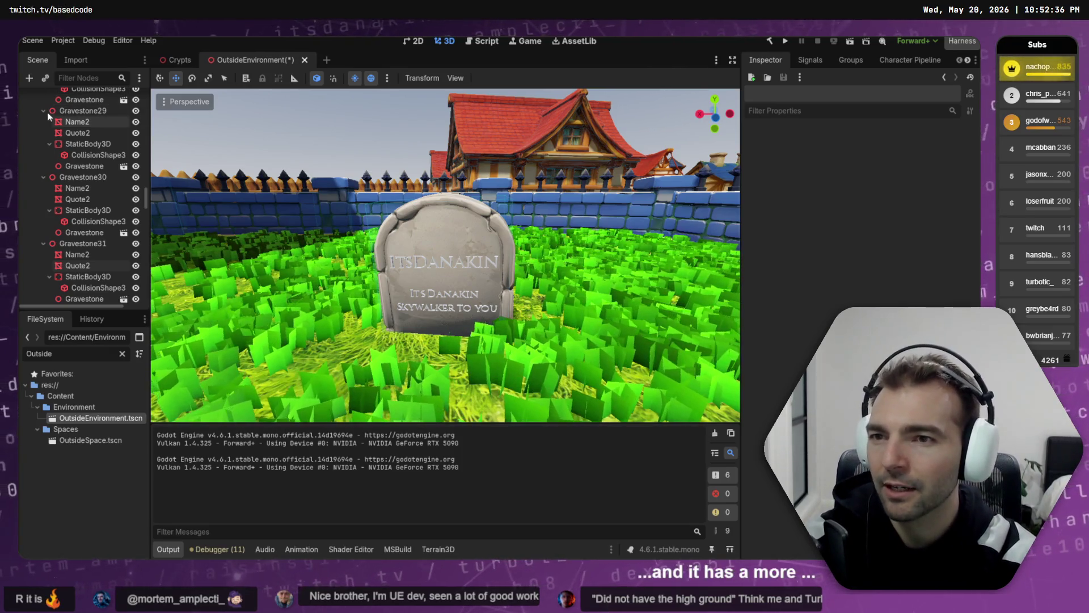
# Step: Inspect Gravestone31's placement, then select Quote2 and show its text properties
pyautogui.click(80, 245)
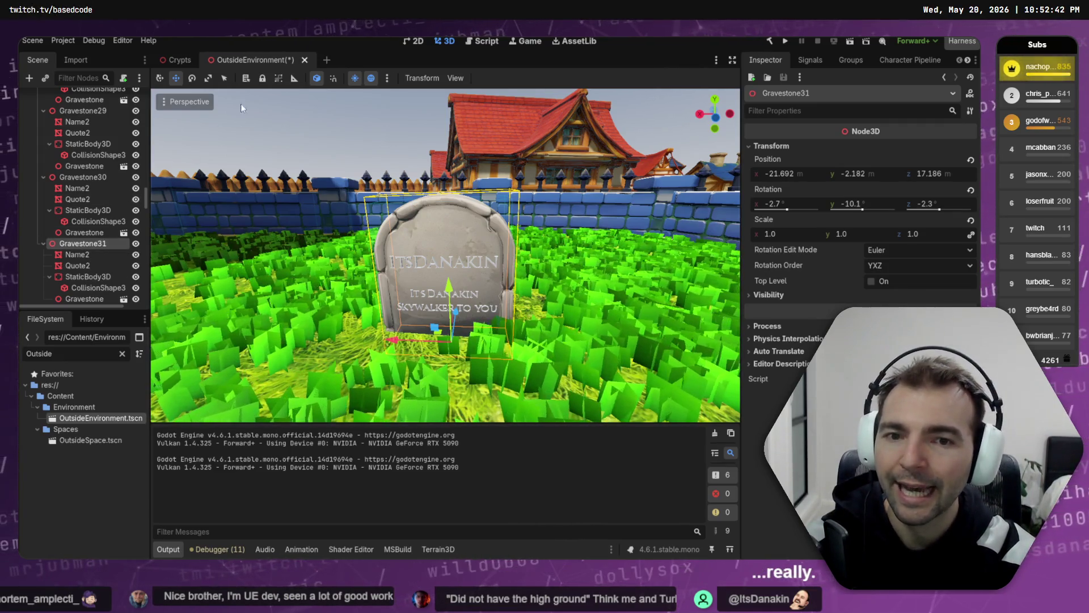
pyautogui.click(376, 113)
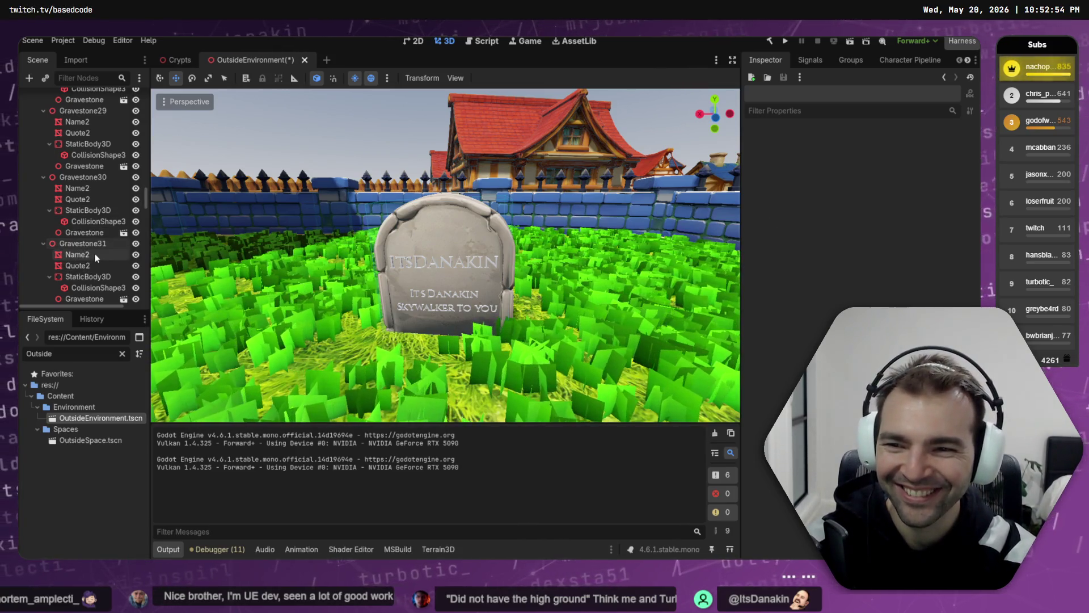
pyautogui.click(78, 255)
pyautogui.click(77, 266)
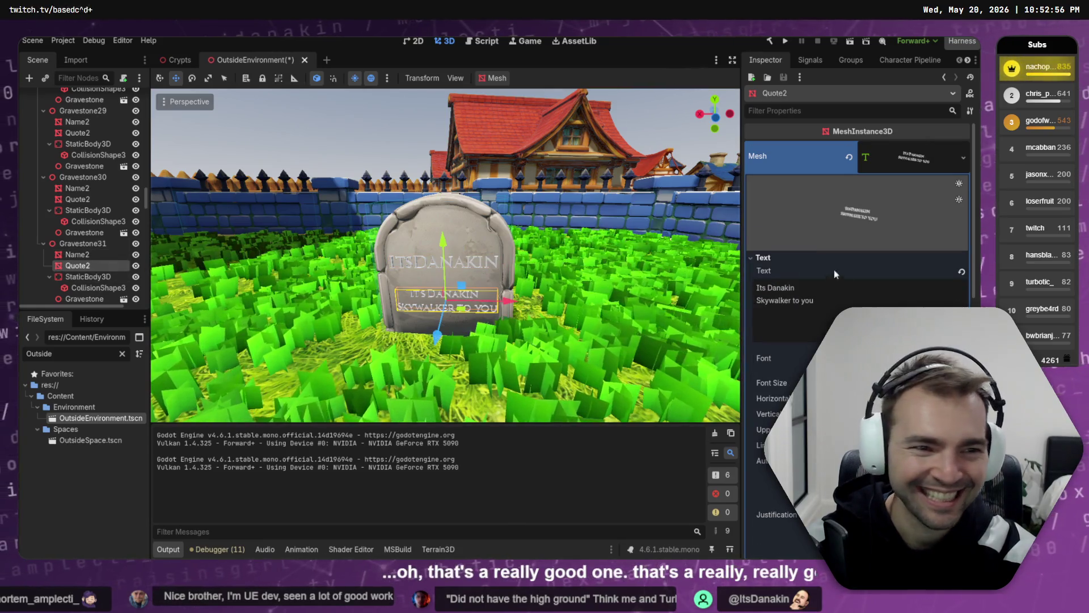
# Step: Replace Quote2's text with 'Did not have / the high ground' on two lines and save the scene
pyautogui.click(801, 283)
pyautogui.hotkey('ctrl', 'a')
pyautogui.write('Did not have the high ground')
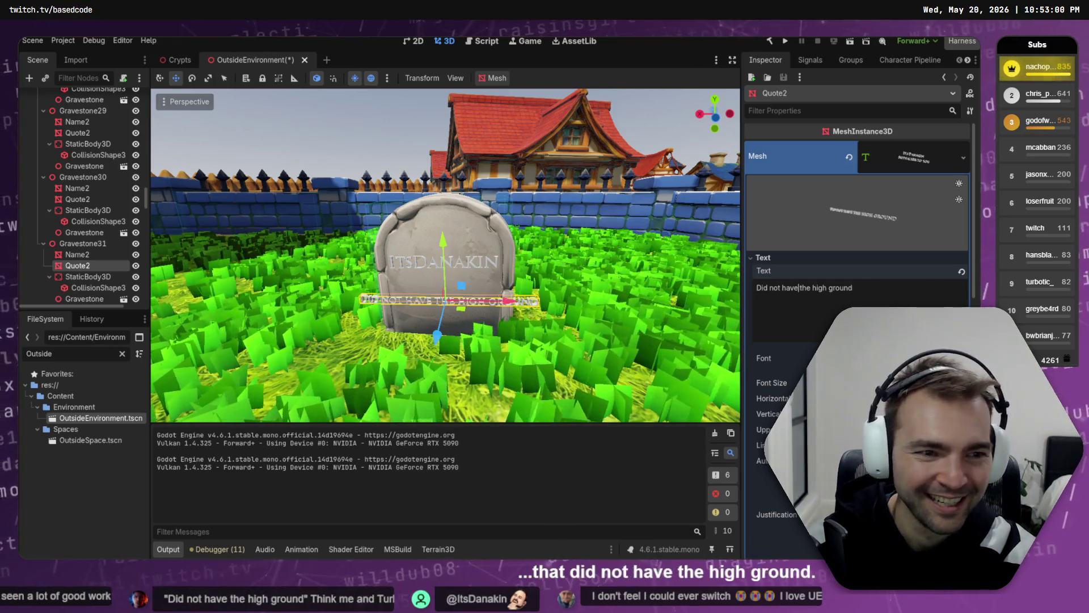
pyautogui.press('Return')
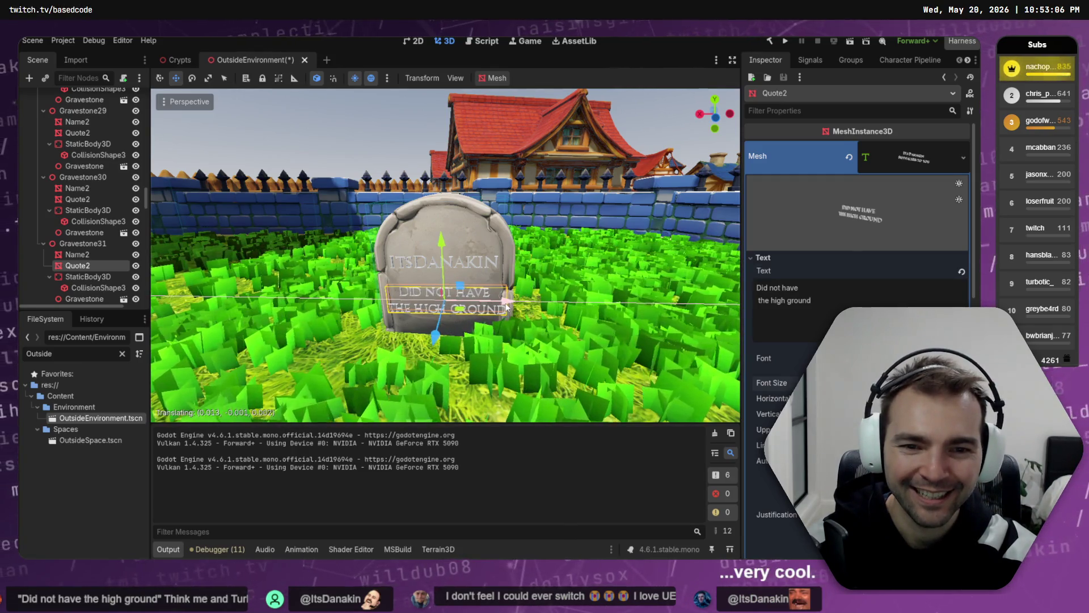
pyautogui.hotkey('ctrl', 's')
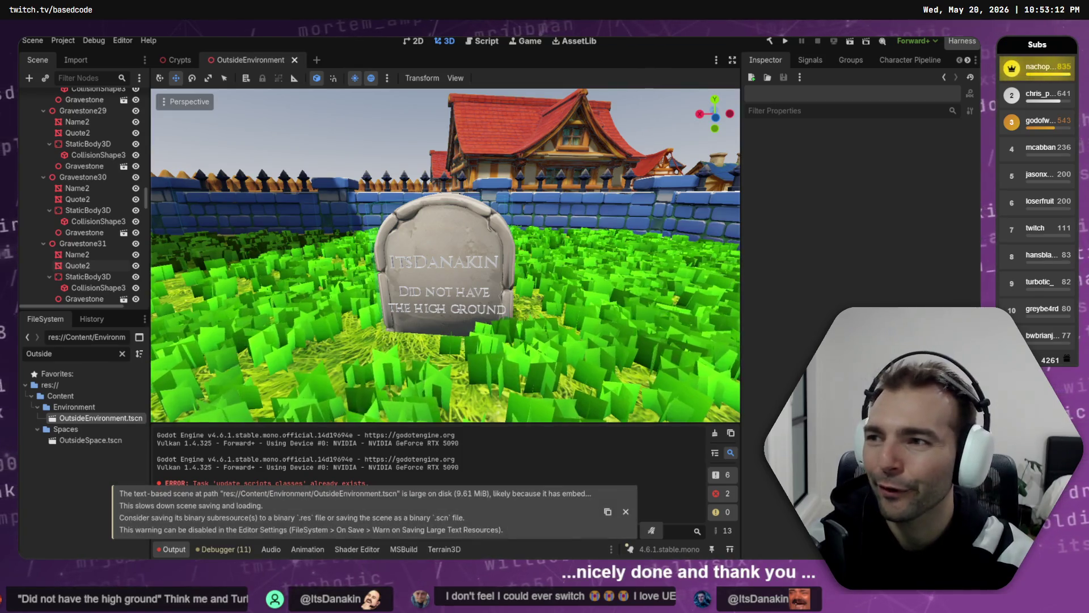
# Step: Fly the camera over the graveyard to the large RIP gravestone and select its name text
pyautogui.press('s')
pyautogui.press('a')
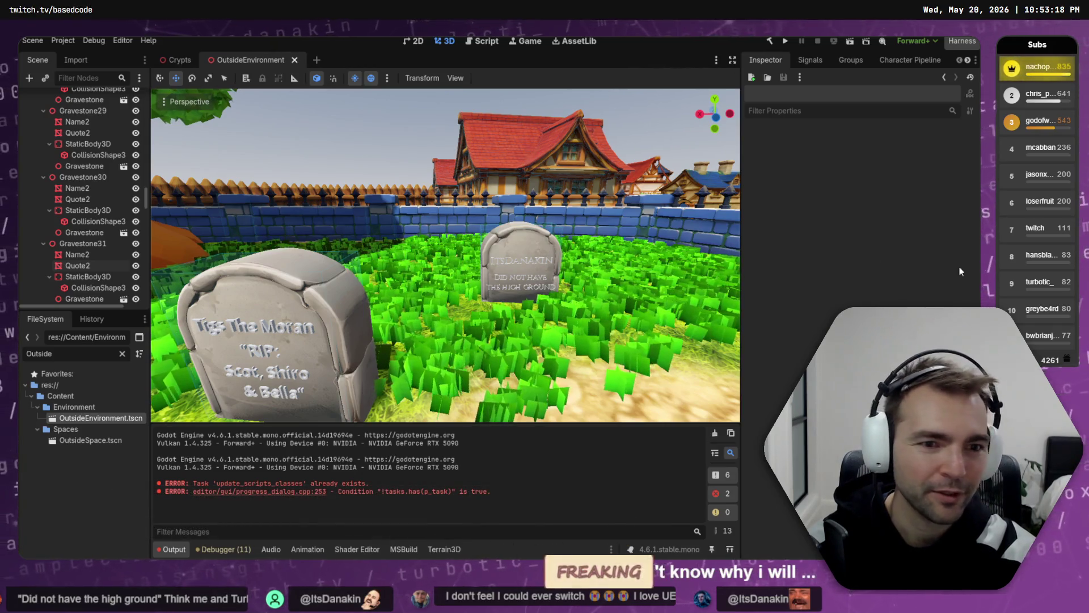
pyautogui.press('s')
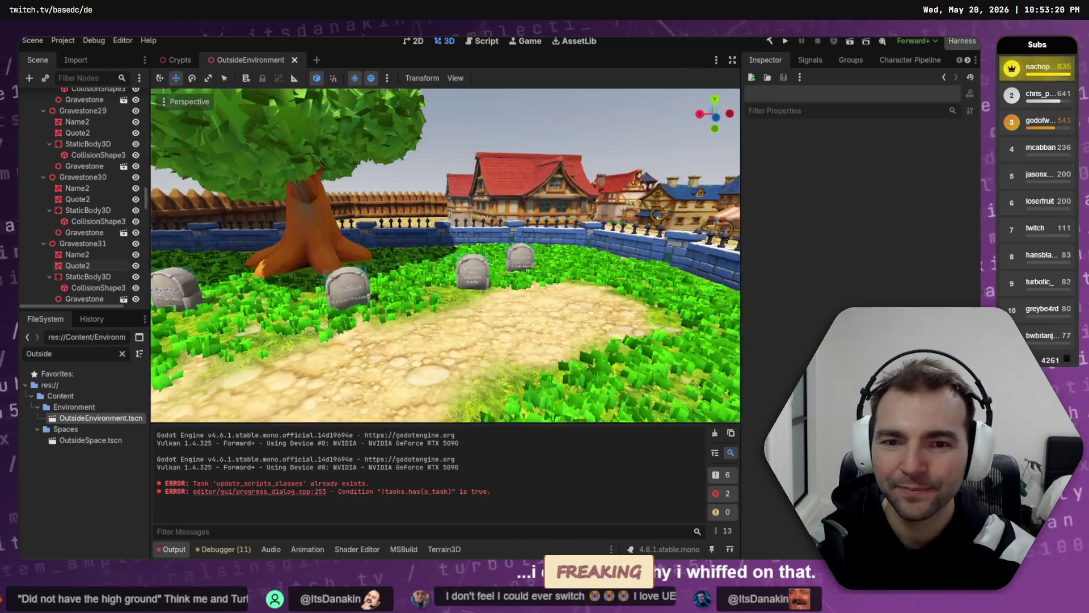
pyautogui.press('w')
pyautogui.press('w')
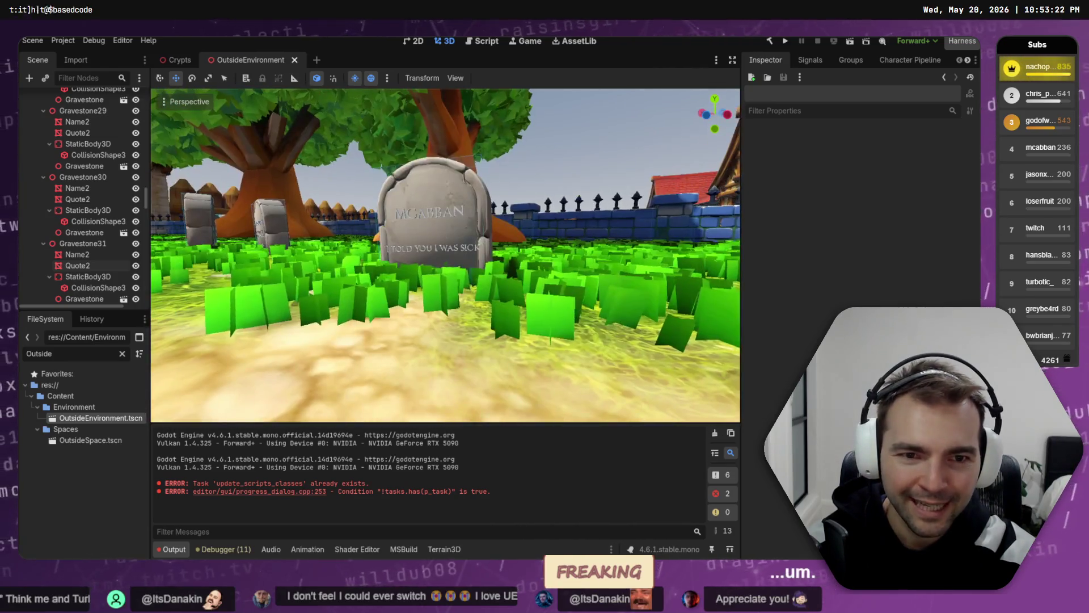
pyautogui.press('s')
pyautogui.press('w')
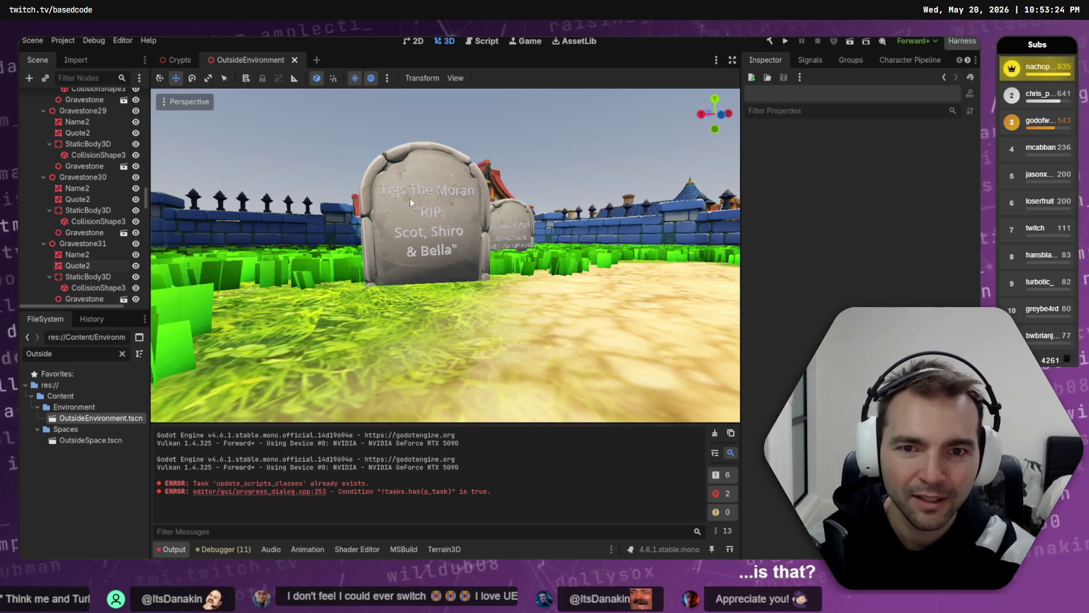
pyautogui.click(419, 191)
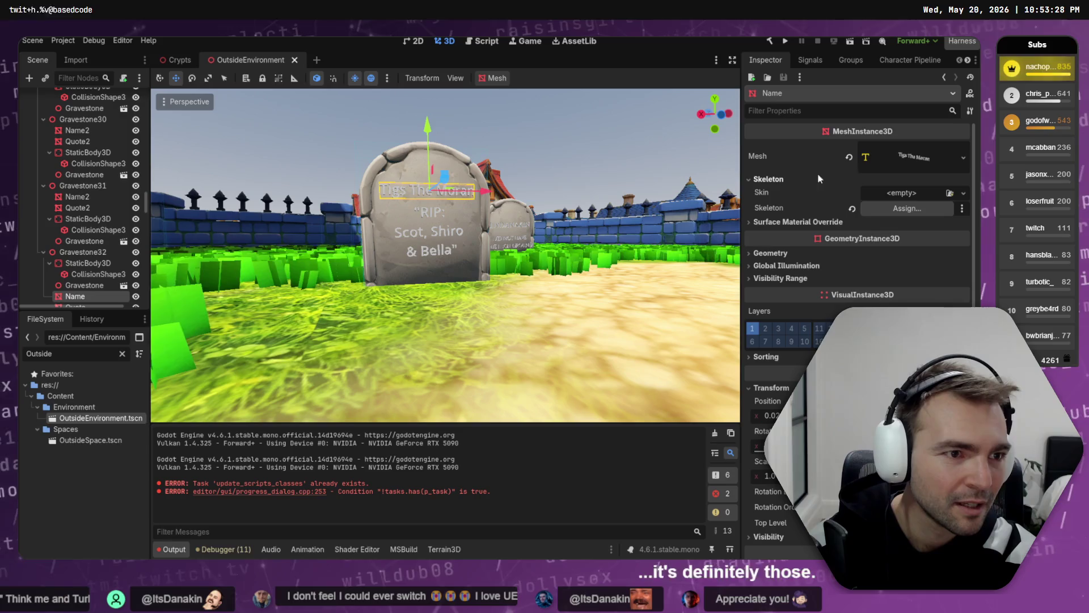
# Step: Compare the large gravestone's name text properties with the font used by Name2
pyautogui.click(920, 163)
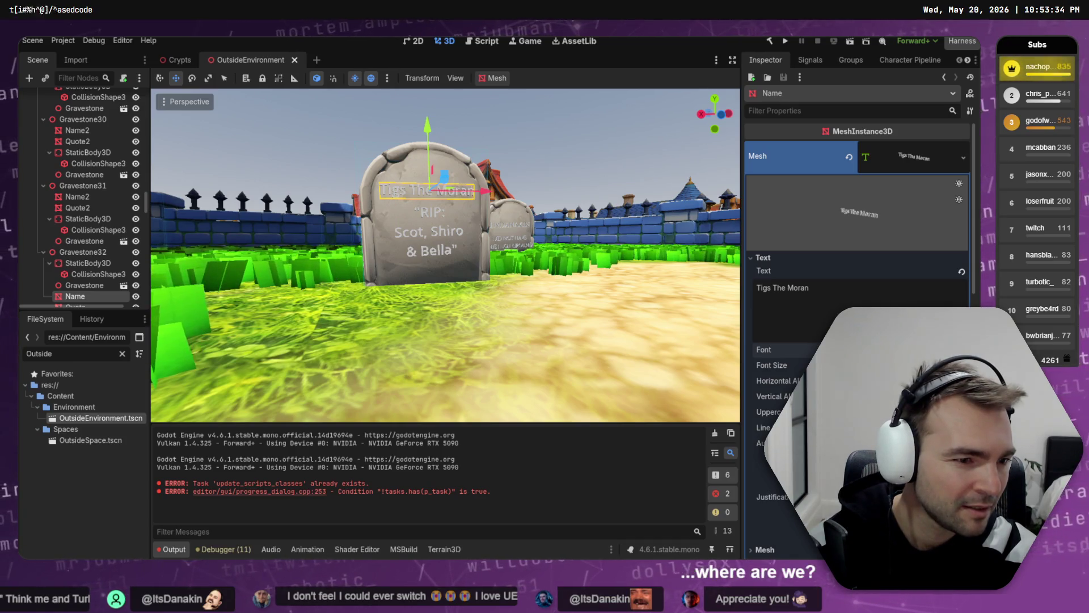
pyautogui.click(515, 228)
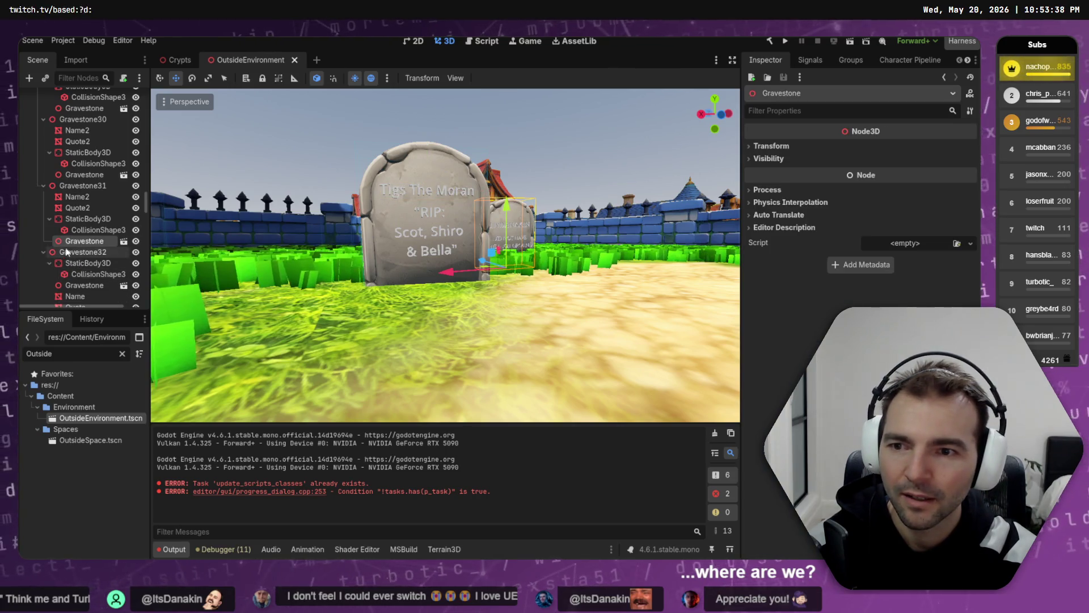
pyautogui.click(79, 197)
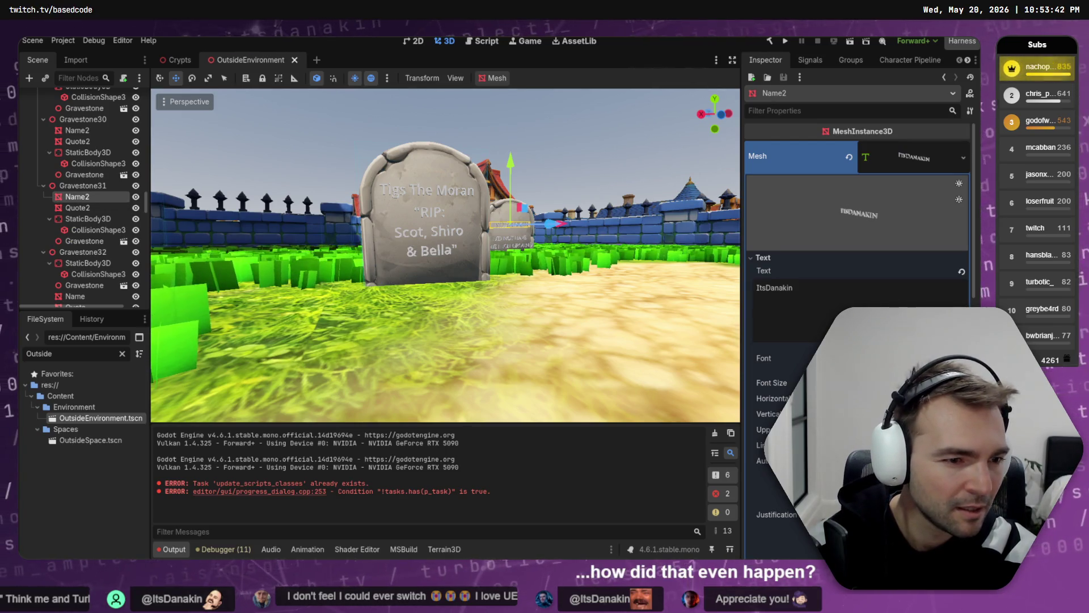
pyautogui.click(897, 358)
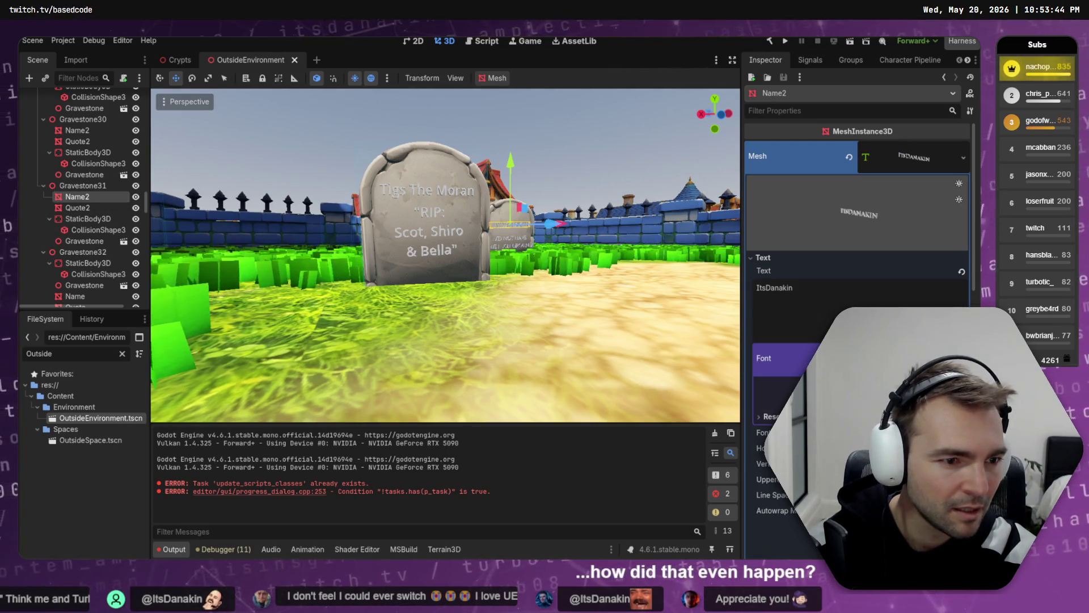
pyautogui.click(896, 358)
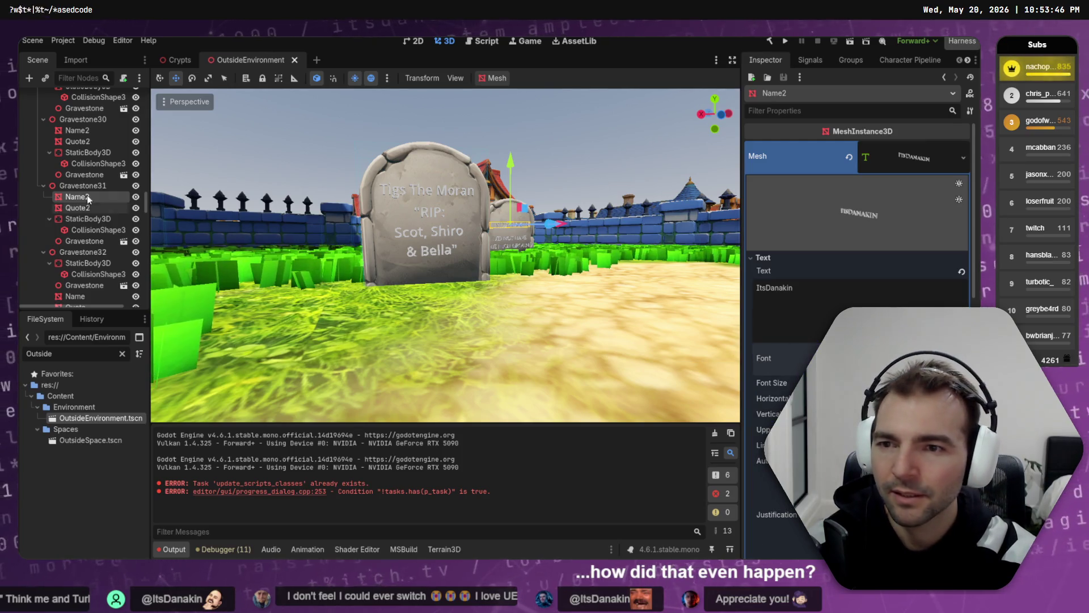
# Step: Quick Load a Cinzel font into the large gravestone's name text Font slot
pyautogui.click(426, 196)
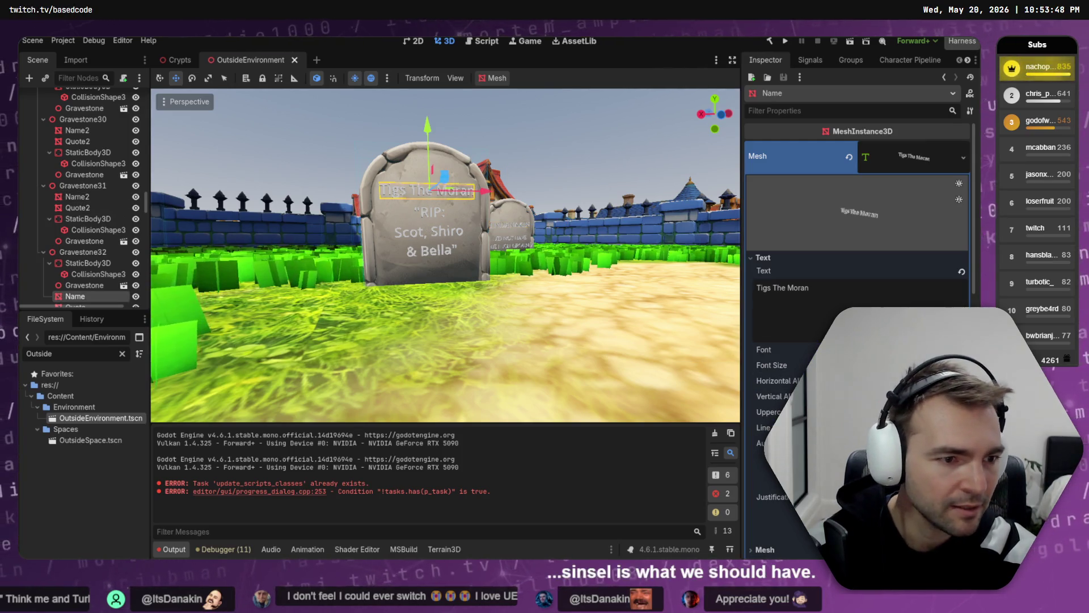
pyautogui.click(908, 350)
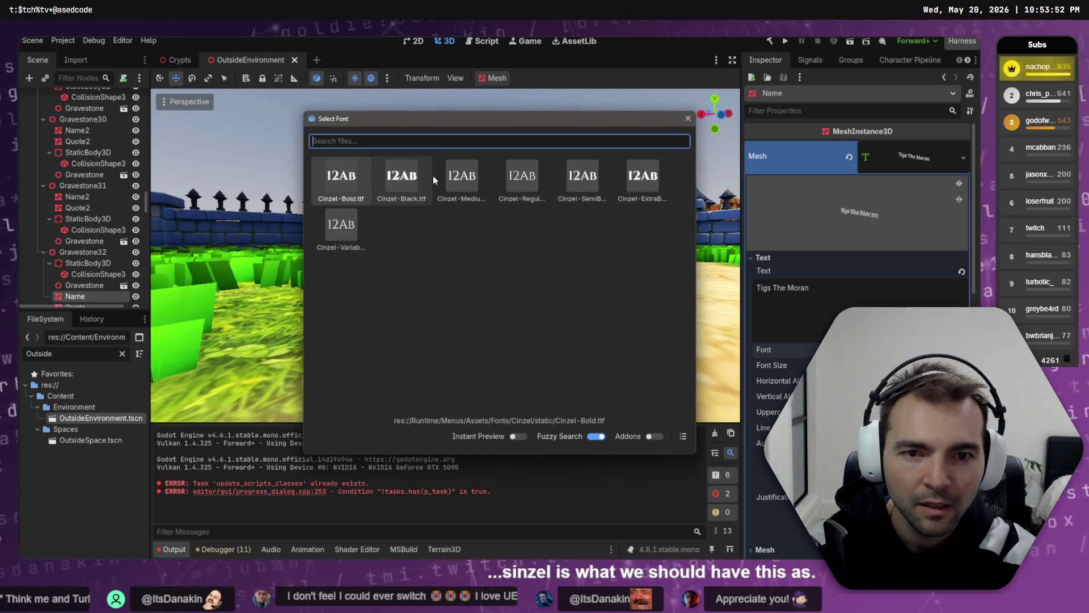
pyautogui.doubleClick(522, 179)
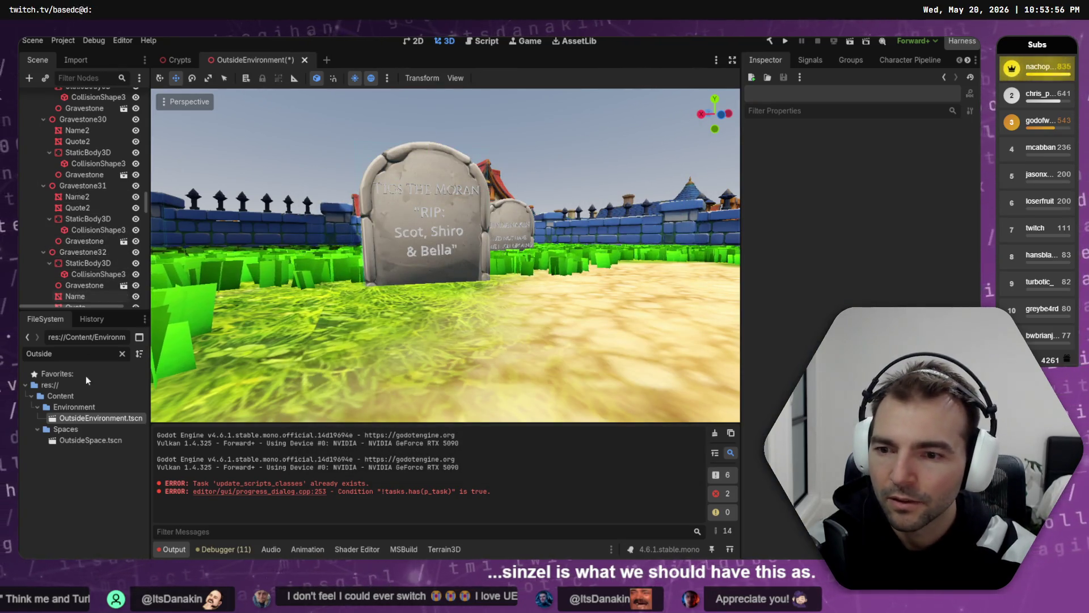
pyautogui.scroll(-1, 89, 284)
# Step: Load Cinzel-Regular.ttf as the RIP quote's font, save the scene, and switch to Fork
pyautogui.click(89, 278)
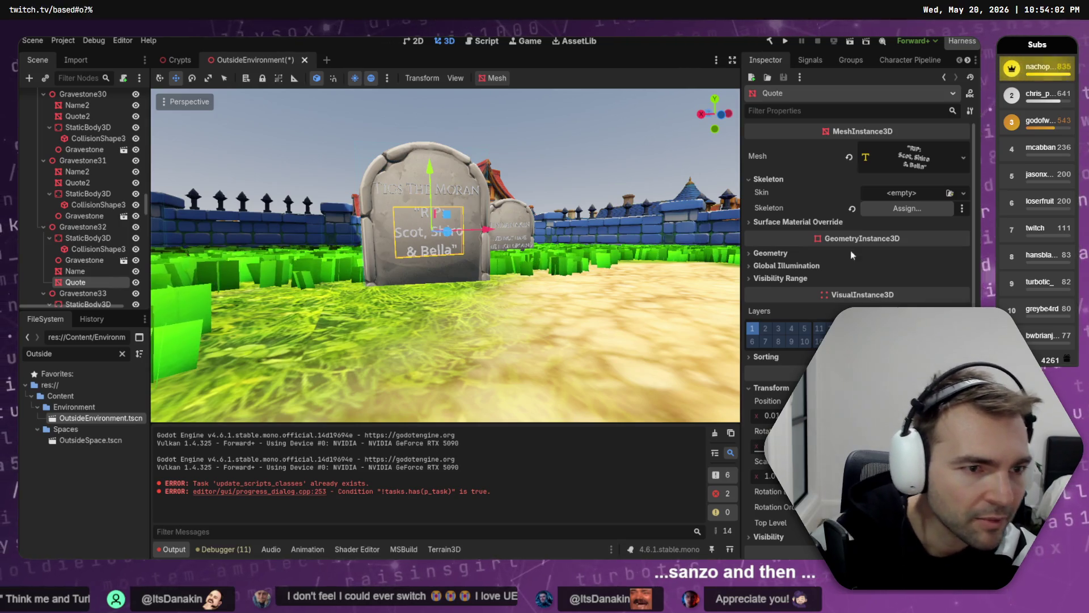
pyautogui.click(944, 164)
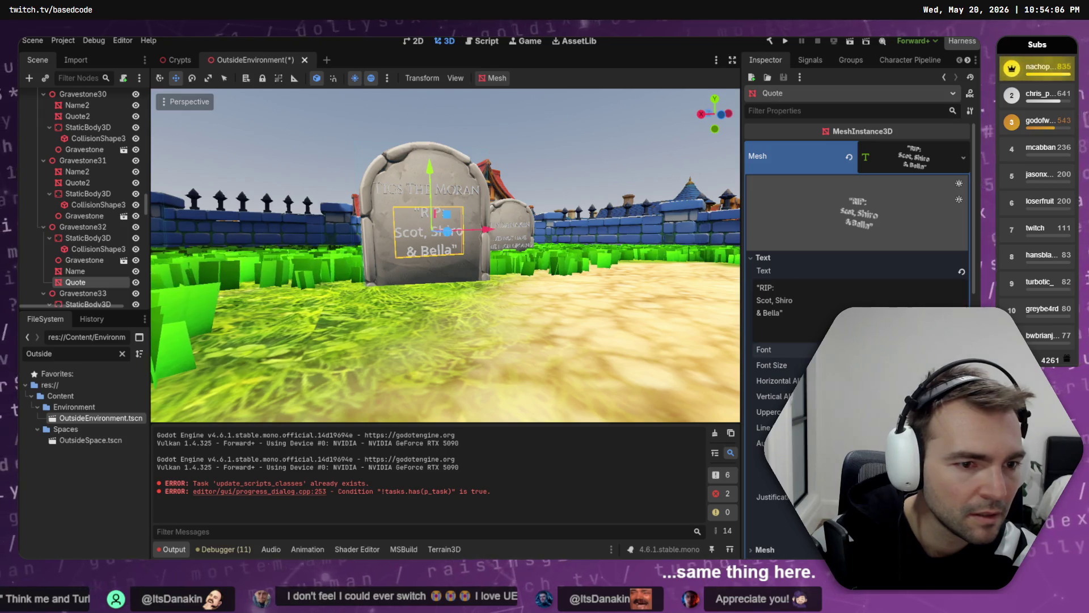
pyautogui.click(885, 349)
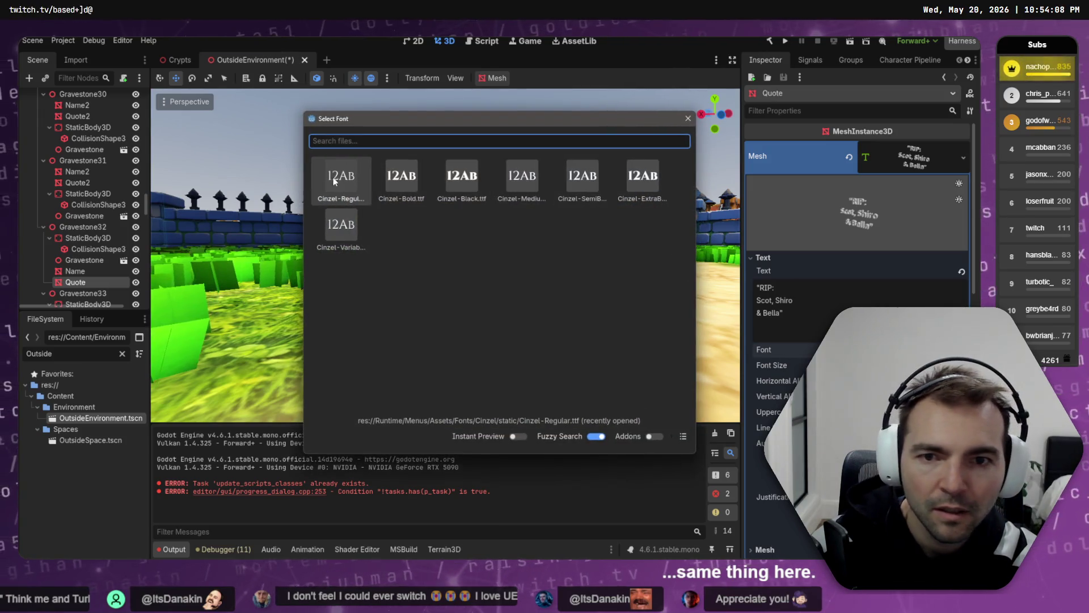
pyautogui.doubleClick(334, 179)
pyautogui.hotkey('ctrl', 's')
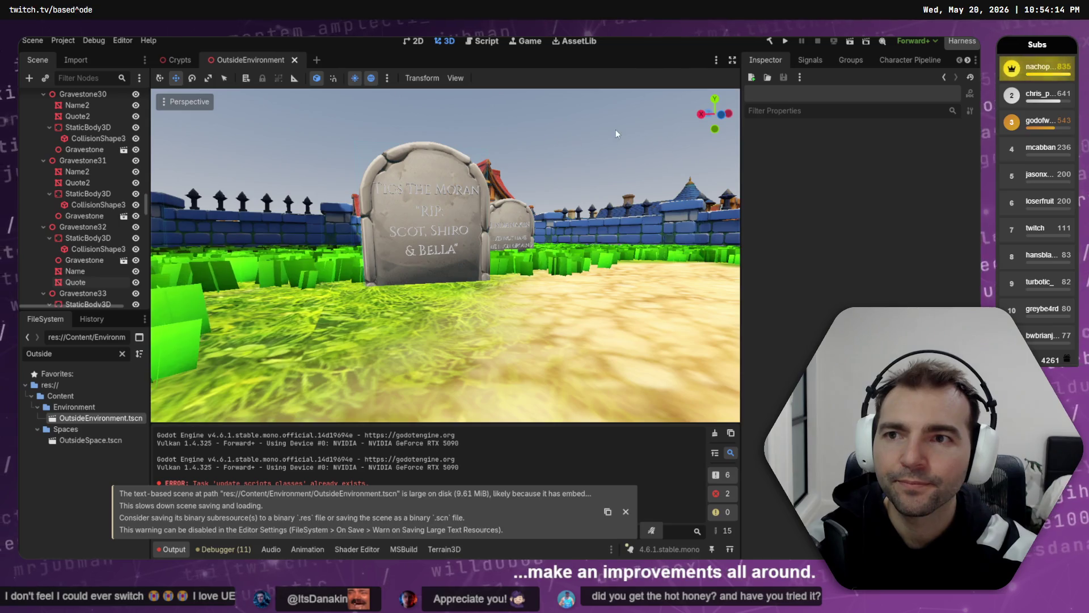
pyautogui.scroll(-8, 615, 129)
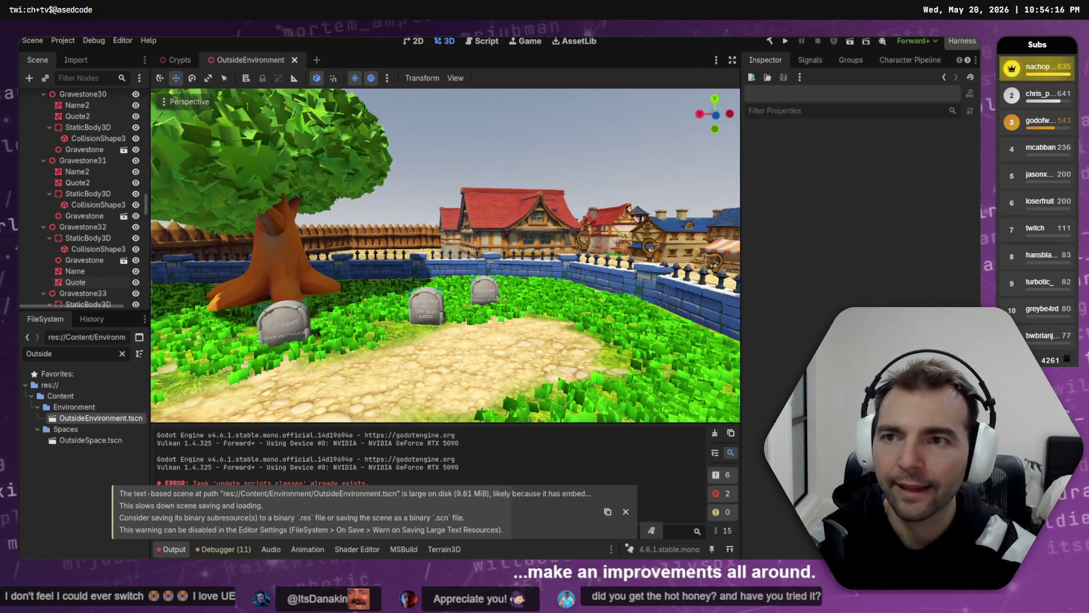
pyautogui.hotkey('alt', 'Tab')
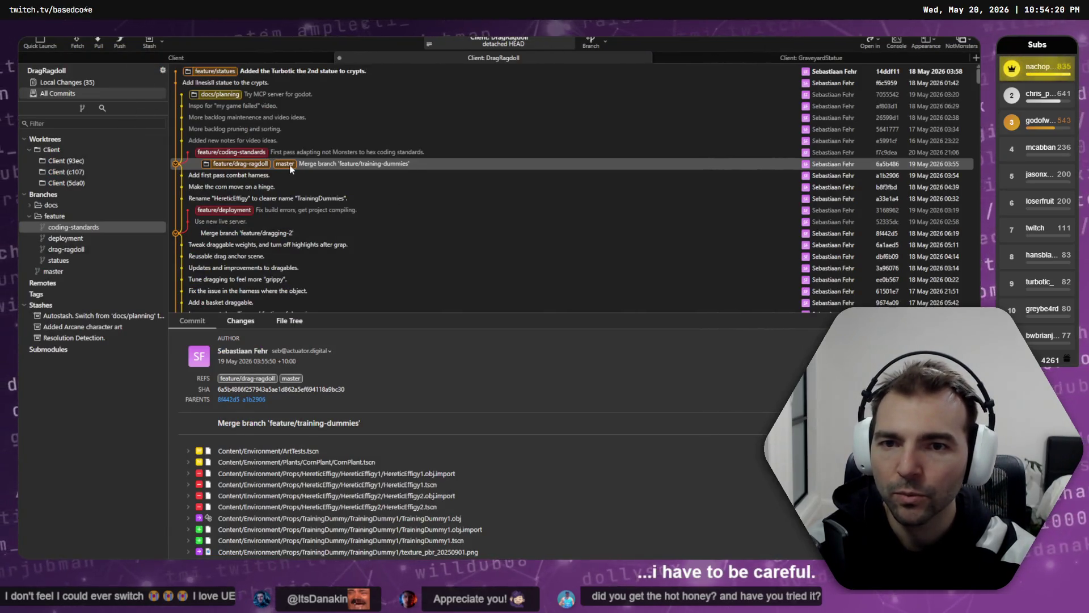
# Step: Review the current repository's uncommitted local changes
pyautogui.click(80, 82)
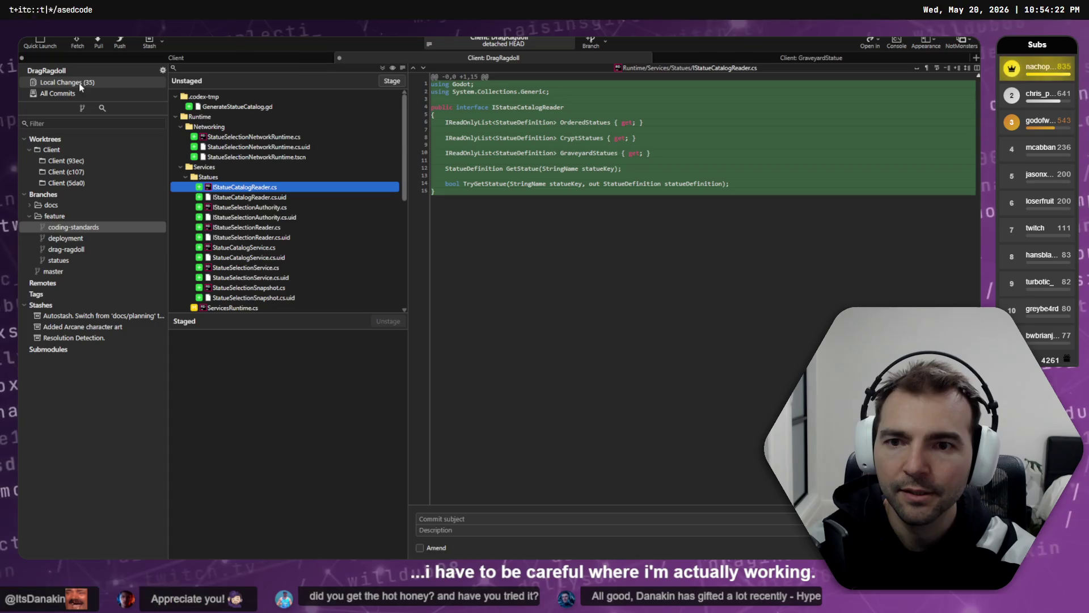
pyautogui.scroll(-1, 301, 178)
pyautogui.scroll(1, 304, 184)
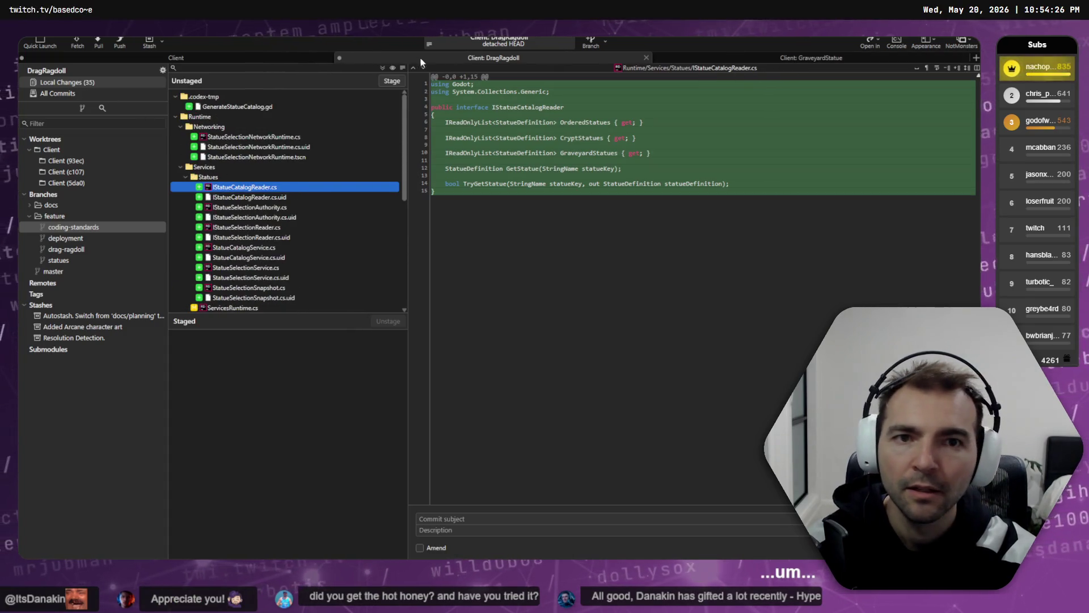
# Step: Check out master in the Client repository using Stash and reapply, then review its changed OutsideEnvironment file
pyautogui.click(225, 57)
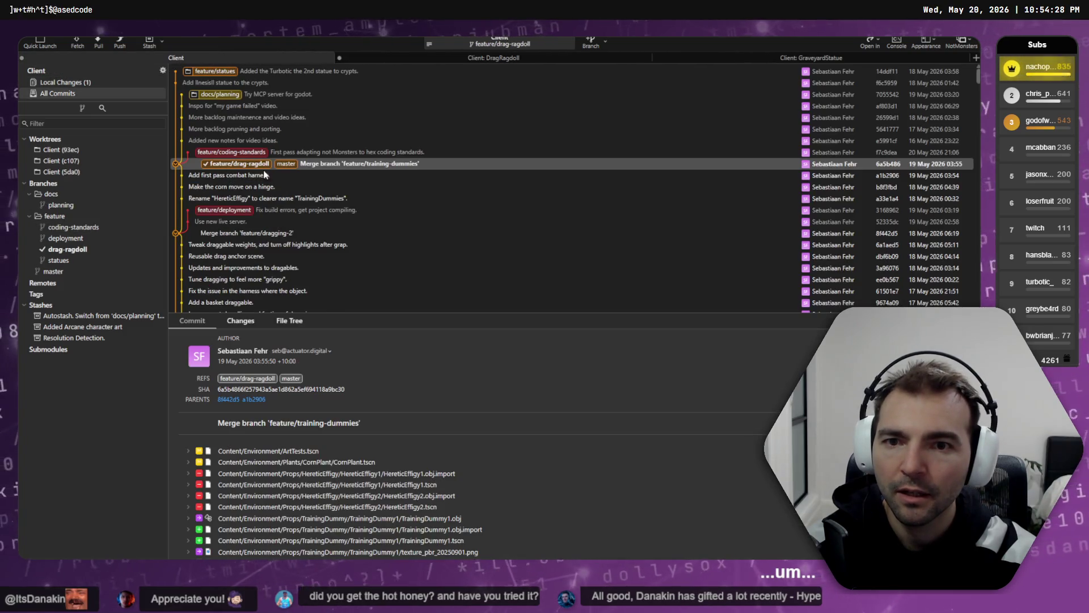
pyautogui.doubleClick(286, 164)
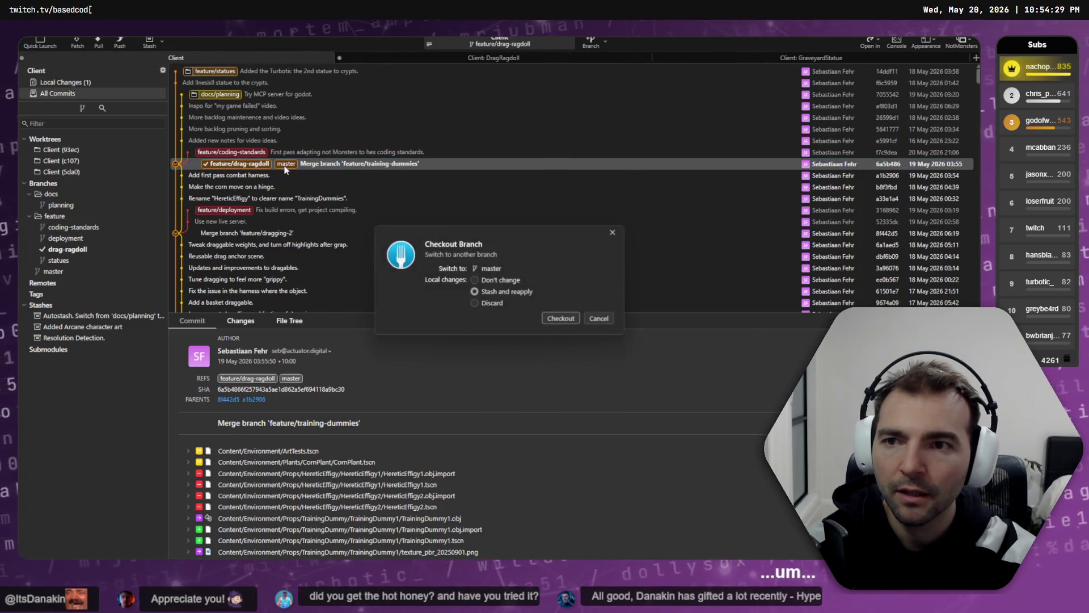
pyautogui.click(557, 318)
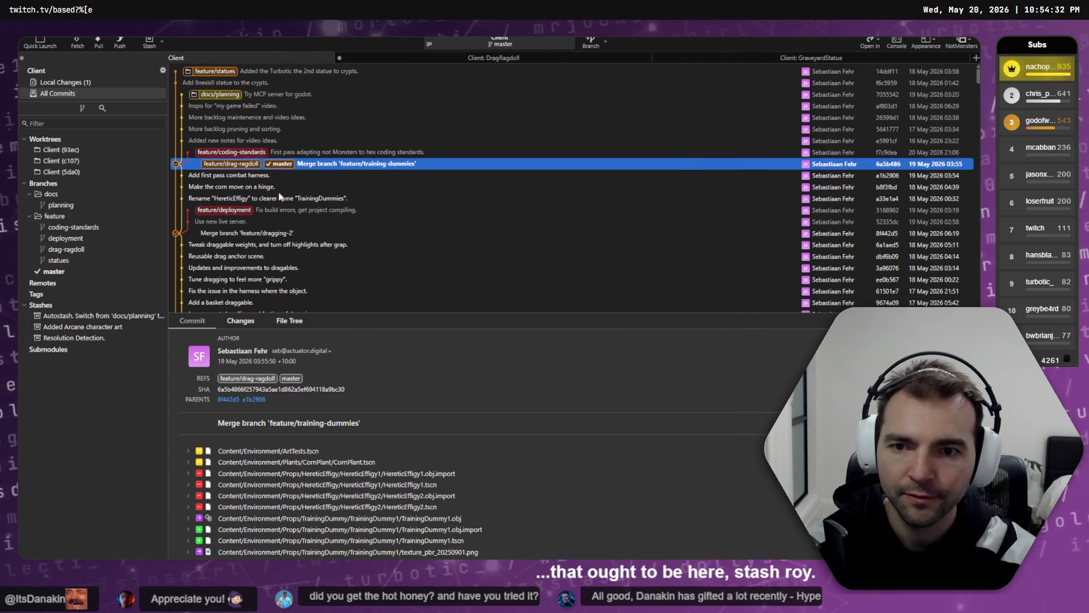
pyautogui.click(105, 82)
pyautogui.rightClick(259, 117)
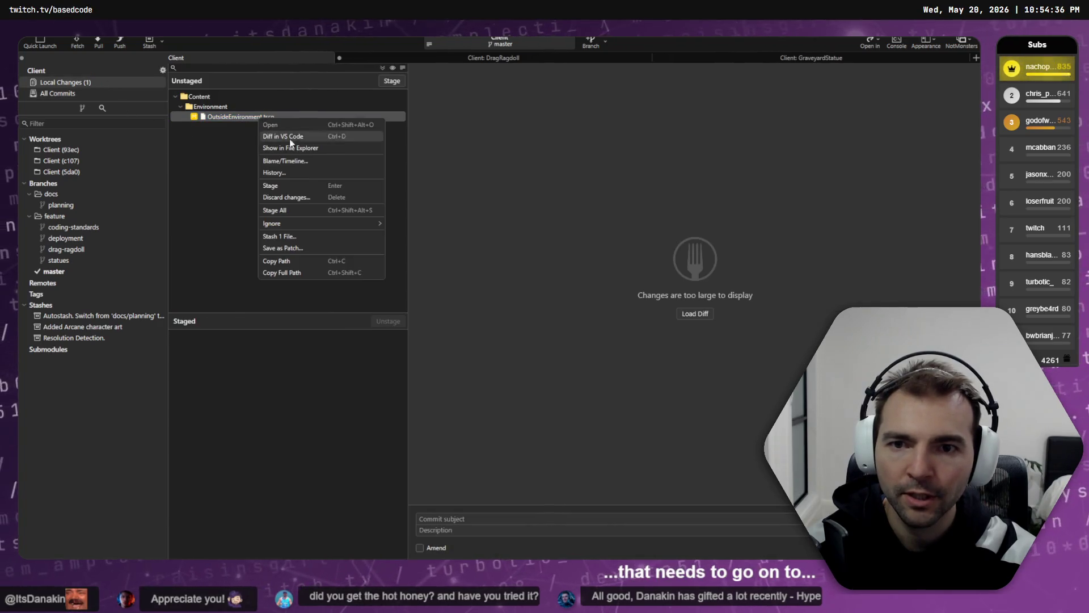
# Step: Stash OutsideEnvironment.tscn as 'NewStatue' and view the statues branch history
pyautogui.click(328, 235)
pyautogui.write('Statue')
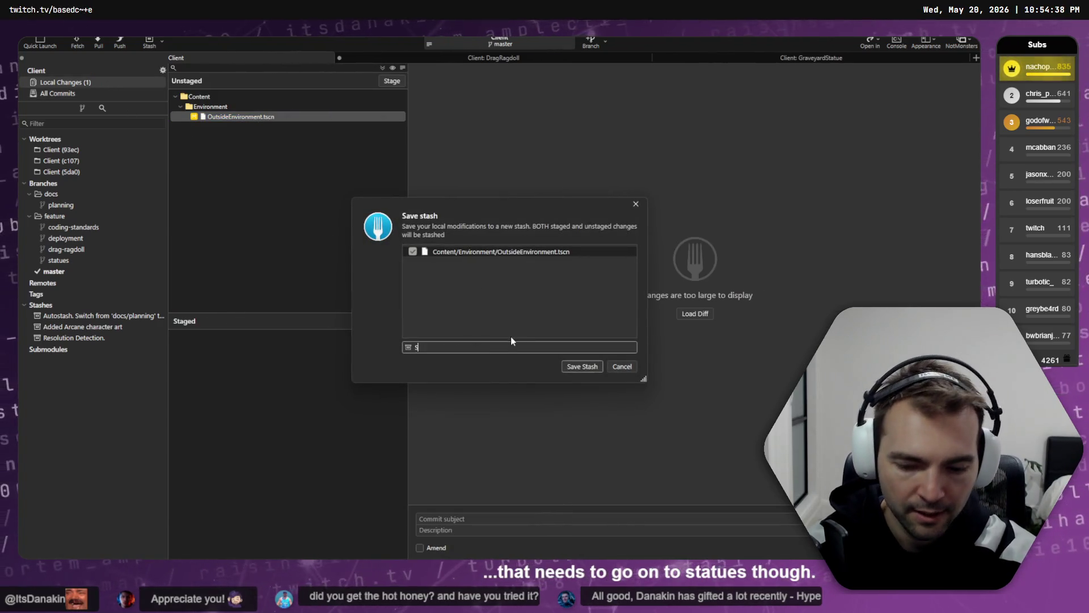
pyautogui.press('BackSpace')
pyautogui.press('BackSpace')
pyautogui.press('BackSpace')
pyautogui.write('NewSta')
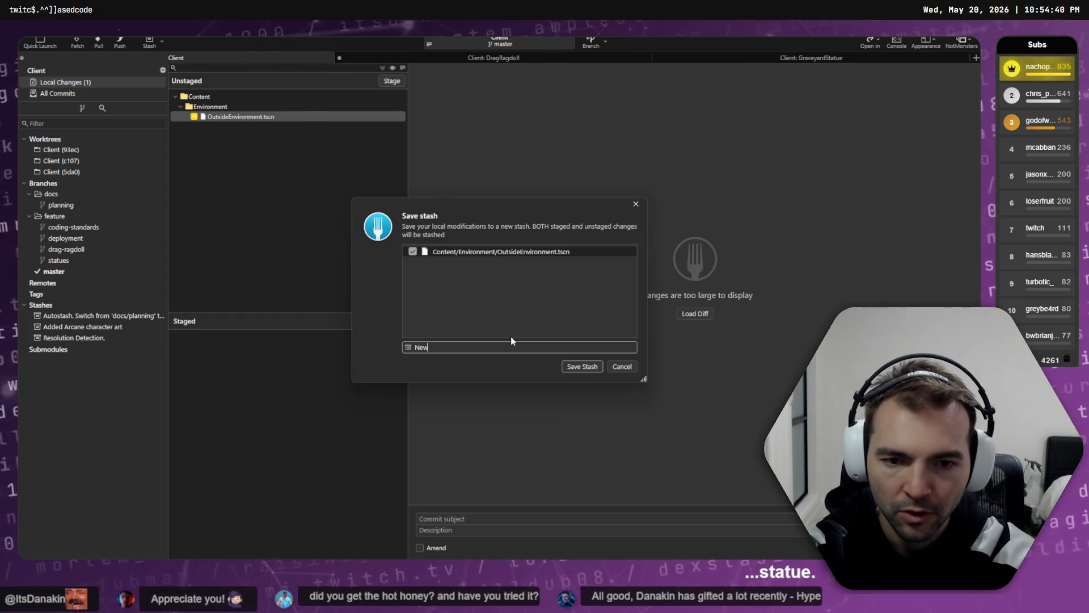
pyautogui.write('tue')
pyautogui.press('Return')
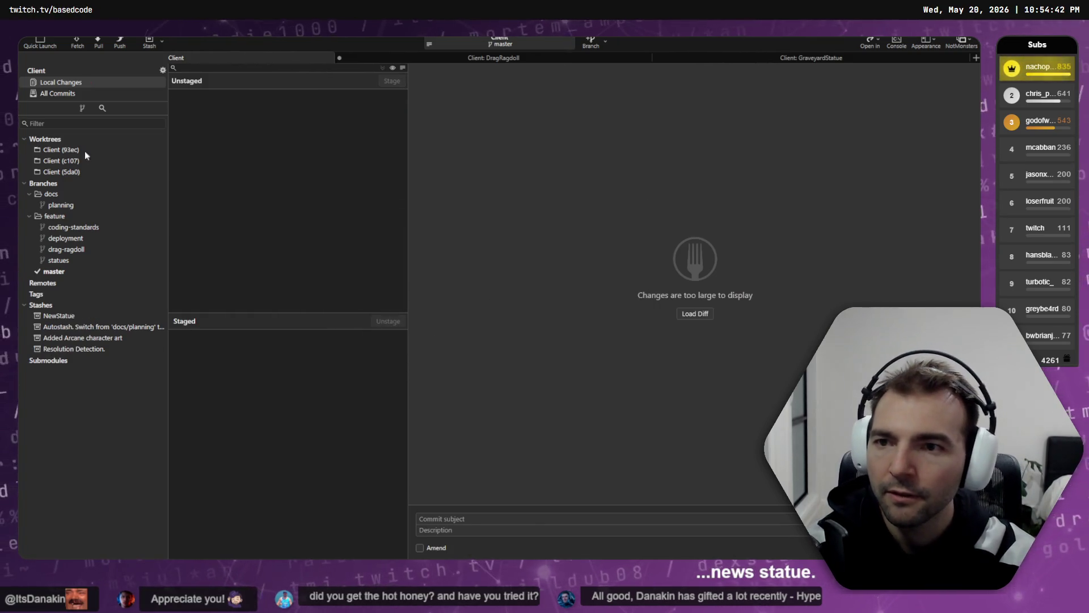
pyautogui.click(59, 260)
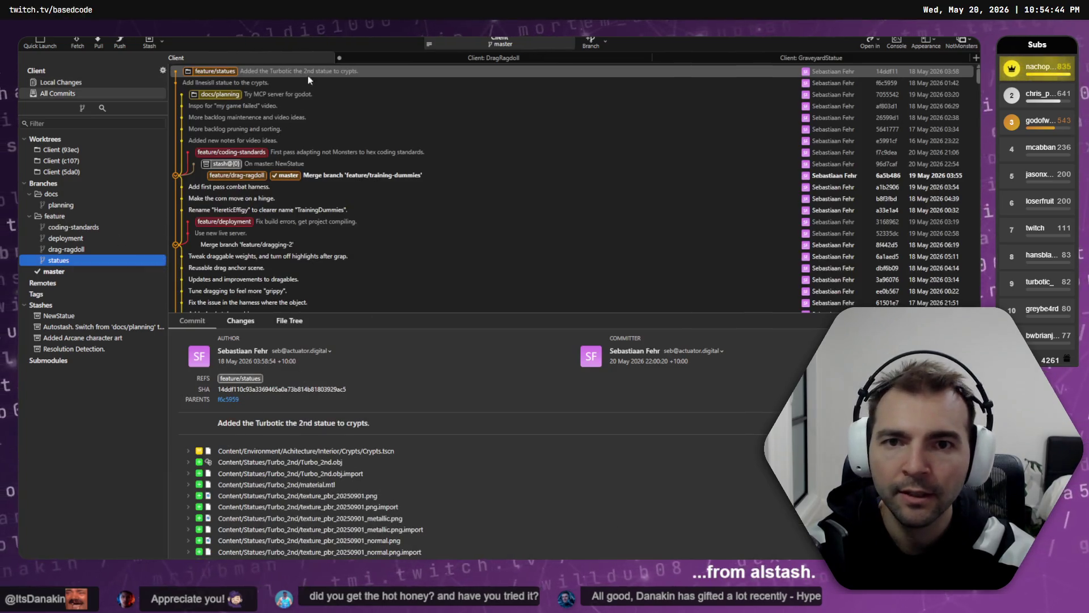
# Step: Try applying the NewStatue stash in the GraveyardStatue tab, dismiss the Git error, and close that tab
pyautogui.click(796, 56)
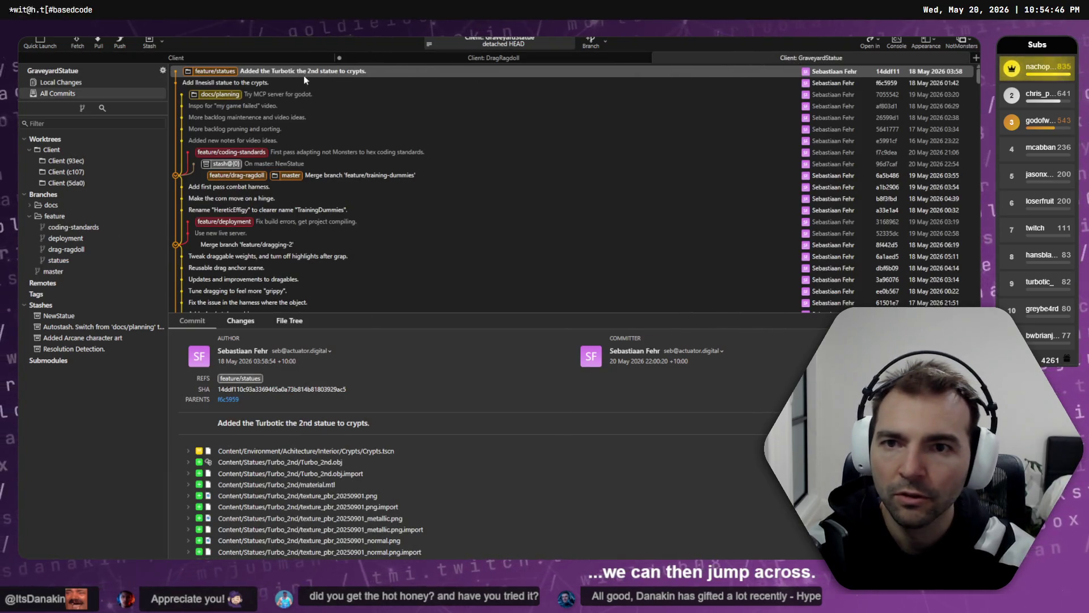
pyautogui.click(58, 315)
pyautogui.rightClick(63, 315)
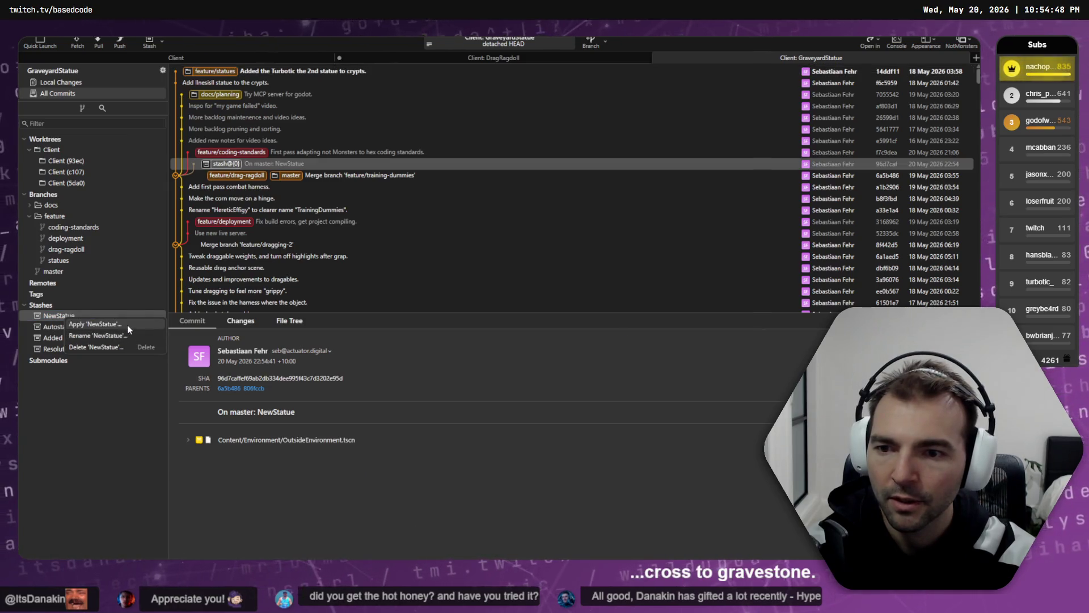
pyautogui.click(88, 323)
pyautogui.click(576, 314)
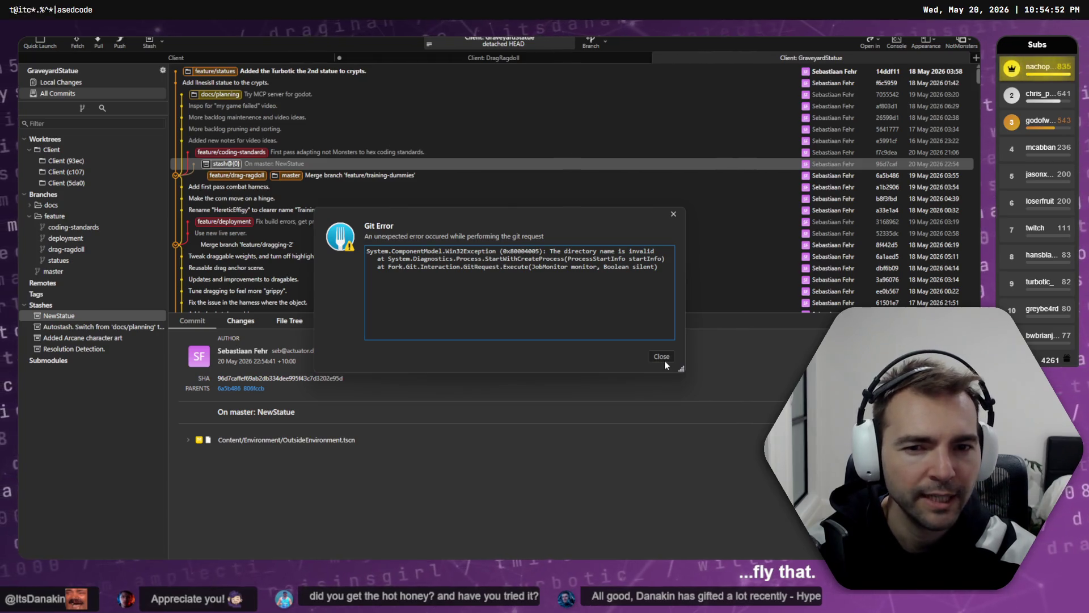
pyautogui.click(664, 359)
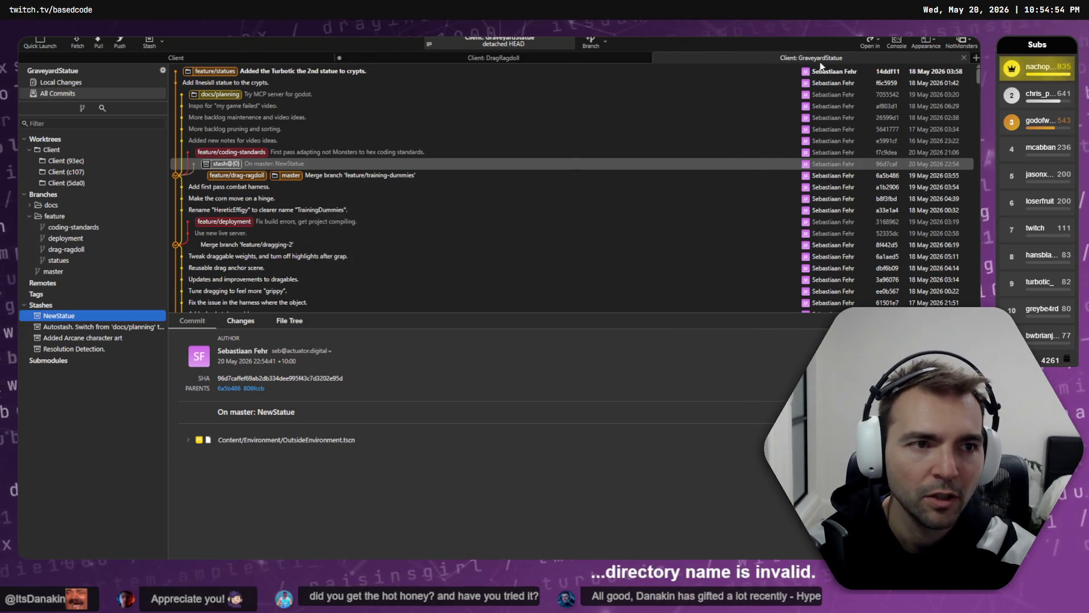
pyautogui.middleClick(819, 59)
# Step: Reload the modified scene in Godot, then start opening a repository folder from Work in Fork
pyautogui.hotkey('alt', 'Tab')
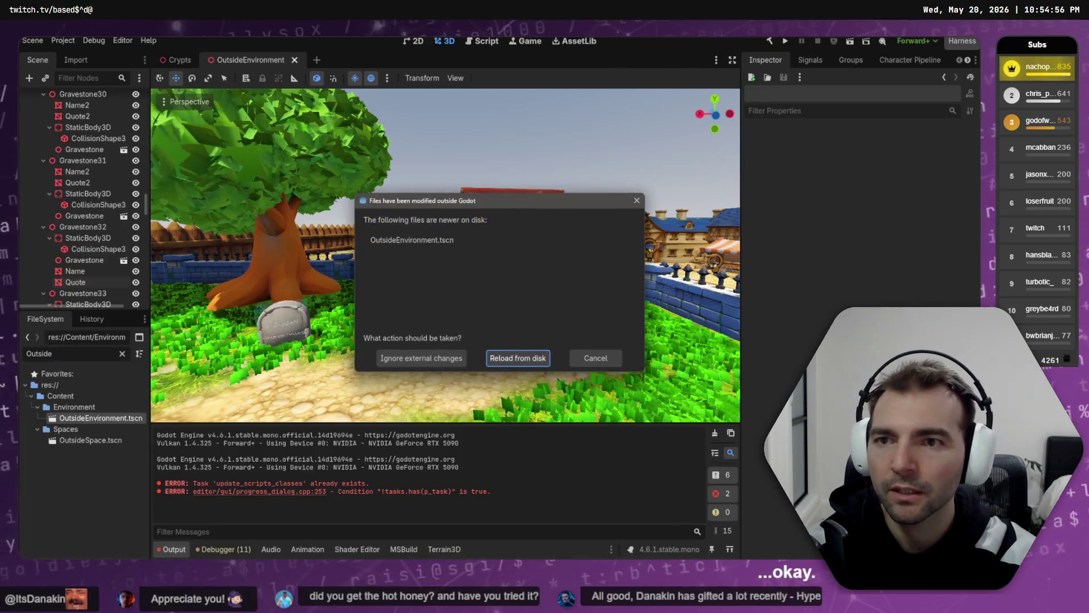
pyautogui.click(530, 358)
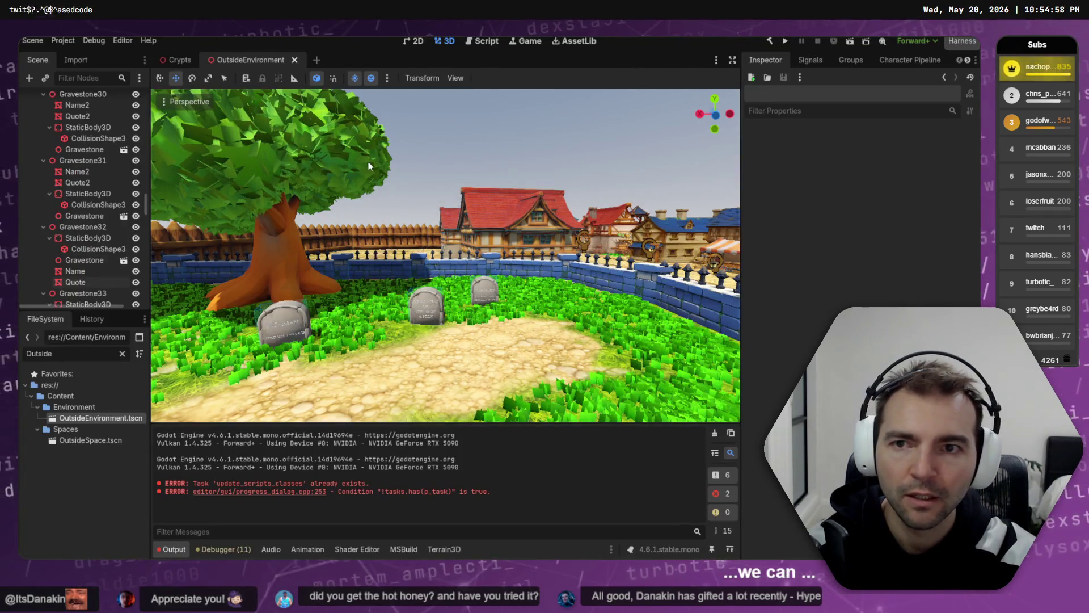
pyautogui.hotkey('alt', 'Tab')
pyautogui.hotkey('ctrl', 'o')
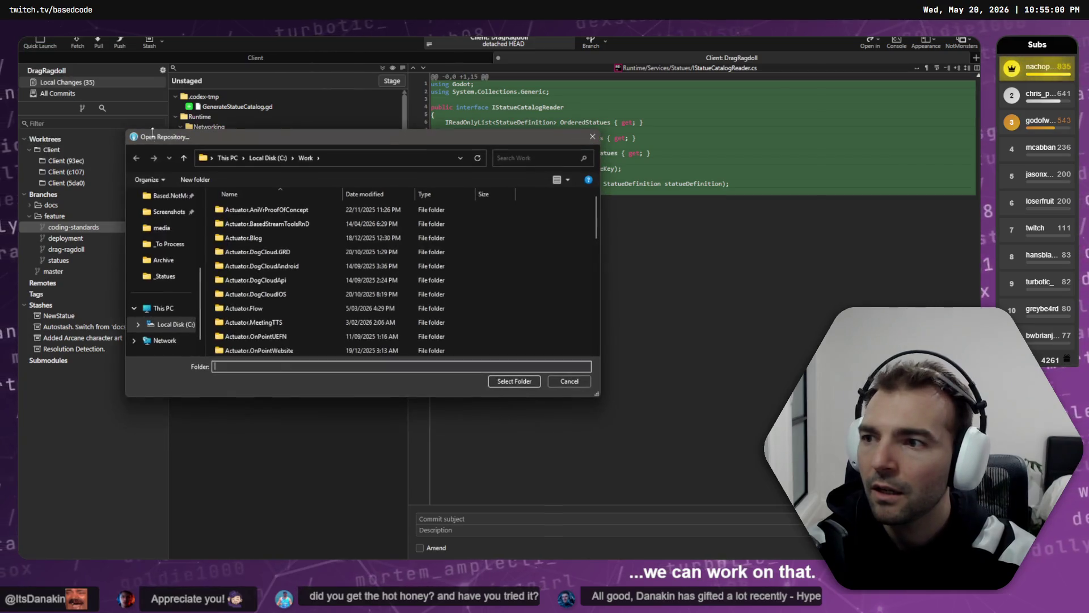
pyautogui.click(326, 270)
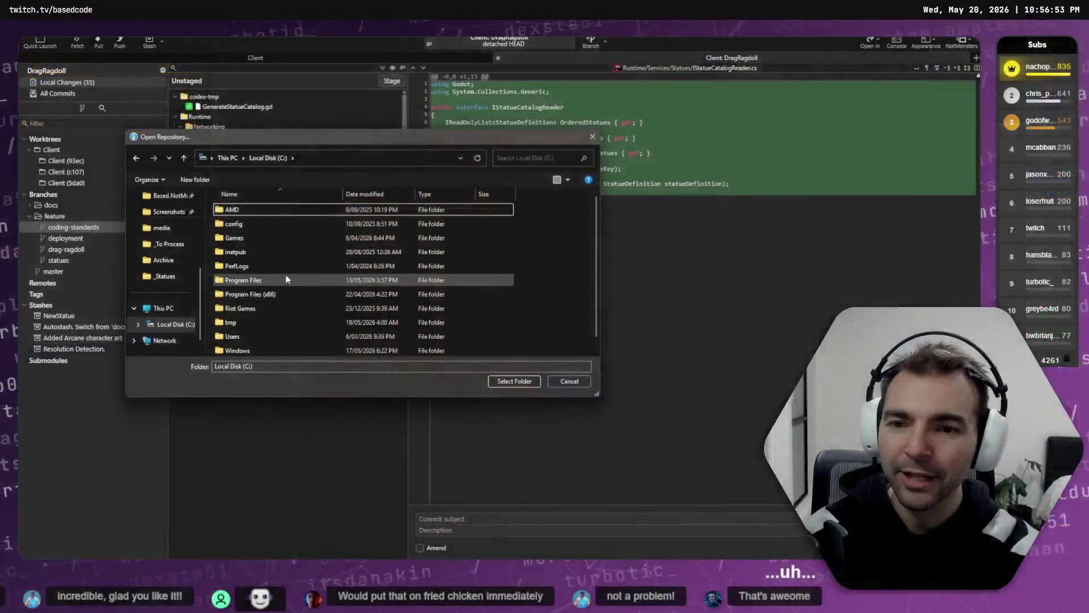
# Step: Browse back to the Work folder and search its project folders for 'based.g'
pyautogui.click(287, 279)
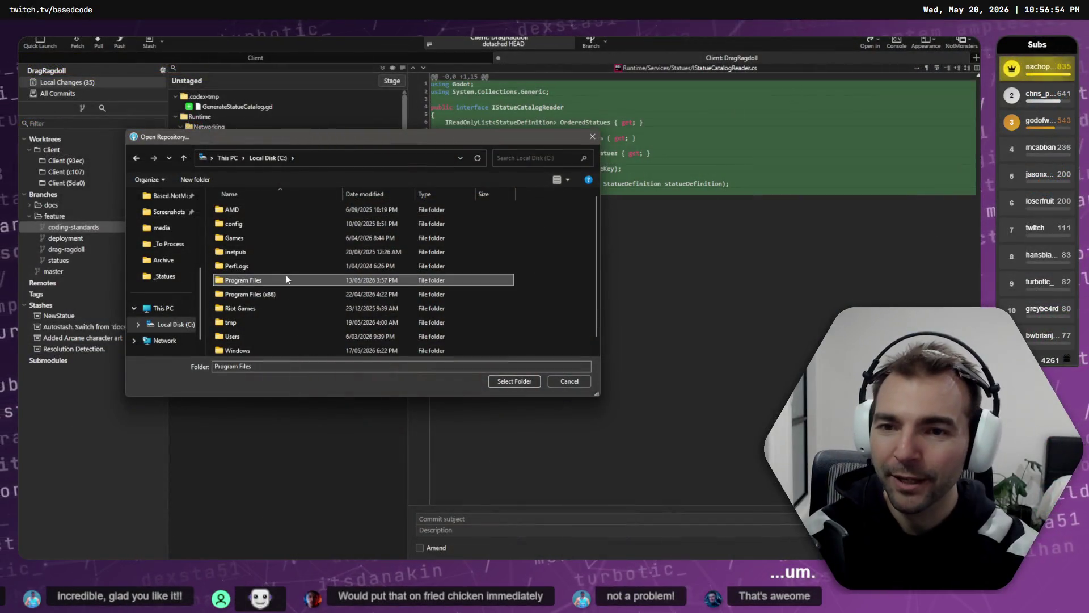
pyautogui.click(136, 157)
pyautogui.click(338, 243)
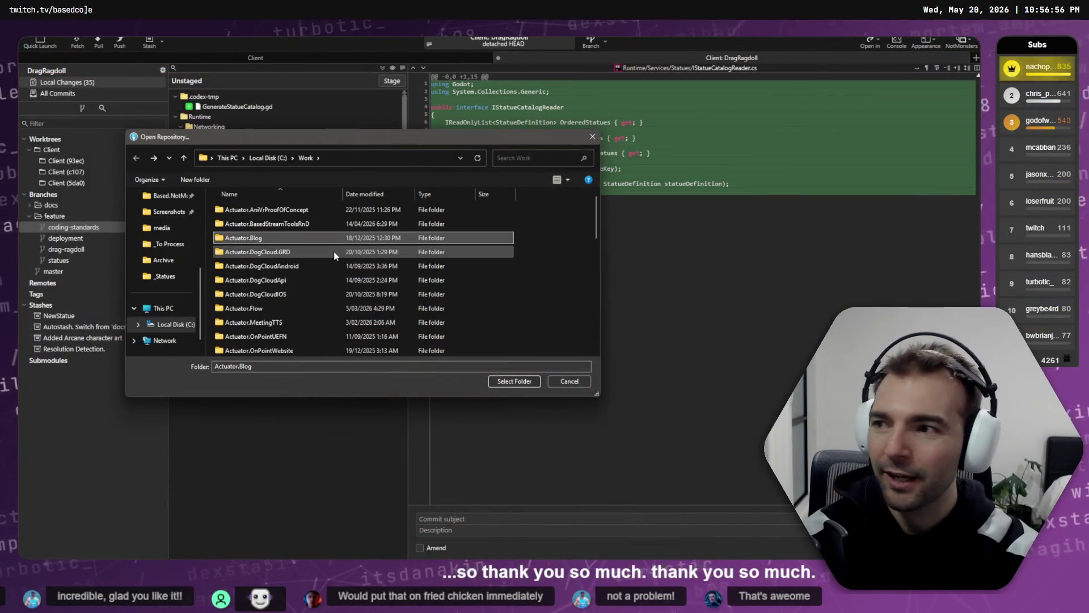
pyautogui.write('based.g')
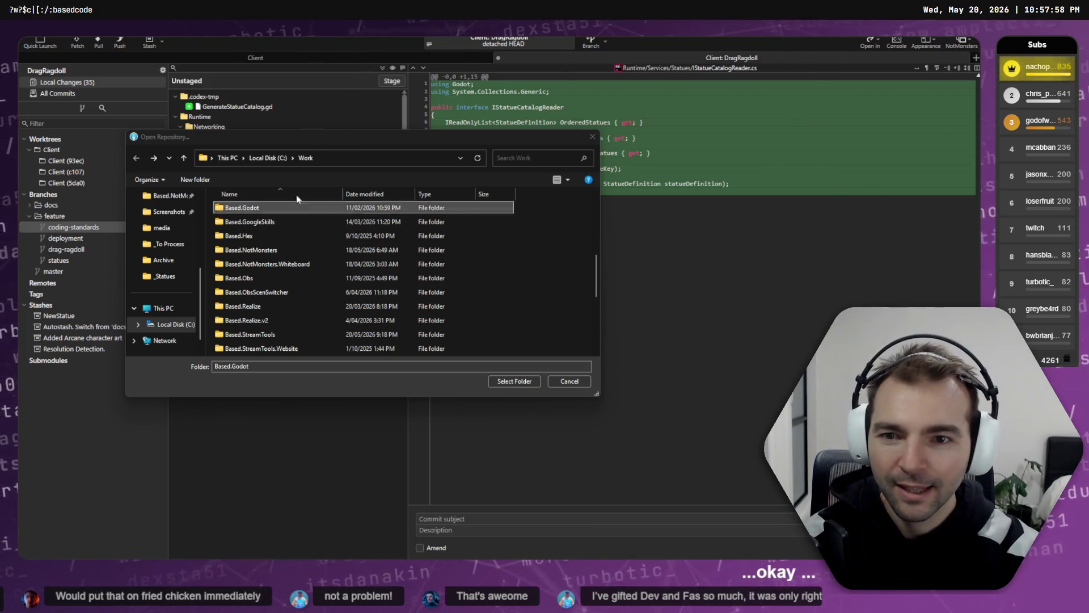
# Step: Open C:\Work\Based.NotMonsters\Worktrees\GraveyardStatues as a repository
pyautogui.click(284, 264)
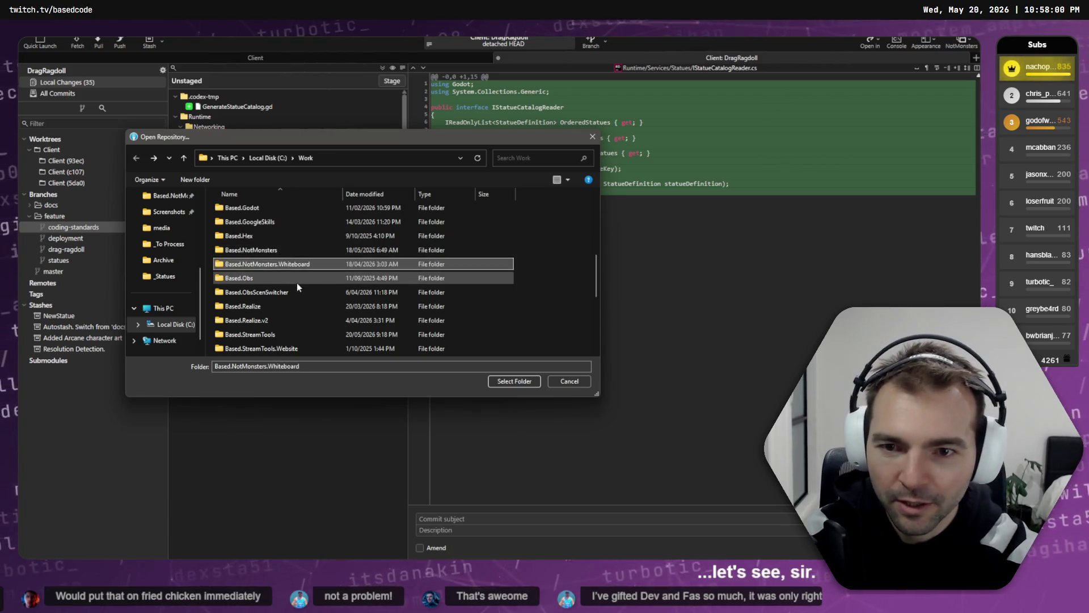
pyautogui.press('Up')
pyautogui.press('Return')
pyautogui.click(270, 308)
pyautogui.doubleClick(270, 308)
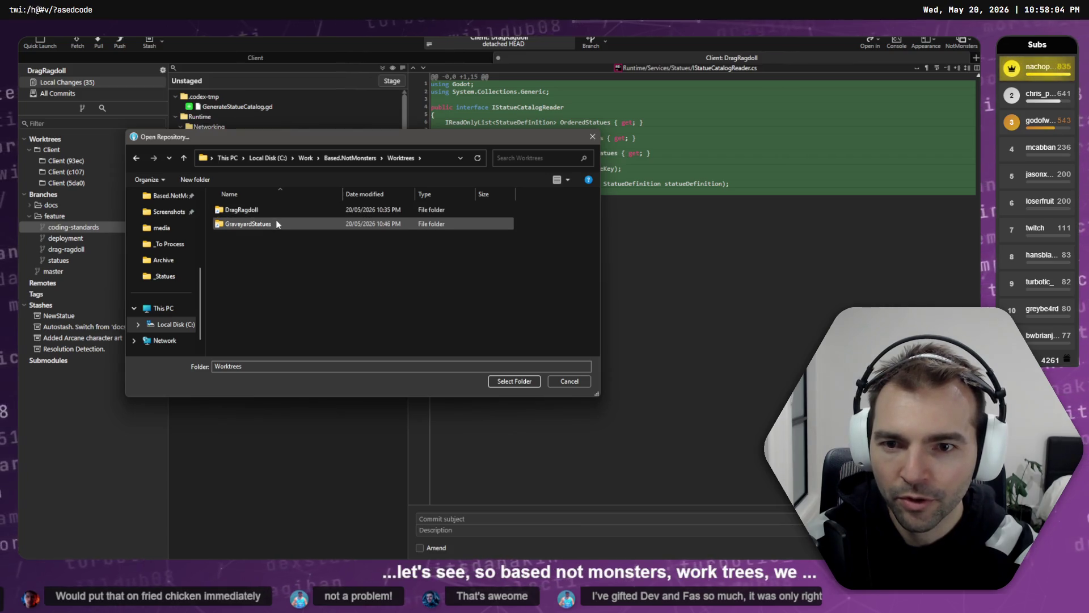
pyautogui.doubleClick(243, 224)
pyautogui.click(514, 381)
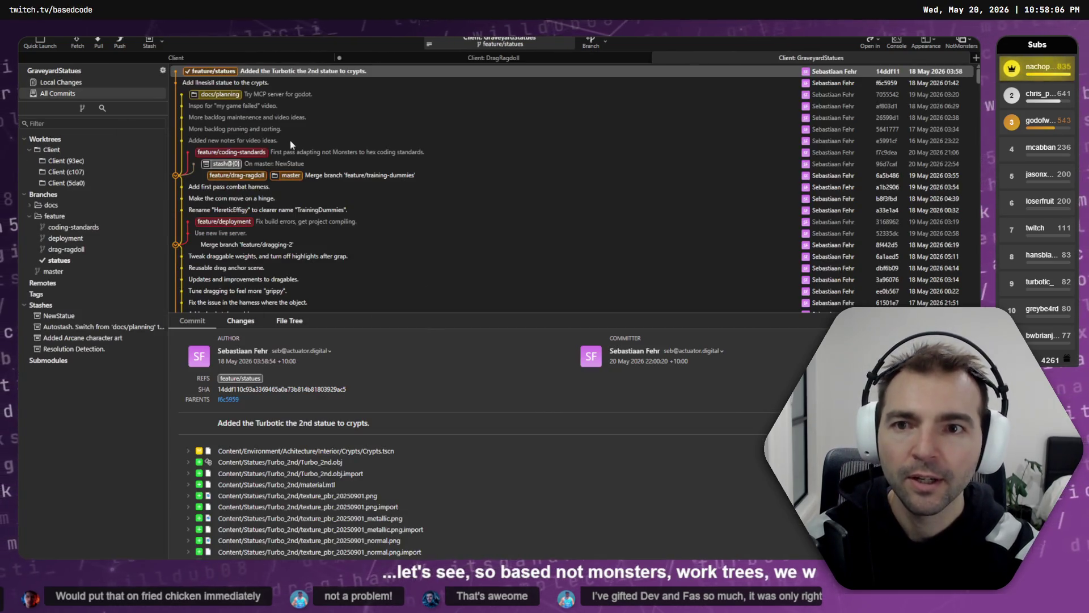
# Step: Apply the NewStatue stash to the GraveyardStatues worktree and show its local changes
pyautogui.doubleClick(59, 316)
pyautogui.click(567, 317)
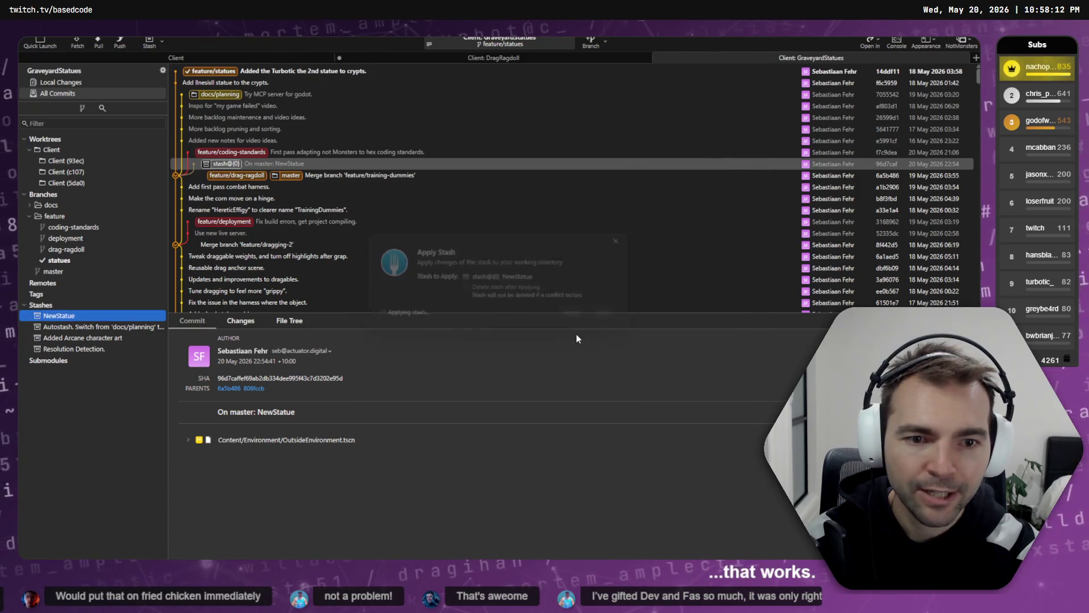
pyautogui.click(80, 82)
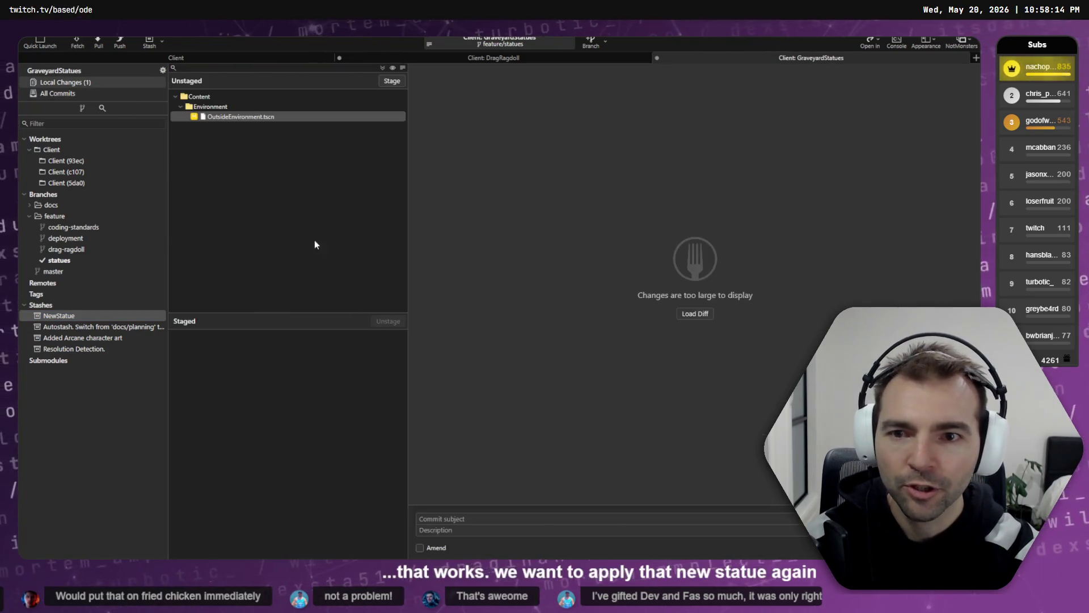
# Step: Stage OutsideEnvironment.tscn and commit it with the subject 'ddfe'
pyautogui.click(392, 81)
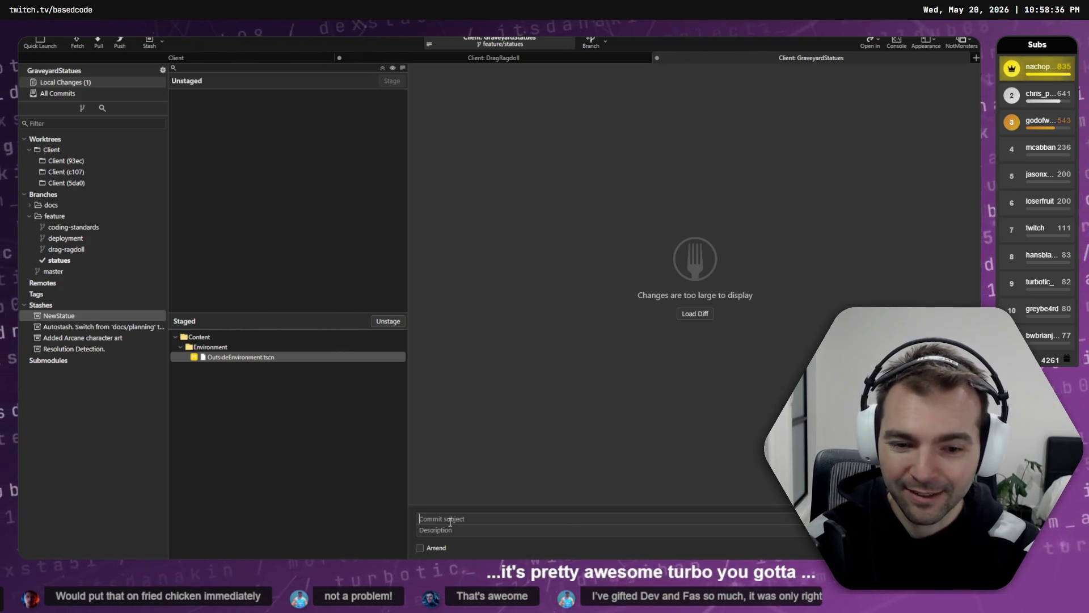
pyautogui.write('ddfe')
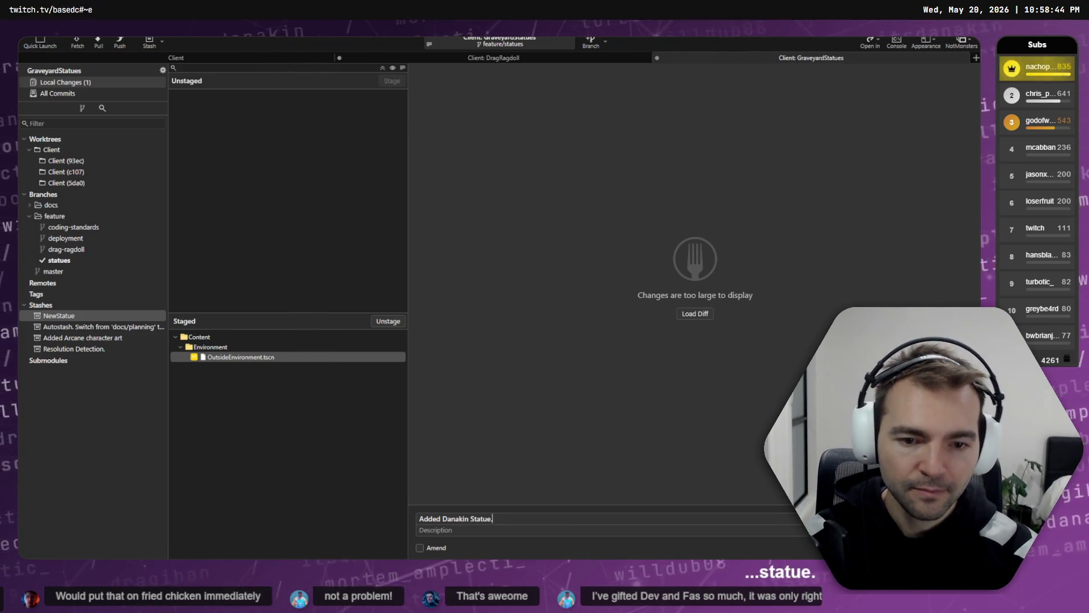
pyautogui.hotkey('ctrl', 'Return')
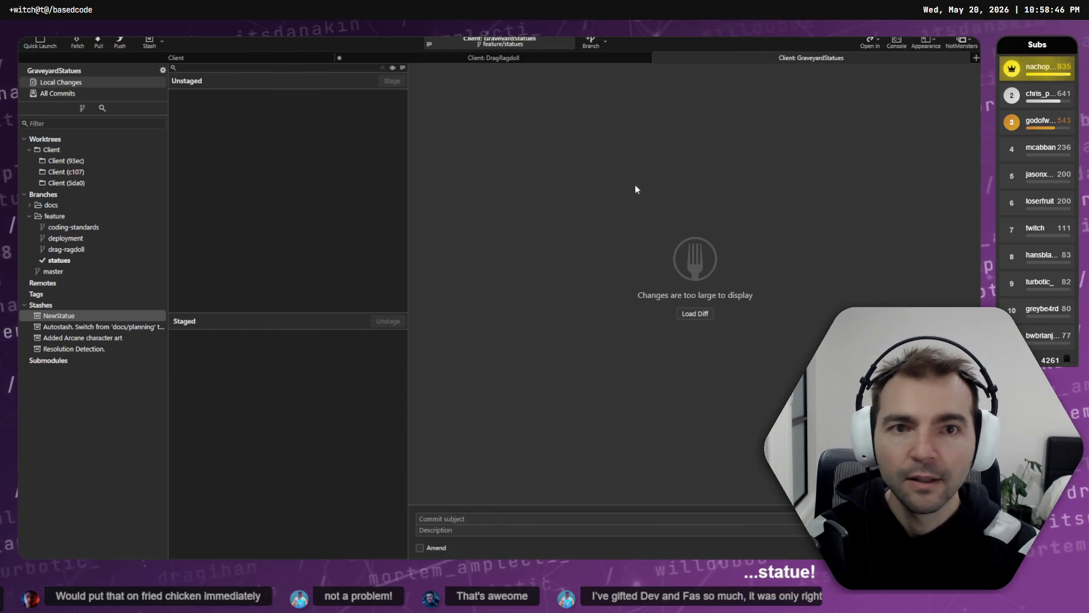
pyautogui.hotkey('alt', 'Tab')
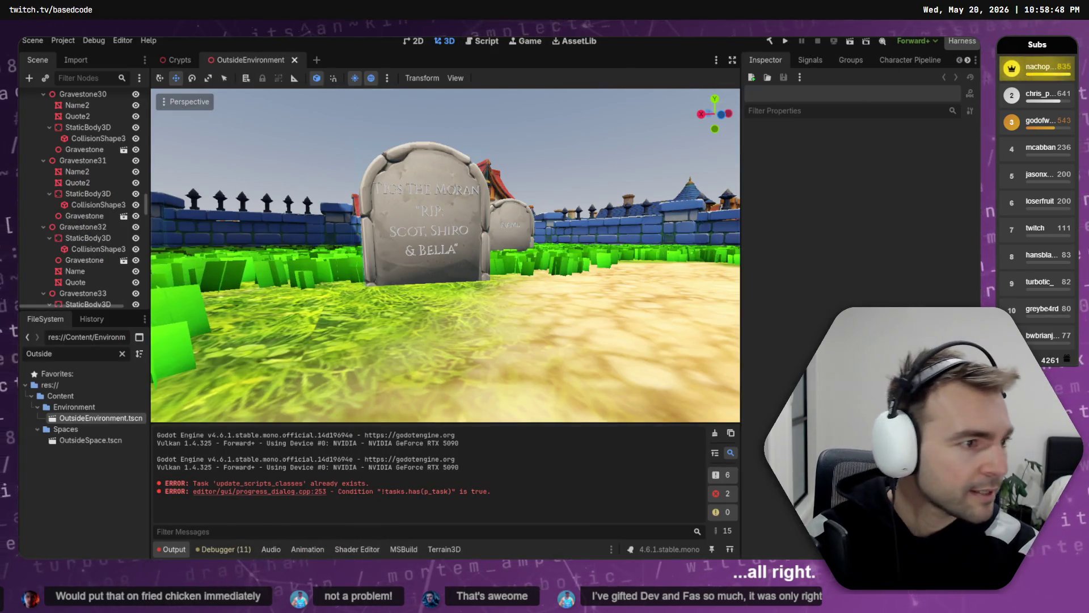
# Step: Leave Godot for the Codex terminal showing the resume-session list
pyautogui.hotkey('alt', 'Tab')
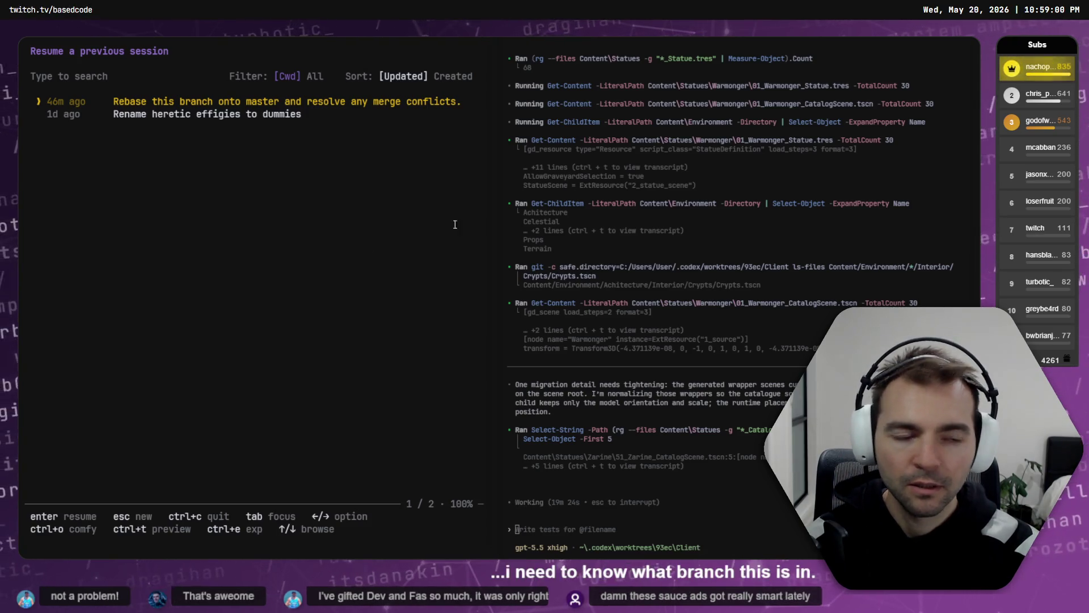
# Step: Dismiss the resume-session picker and open the second 'before we begin' conversation
pyautogui.hotkey('ctrl', 'c')
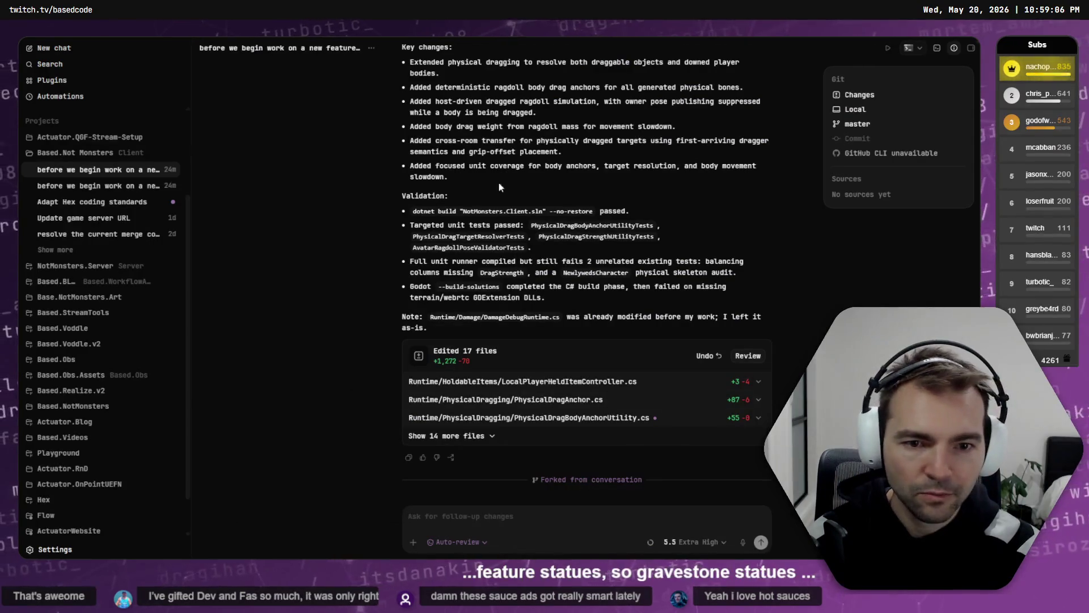
pyautogui.scroll(6, 596, 435)
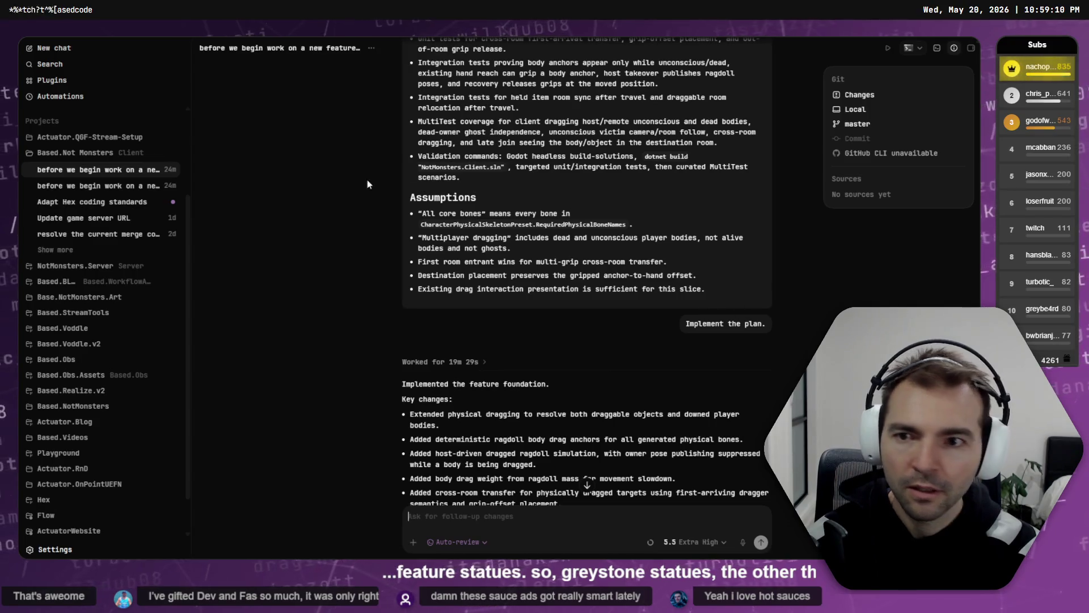
pyautogui.click(88, 188)
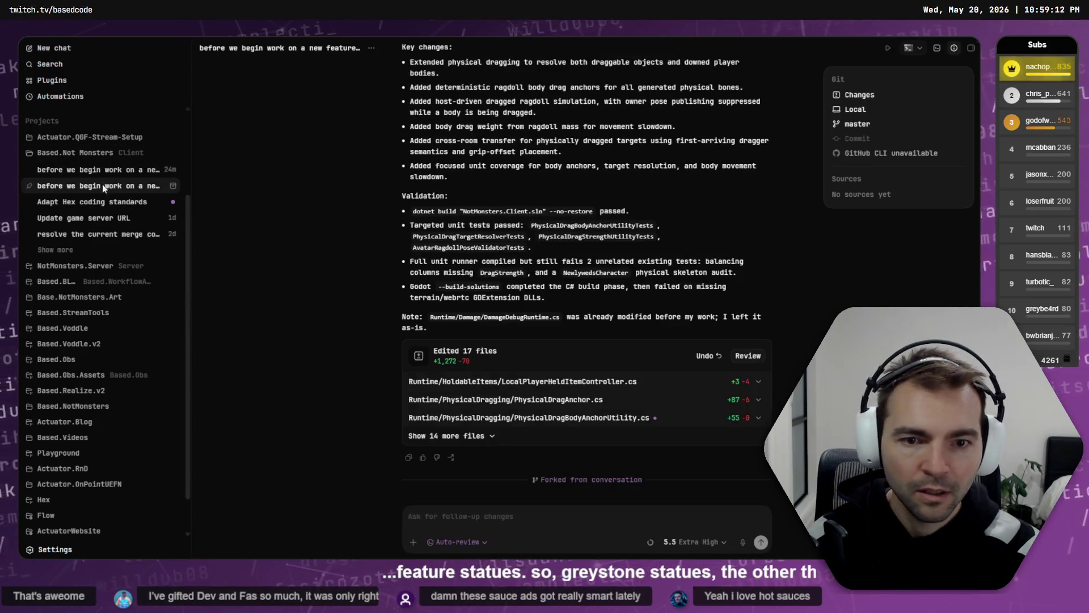
# Step: Scroll back through the conversation, then open the Codex app settings on the General page
pyautogui.scroll(10, 636, 306)
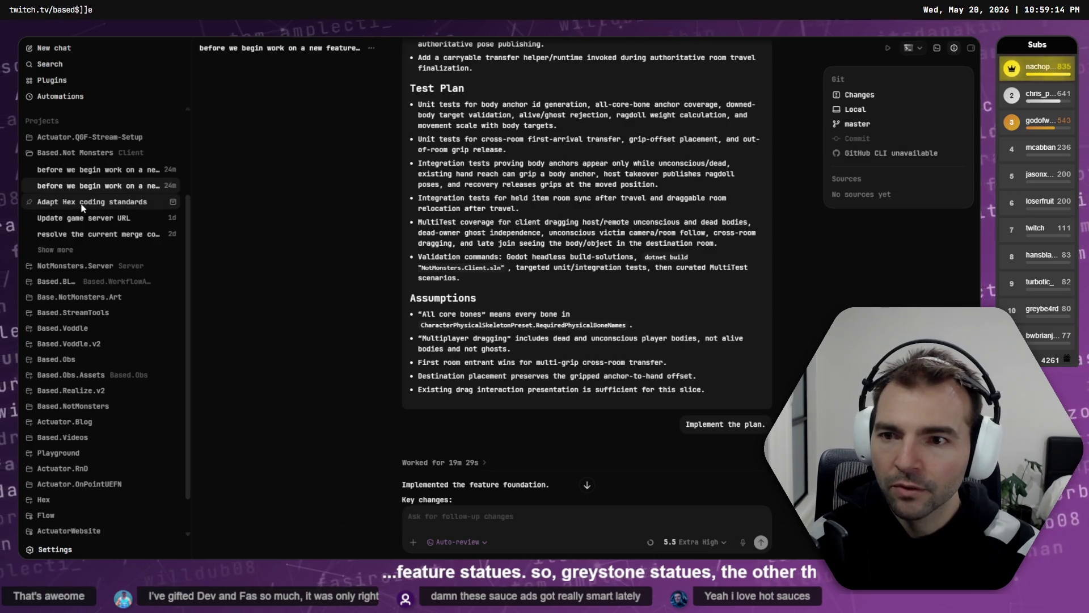
pyautogui.scroll(15, 506, 273)
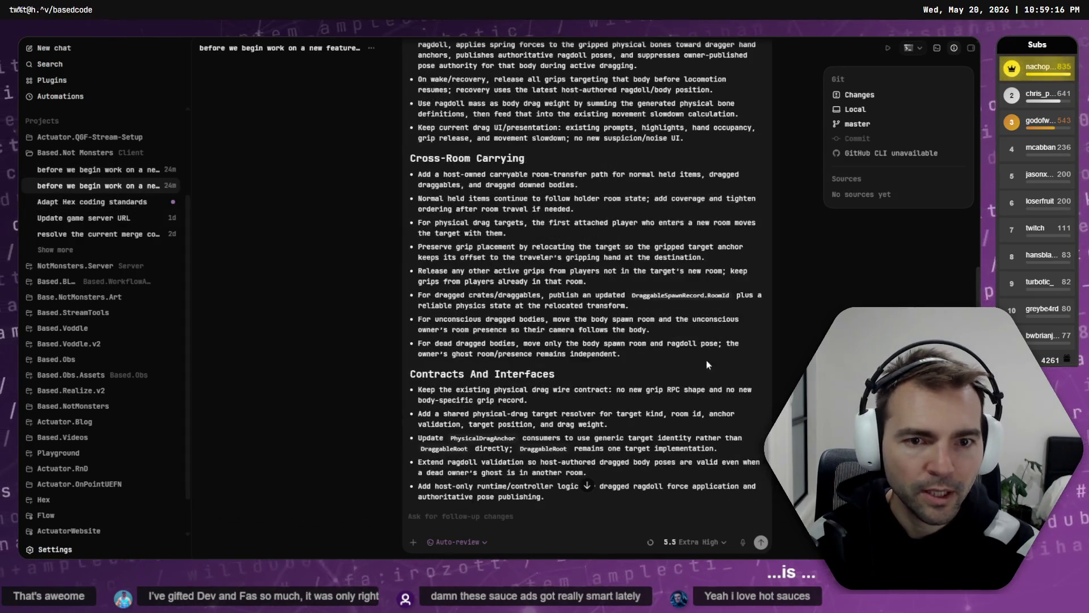
pyautogui.moveTo(409, 234); pyautogui.dragTo(650, 276)
pyautogui.click(650, 276)
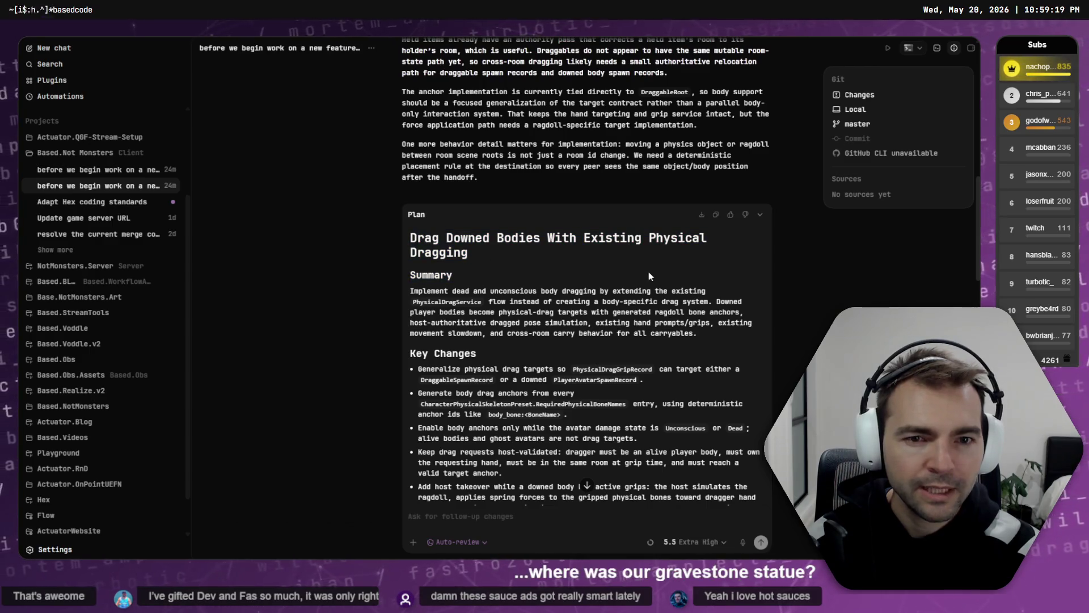
pyautogui.click(55, 549)
pyautogui.click(101, 496)
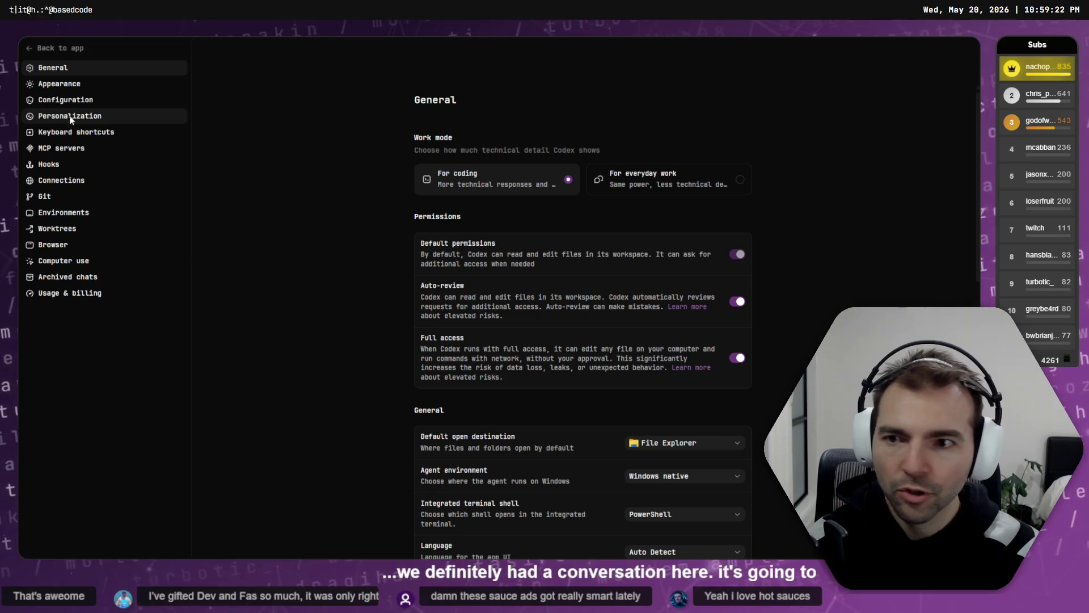
# Step: Show the Worktrees settings and select the 93ec id behind 'Make statues discoverable'
pyautogui.click(77, 229)
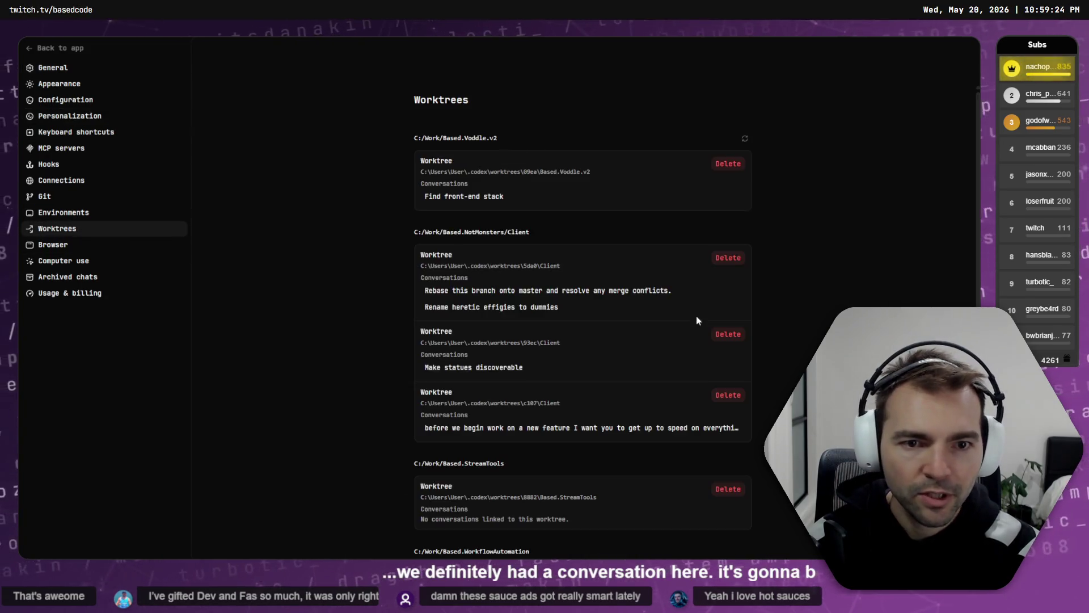
pyautogui.scroll(-2, 524, 332)
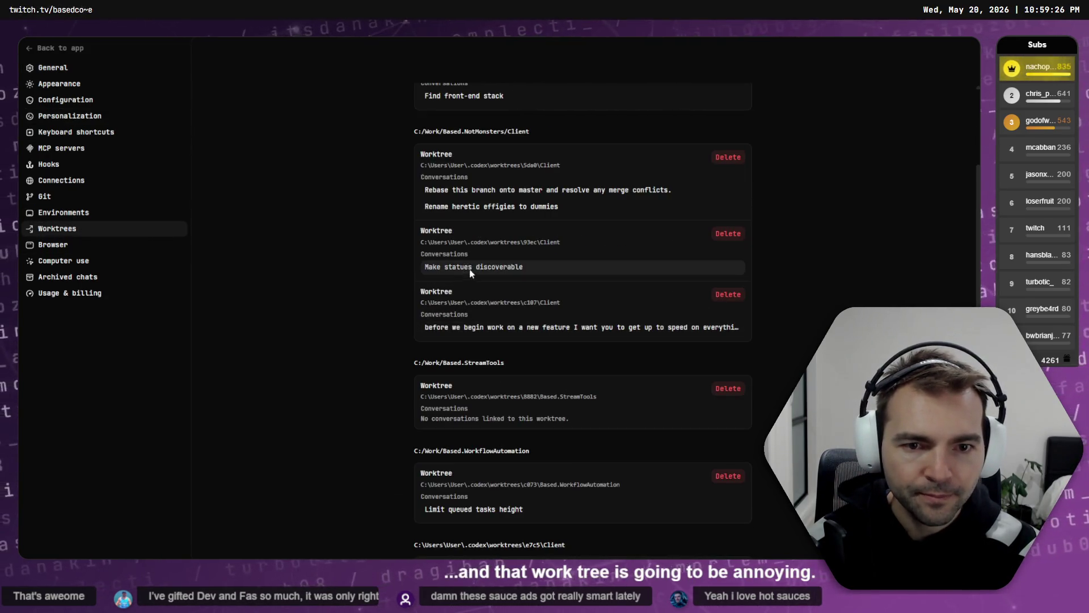
pyautogui.scroll(1, 515, 280)
pyautogui.doubleClick(530, 292)
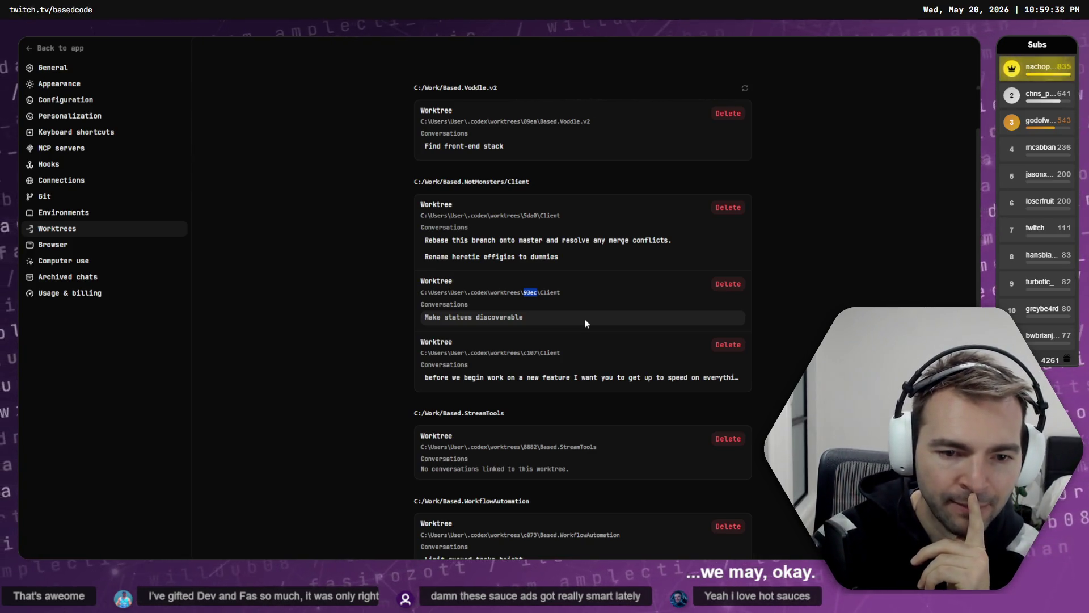
pyautogui.hotkey('alt', 'Tab')
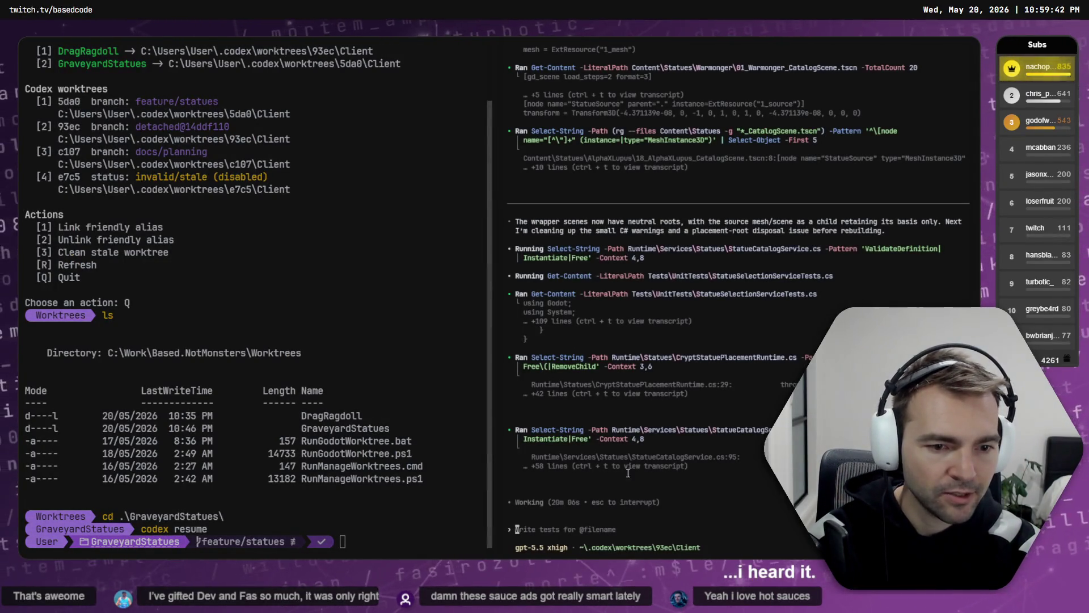
# Step: Compare the terminal's 93ec Codex session transcript with the Codex worktrees list
pyautogui.hotkey('alt', 'Tab')
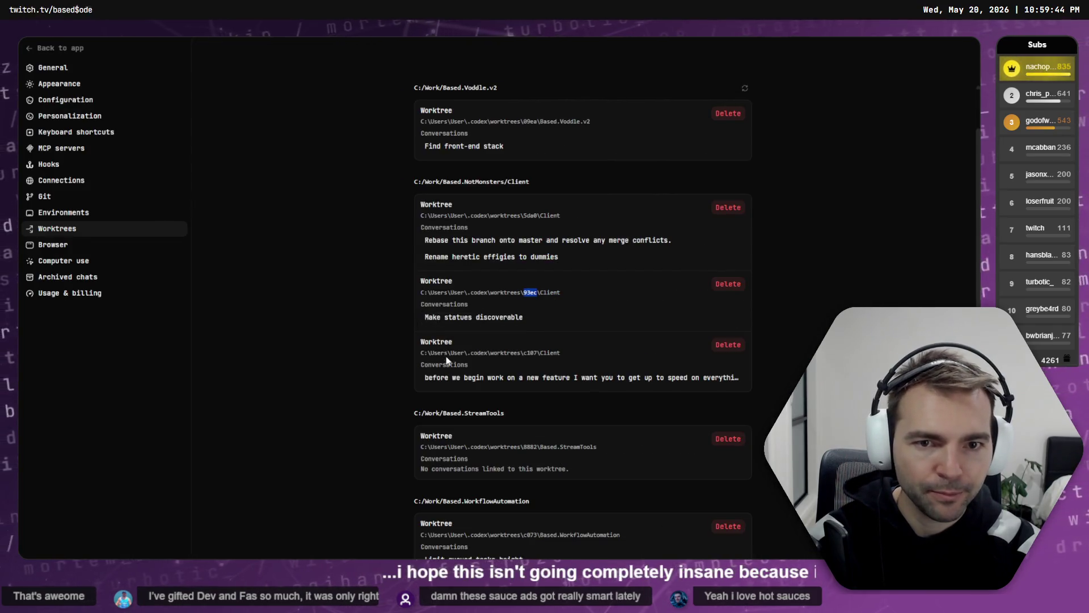
pyautogui.hotkey('alt', 'Tab')
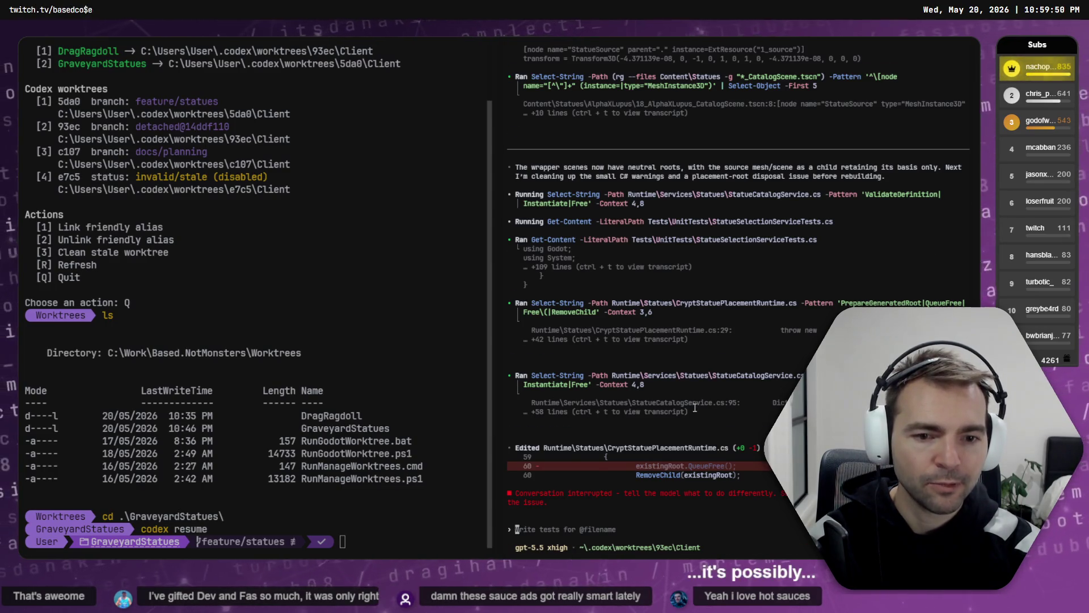
pyautogui.scroll(10, 697, 399)
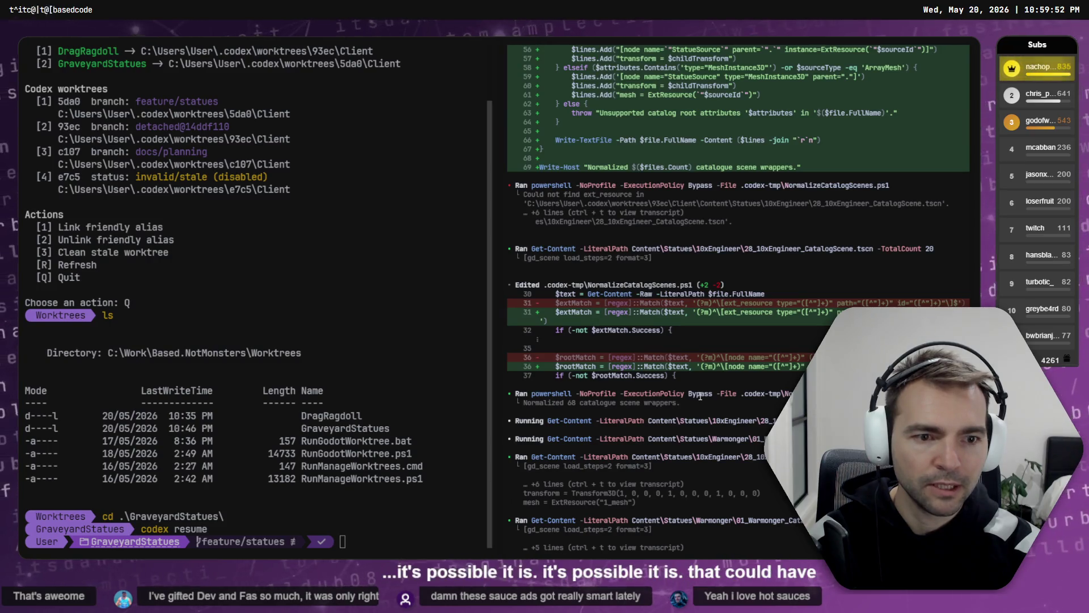
pyautogui.scroll(-10, 700, 396)
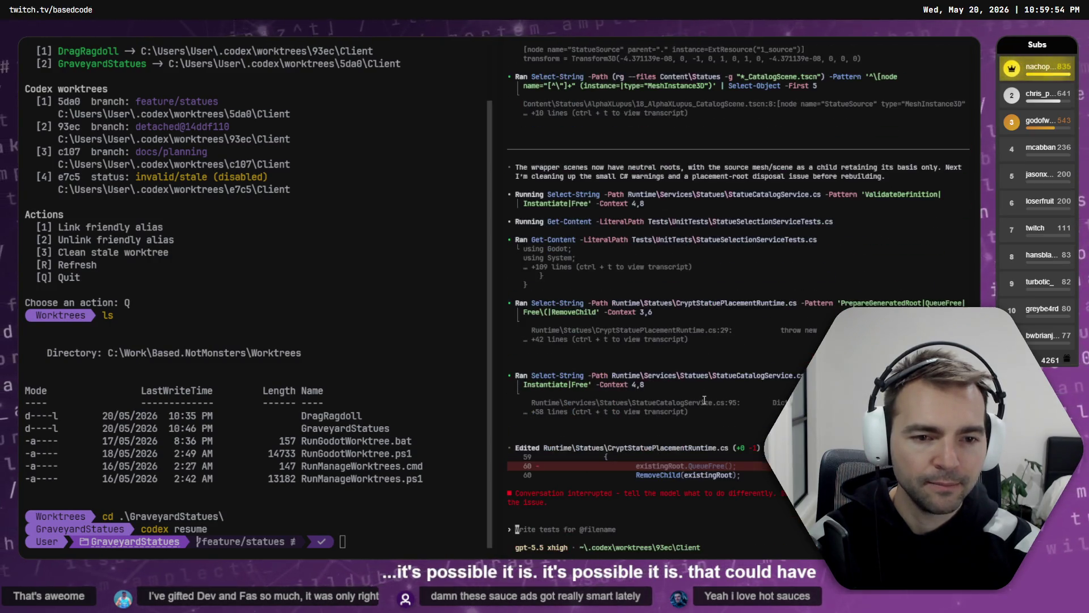
pyautogui.hotkey('alt', 'Tab')
pyautogui.hotkey('alt', 'Tab')
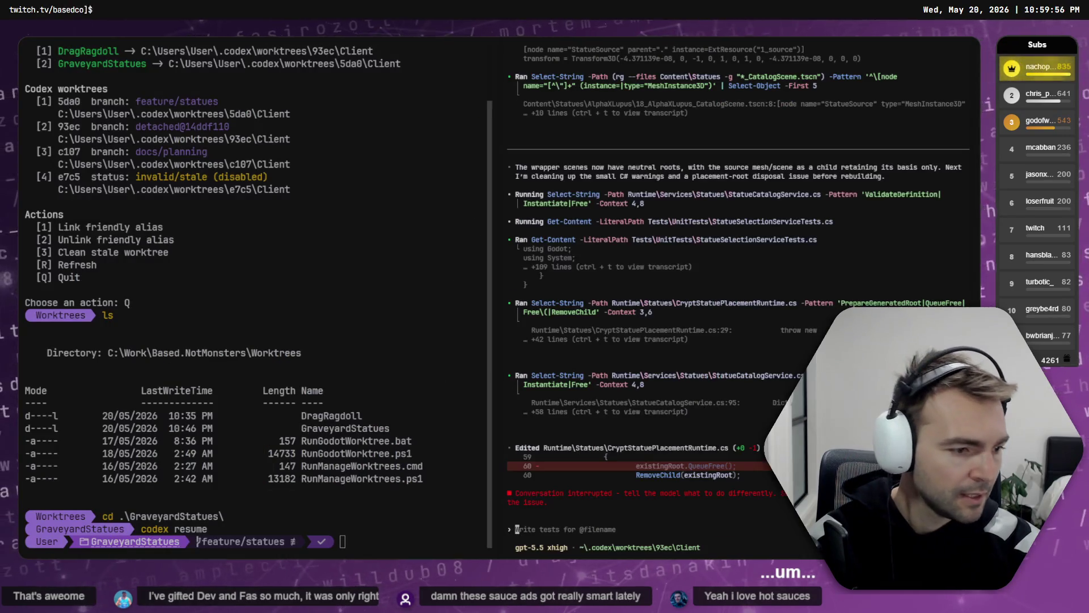
pyautogui.hotkey('alt', 'Tab')
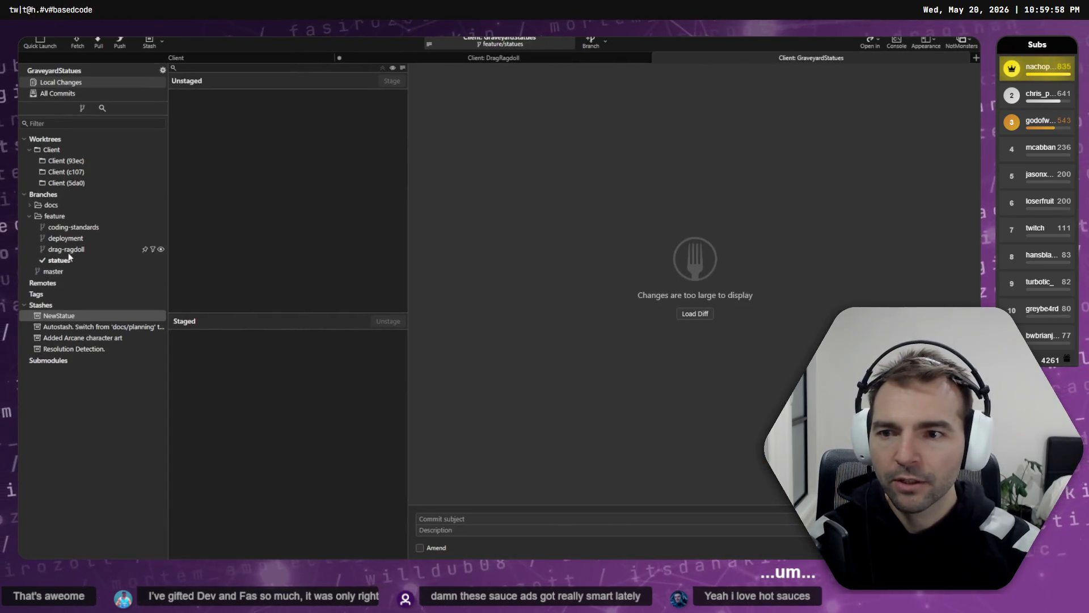
# Step: Browse the statues branch history, inspecting 'First pass adapting' and 'Try MCP server for godot' commits
pyautogui.click(62, 260)
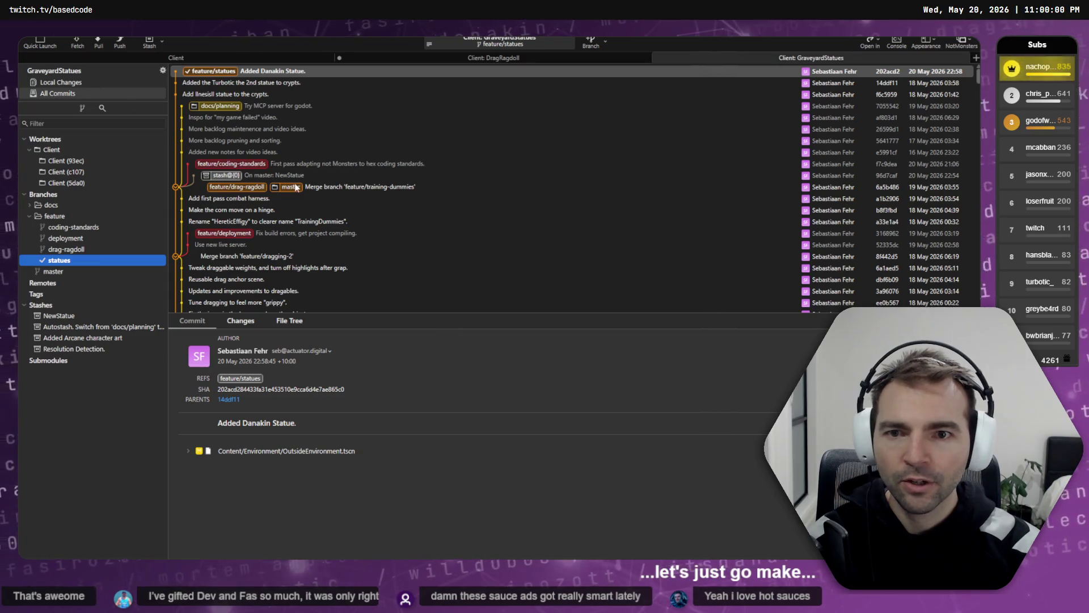
pyautogui.click(238, 164)
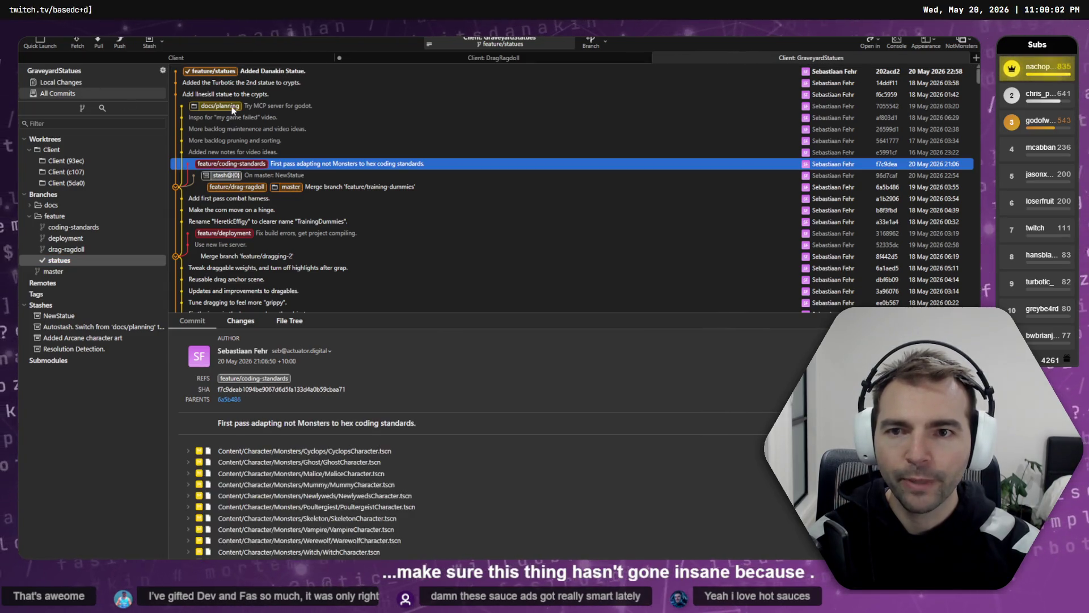
pyautogui.click(355, 105)
# Step: Review DragRagdoll's local changes, including GenerateStatueCatalog.gd, and open its folder in File Explorer
pyautogui.click(477, 58)
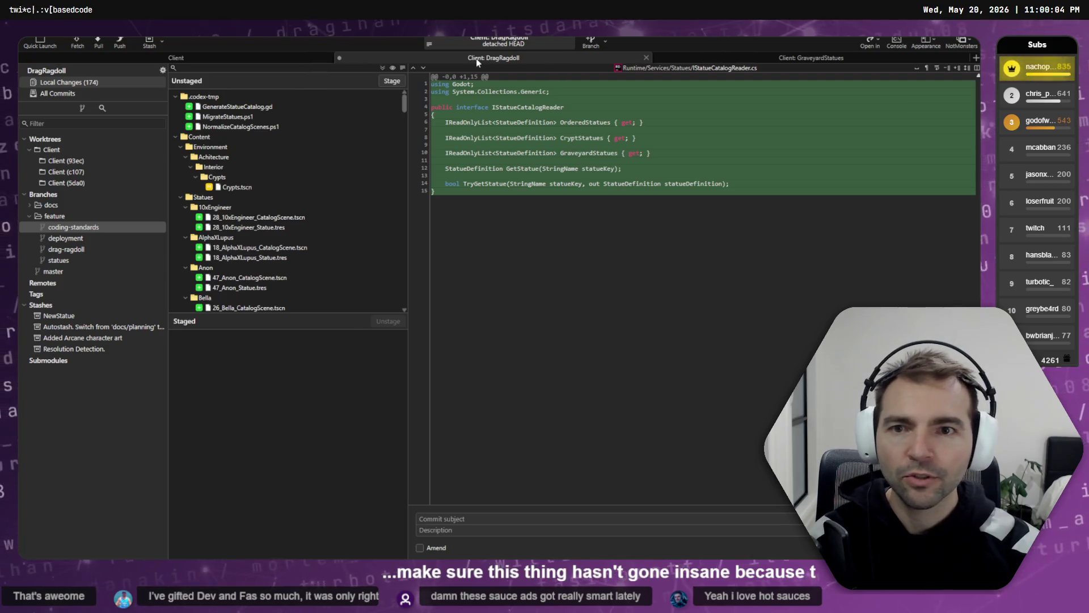
pyautogui.click(264, 108)
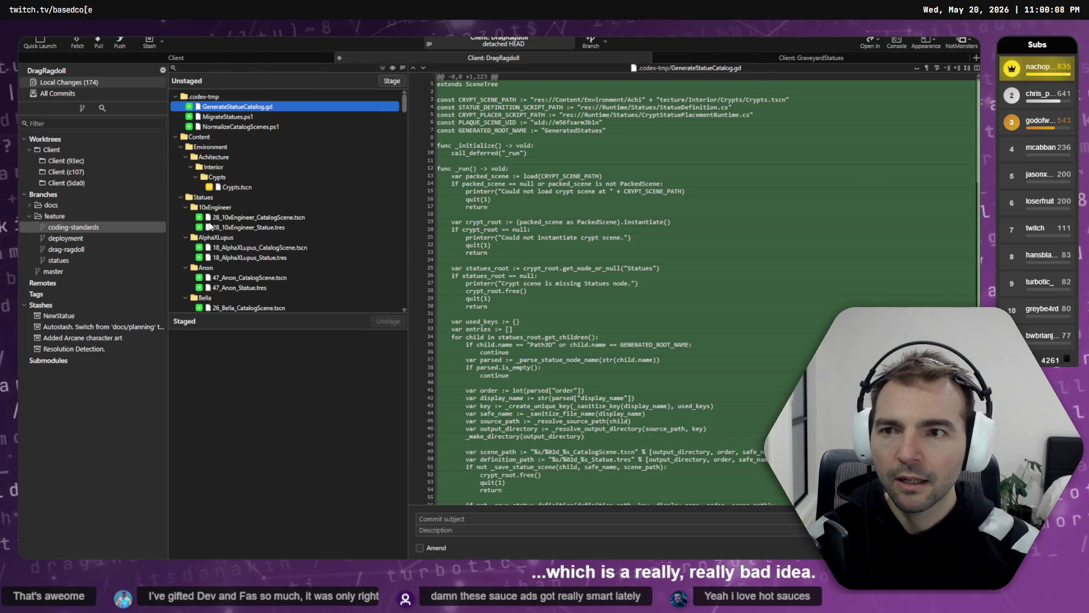
pyautogui.click(484, 61)
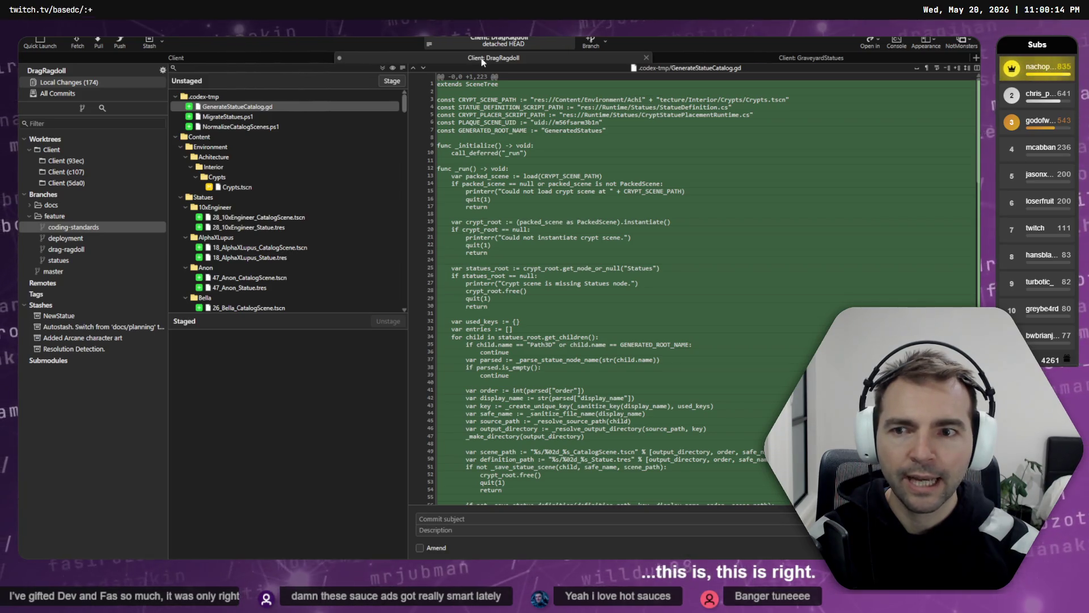
pyautogui.click(870, 44)
pyautogui.click(832, 99)
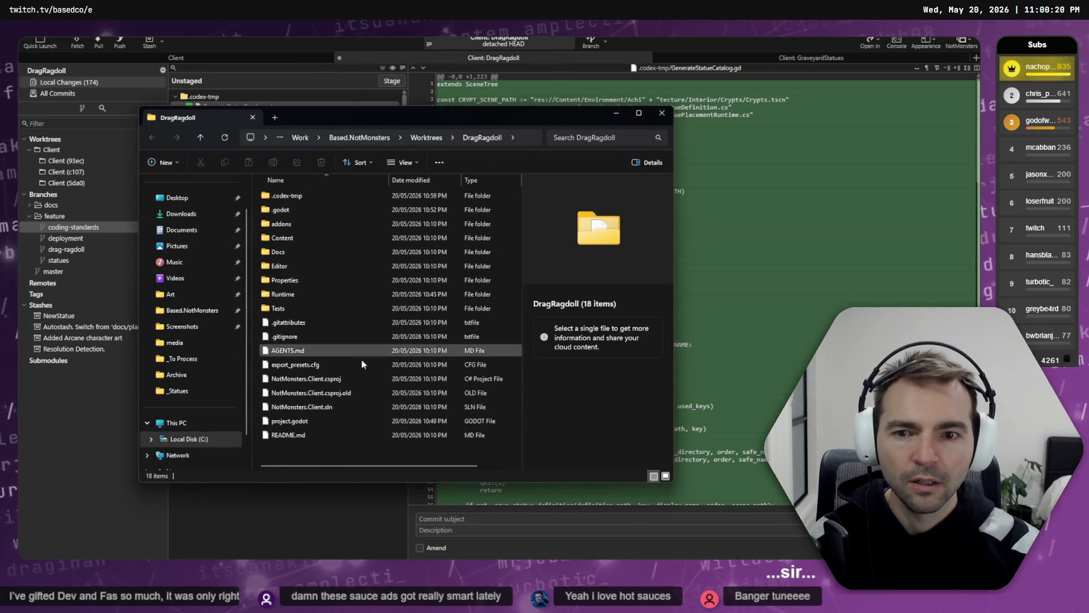
# Step: Go up one level from DragRagdoll to the Worktrees folder with Alt+Up
pyautogui.hotkey('alt', 'Up')
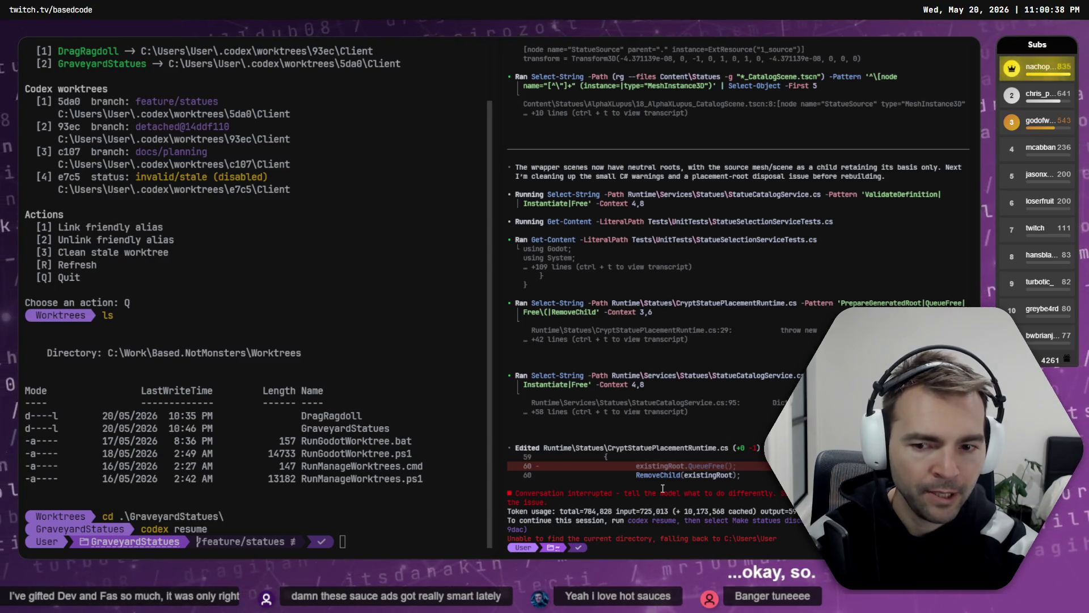
# Step: In the left pane, go up to Worktrees and launch the RunManageWorktrees.cmd junction manager
pyautogui.hotkey('alt', 'Left')
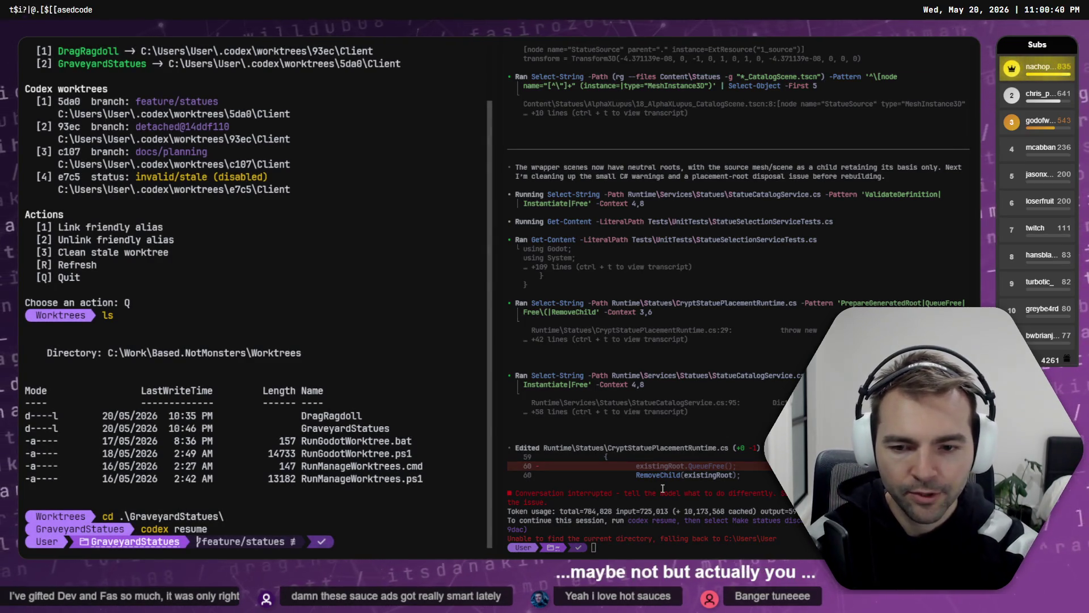
pyautogui.write('Ma')
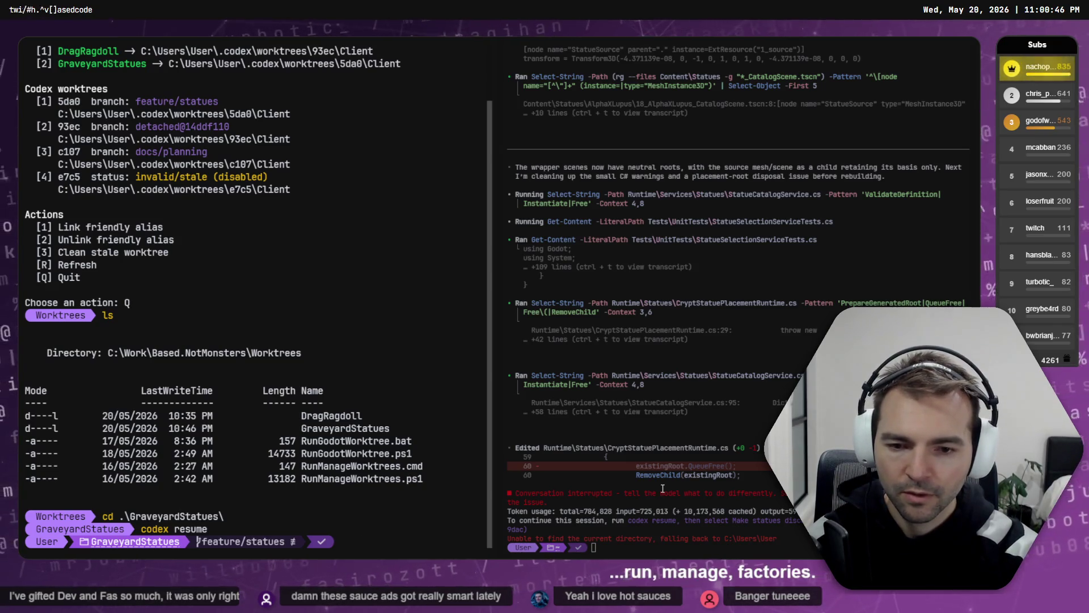
pyautogui.write('.')
pyautogui.press('Return')
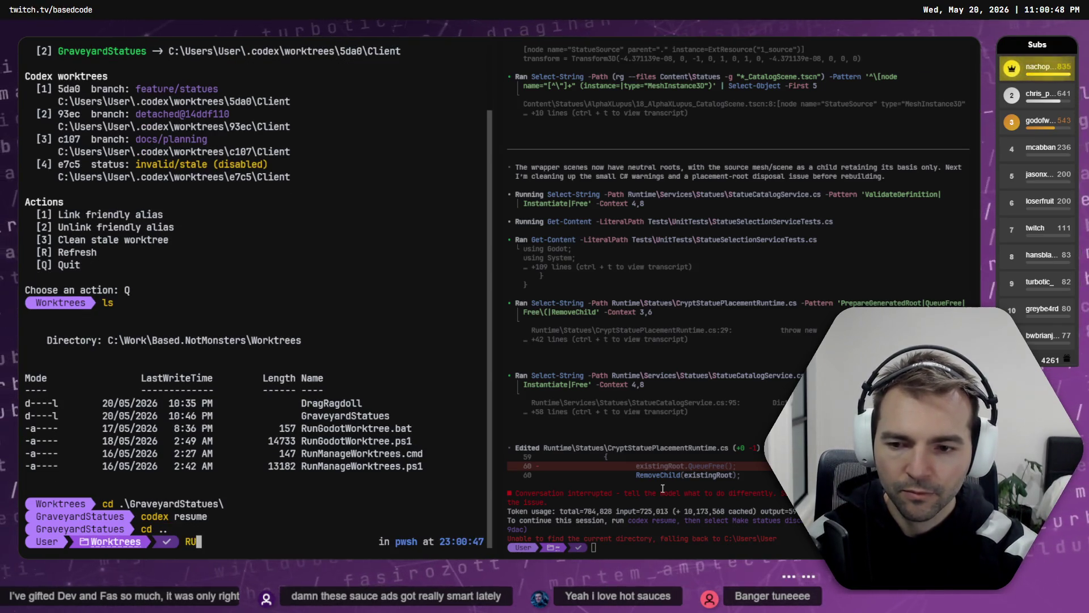
pyautogui.press('Return')
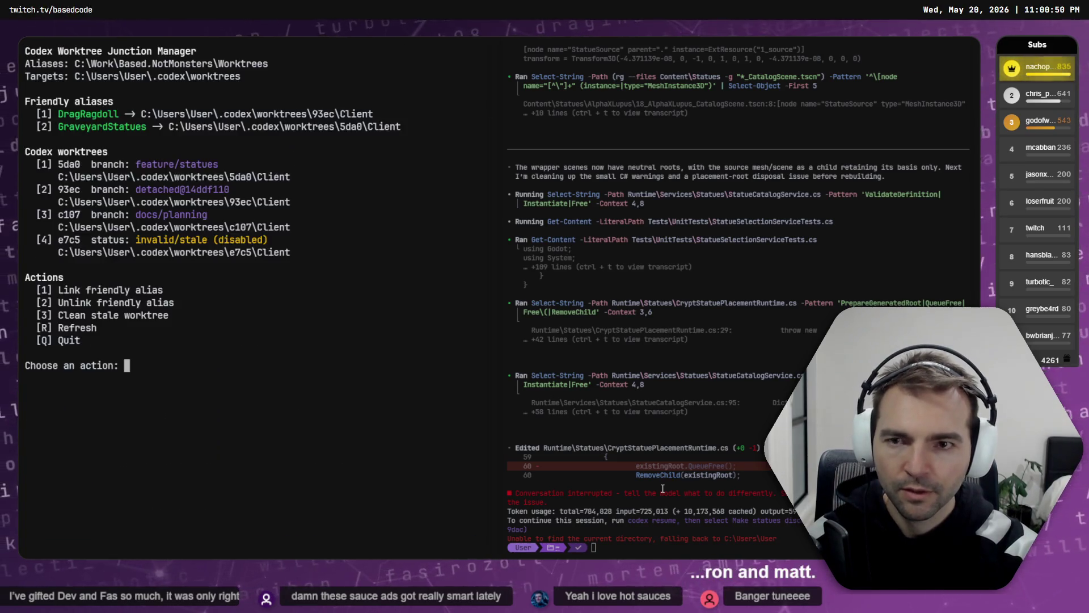
# Step: Unlink the DragRagdoll alias (option 2, alias 1) and confirm
pyautogui.write('2')
pyautogui.press('Return')
pyautogui.write('1')
pyautogui.press('Return')
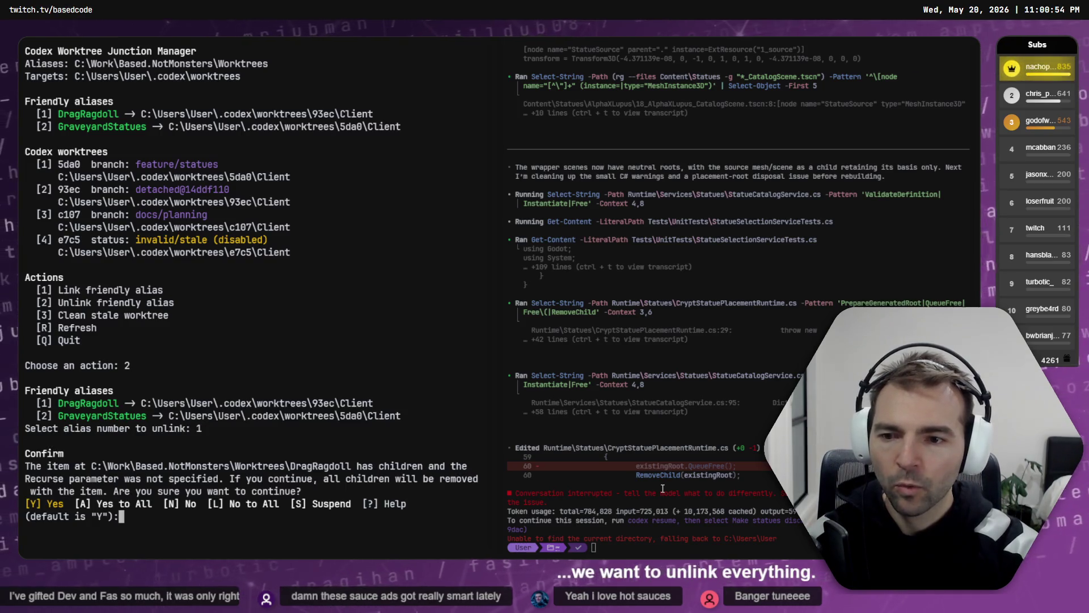
pyautogui.press('Return')
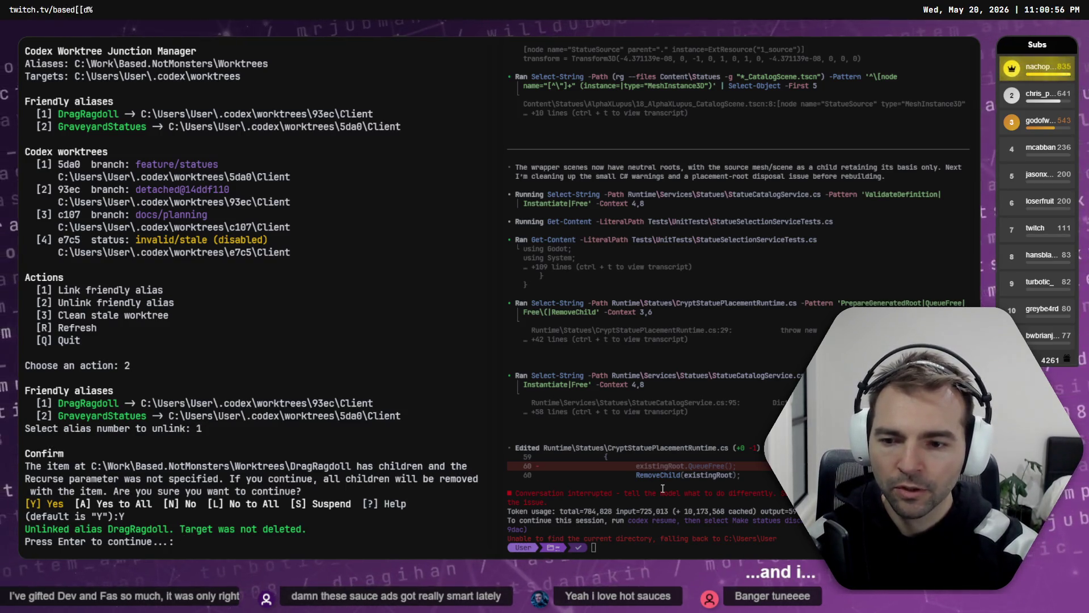
pyautogui.press('Return')
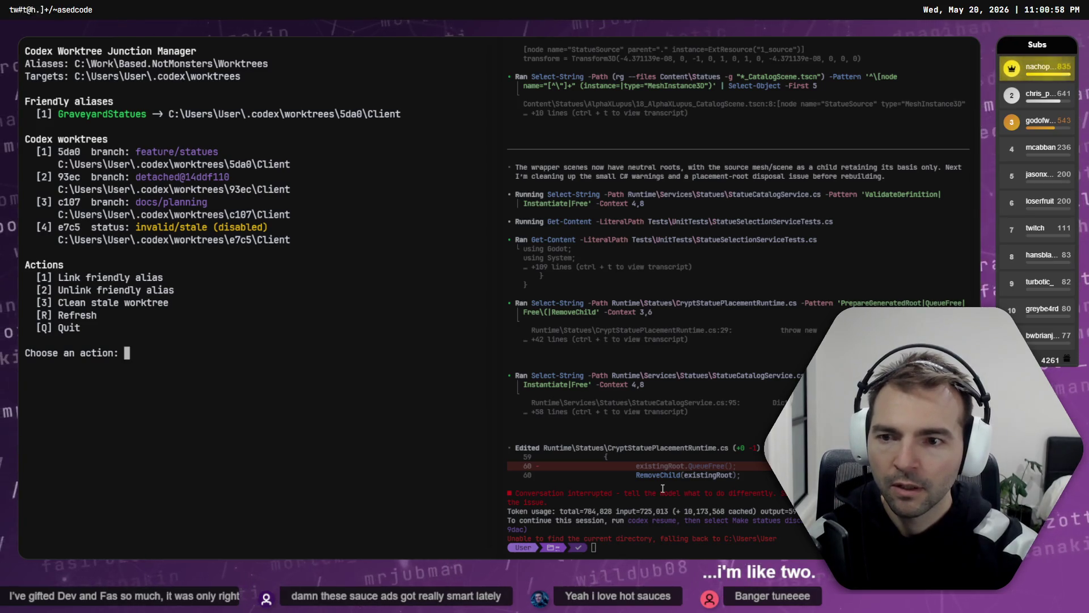
# Step: Unlink the GraveyardStatues alias the same way
pyautogui.write('2')
pyautogui.press('Return')
pyautogui.press('Return')
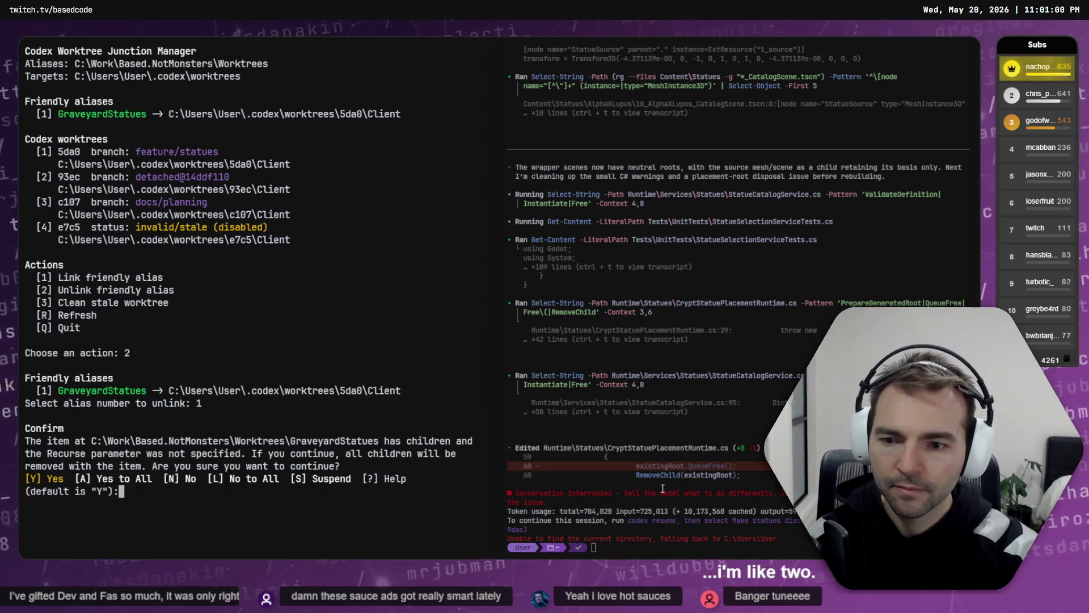
pyautogui.press('Return')
pyautogui.press('Return')
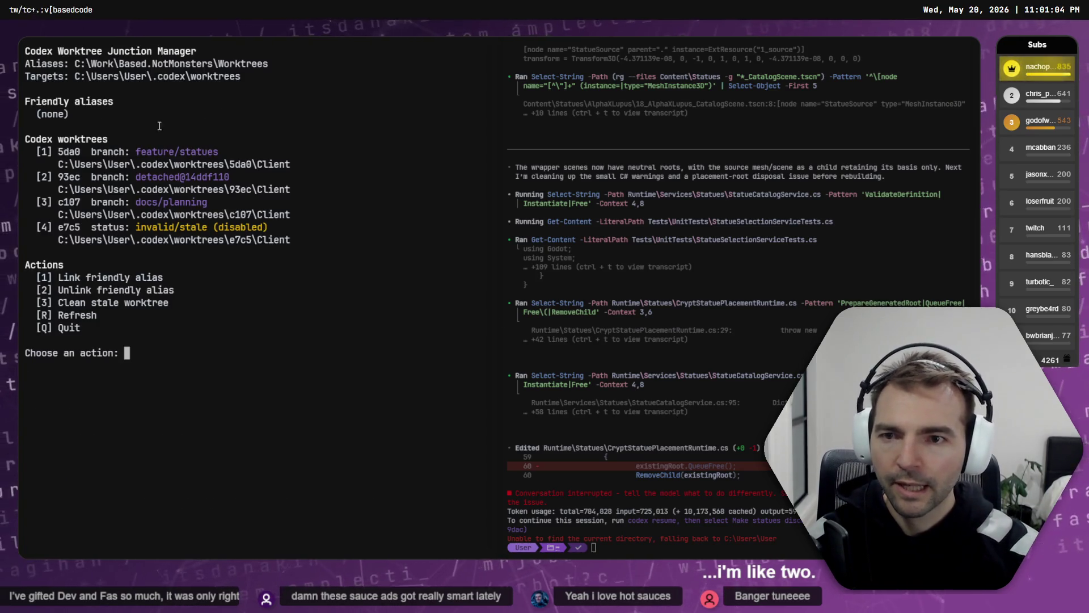
pyautogui.hotkey('alt', 'Tab')
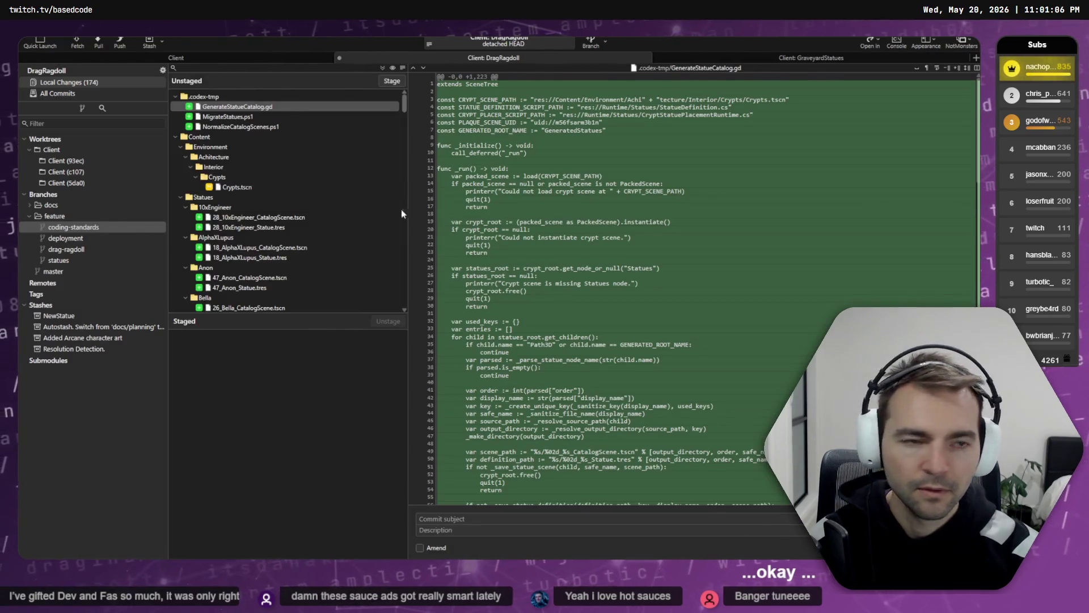
# Step: Check Codex's Worktrees page for 5da0's conversations, then return to the junction manager
pyautogui.hotkey('alt', 'Tab')
pyautogui.hotkey('alt', 'Tab')
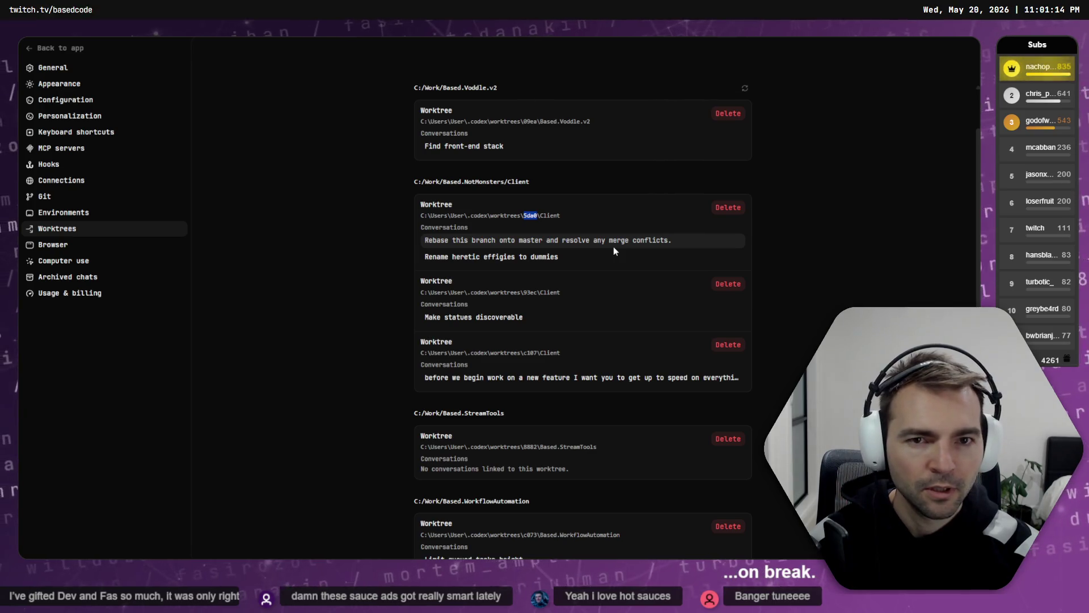
pyautogui.hotkey('alt', 'Tab')
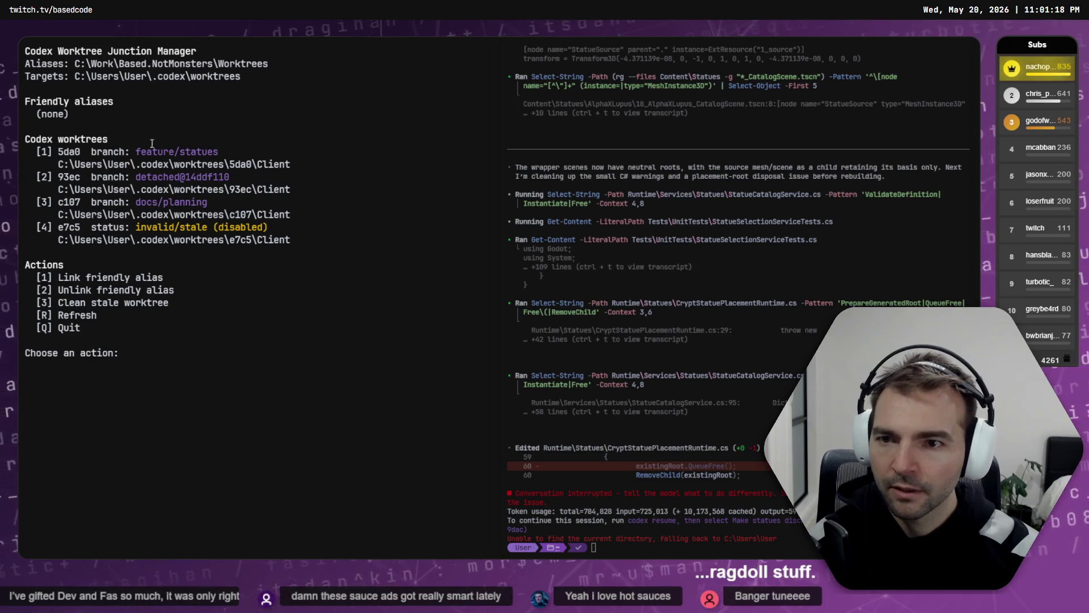
# Step: Link worktree 1 (5da0) under the friendly alias DragRagdoll
pyautogui.doubleClick(248, 164)
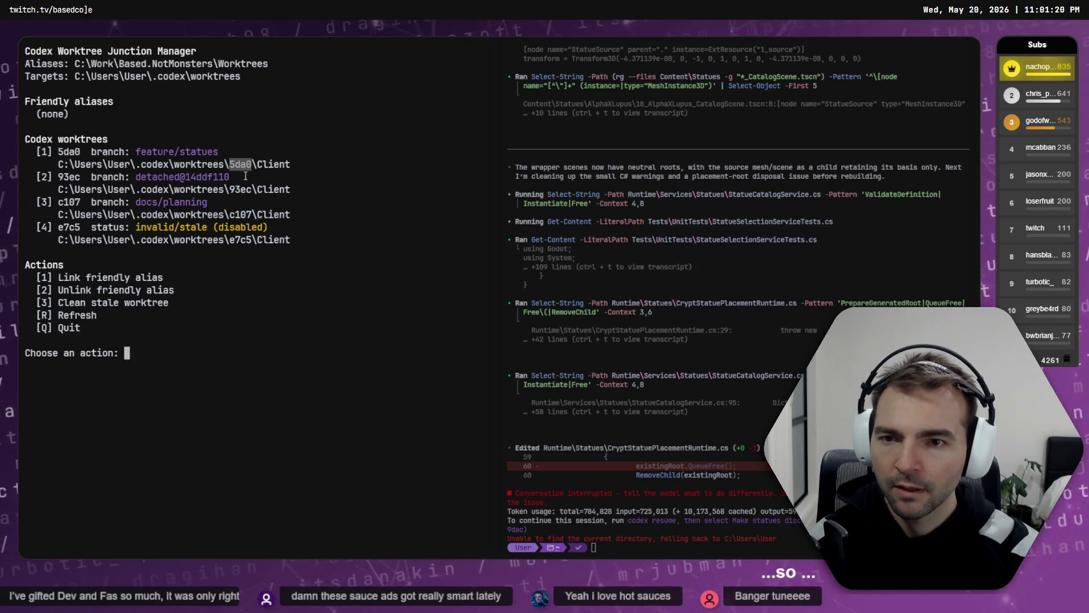
pyautogui.hotkey('alt', 'Tab')
pyautogui.hotkey('alt', 'Tab')
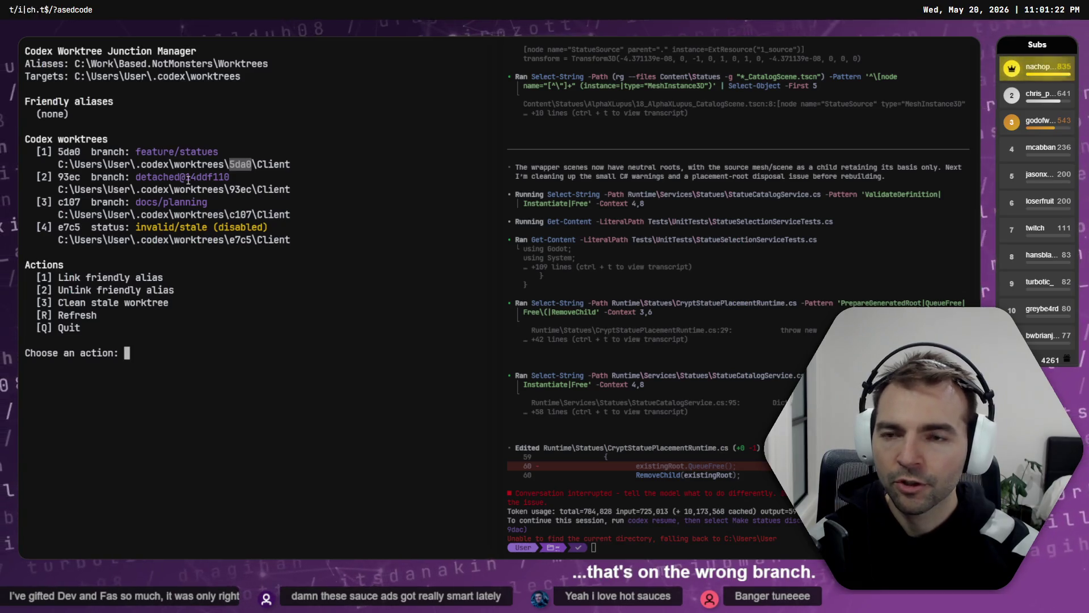
pyautogui.click(232, 357)
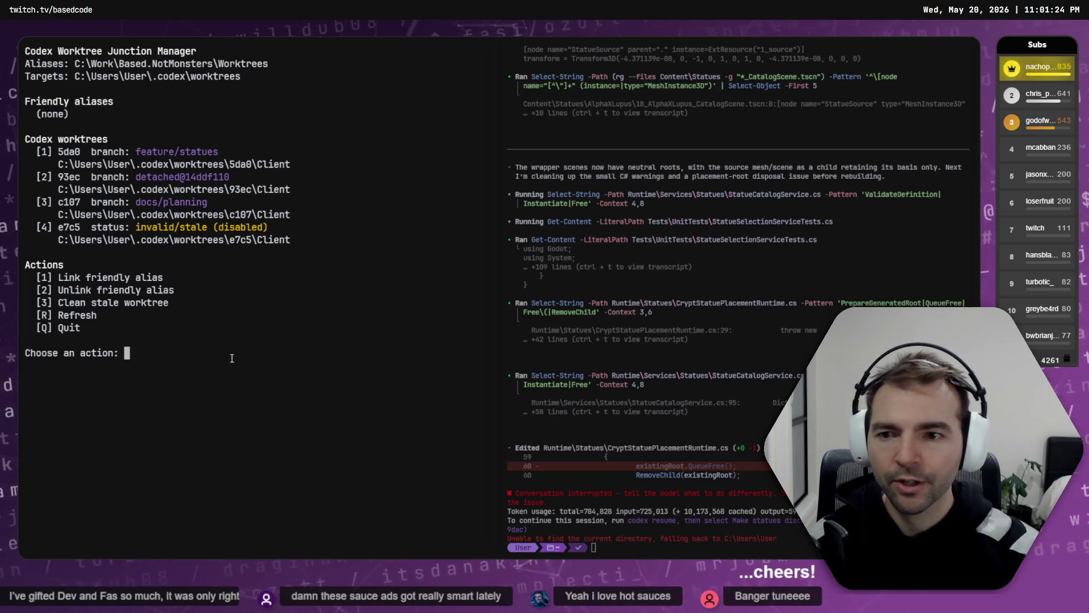
pyautogui.write('1')
pyautogui.press('Return')
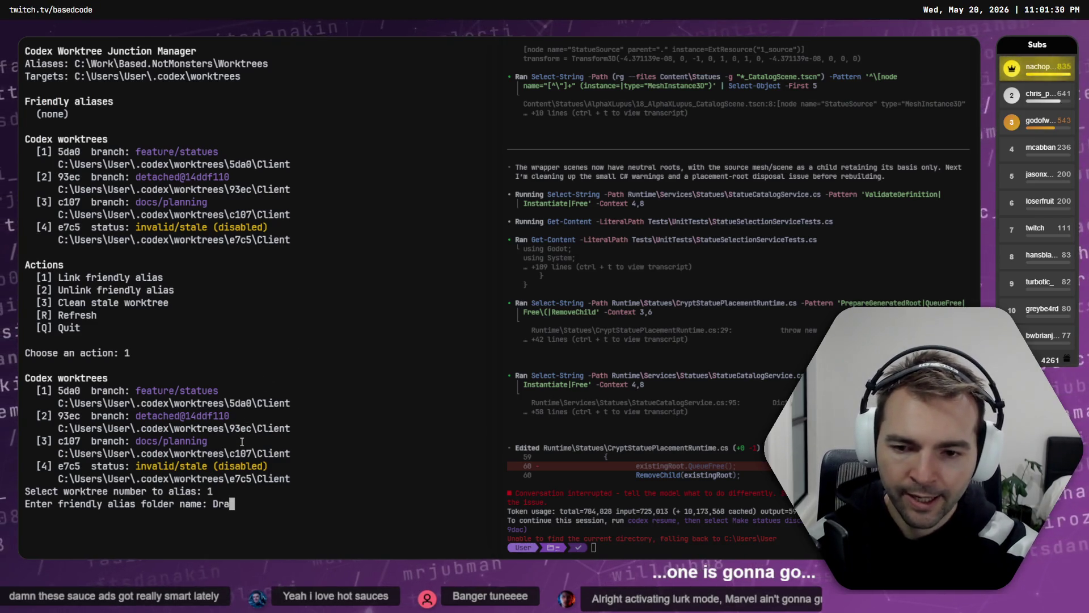
pyautogui.write('Ragdoll')
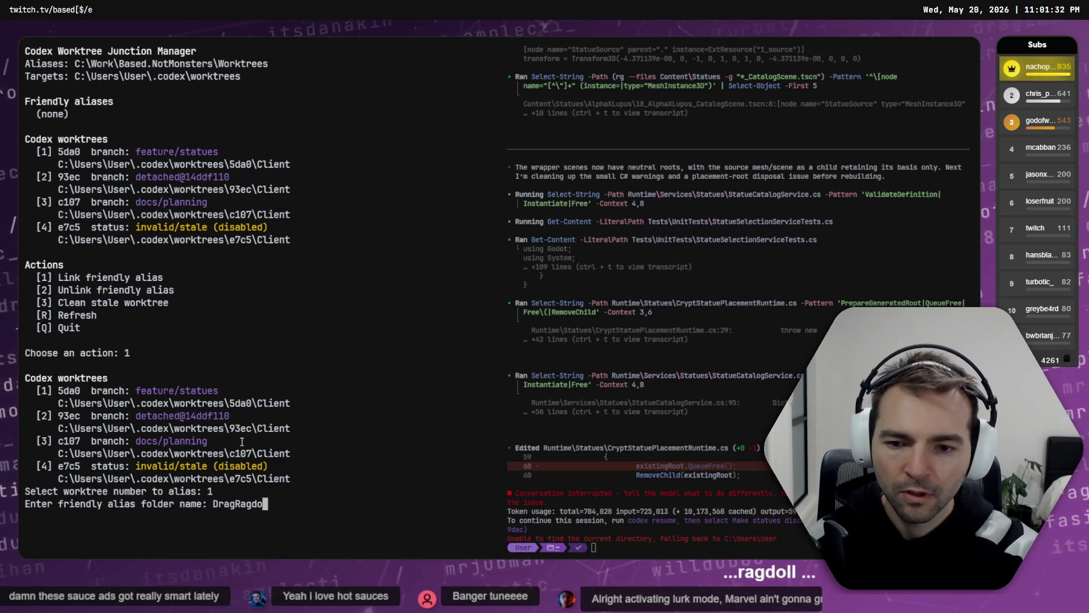
pyautogui.press('Return')
# Step: Start a second alias link and pick worktree 2 (93ec), checking it against Codex
pyautogui.press('Return')
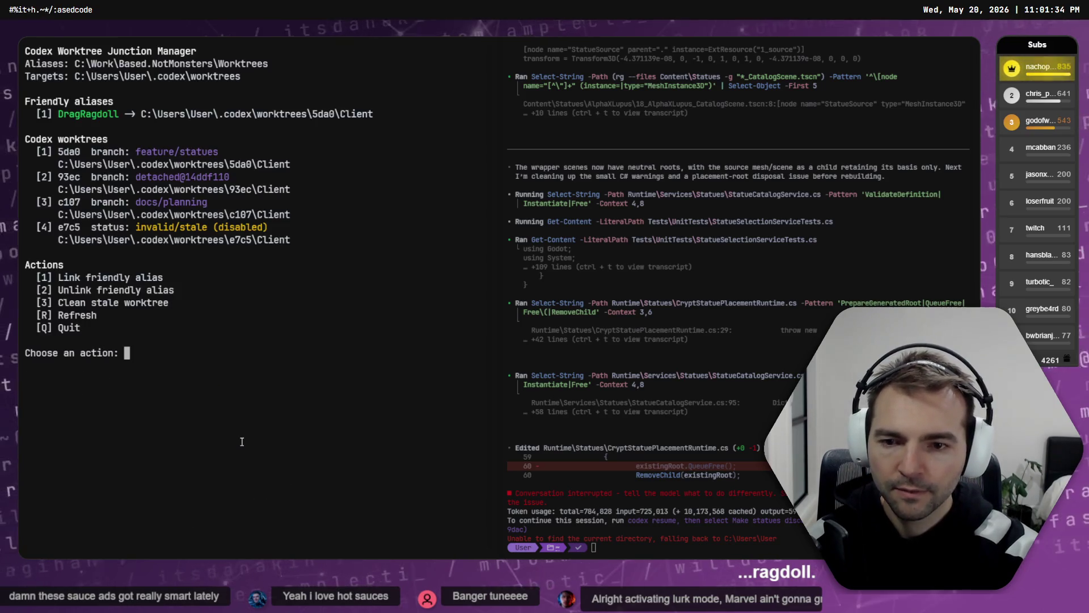
pyautogui.write('1')
pyautogui.press('Return')
pyautogui.hotkey('alt', 'Tab')
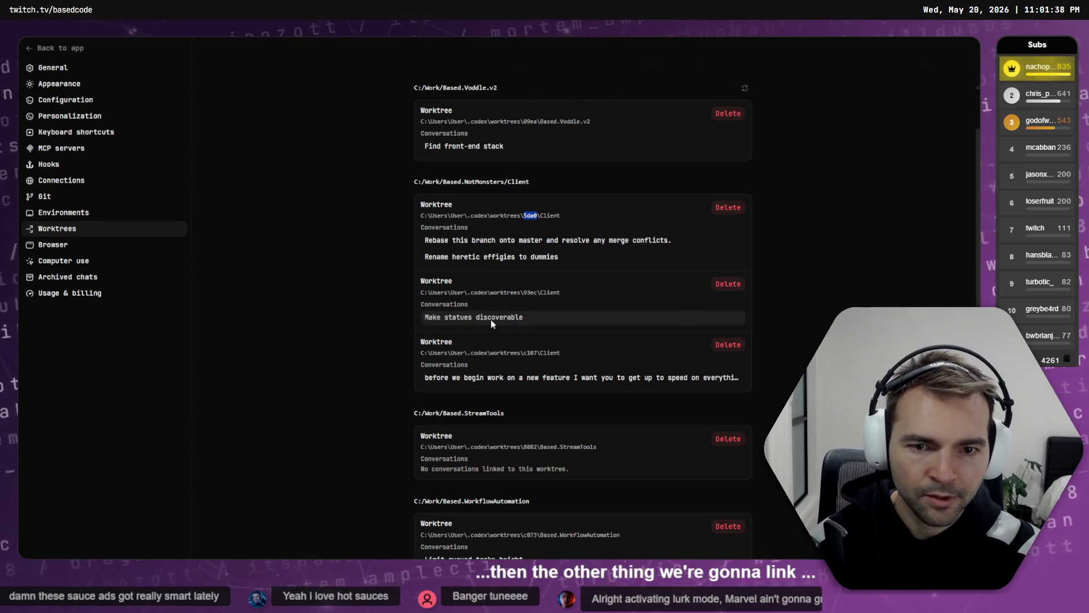
pyautogui.hotkey('alt', 'Tab')
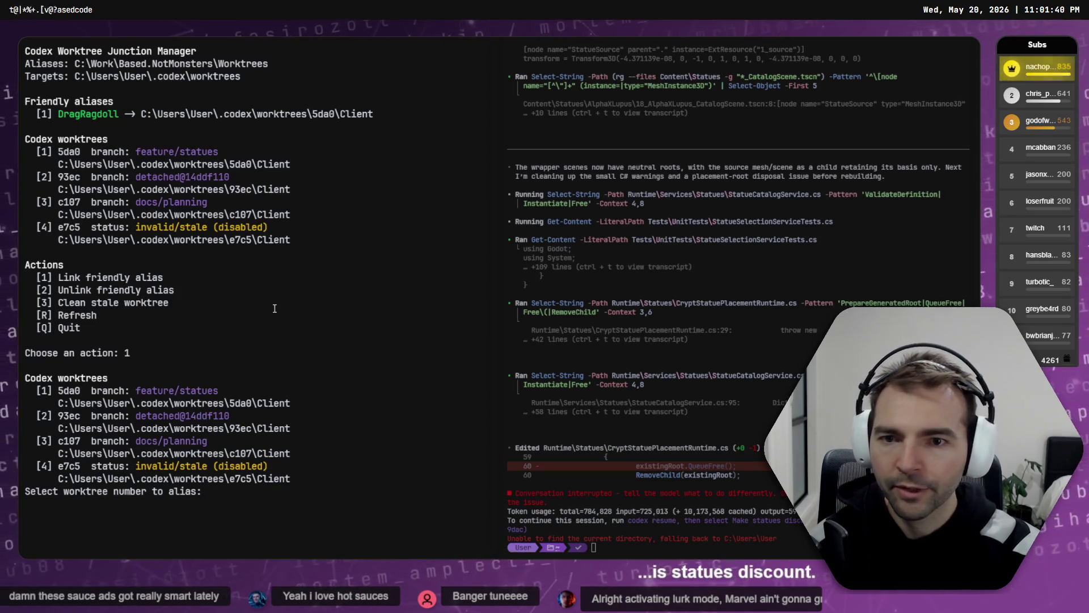
pyautogui.write('2')
pyautogui.press('Return')
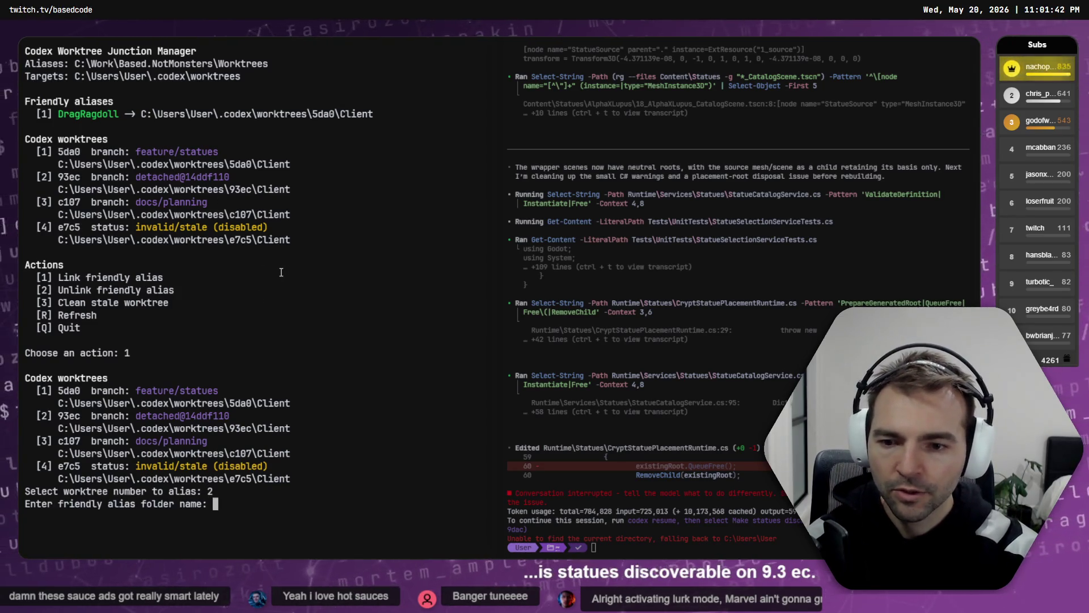
# Step: Name worktree 2's alias GraveyardStatue, correcting the mistyped names first
pyautogui.write('Drag')
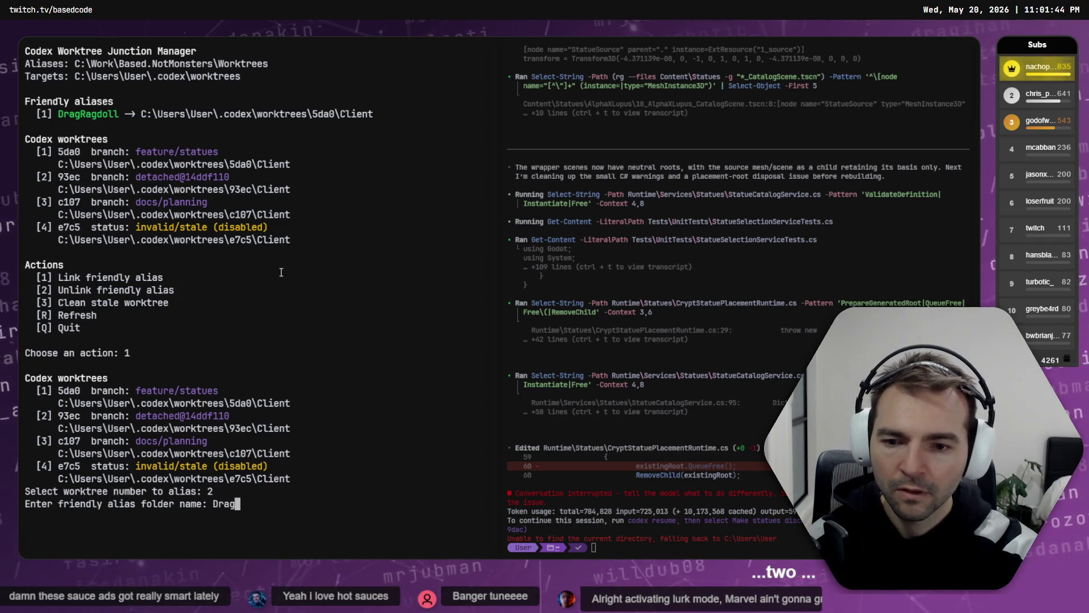
pyautogui.press('BackSpace')
pyautogui.press('BackSpace')
pyautogui.press('BackSpace')
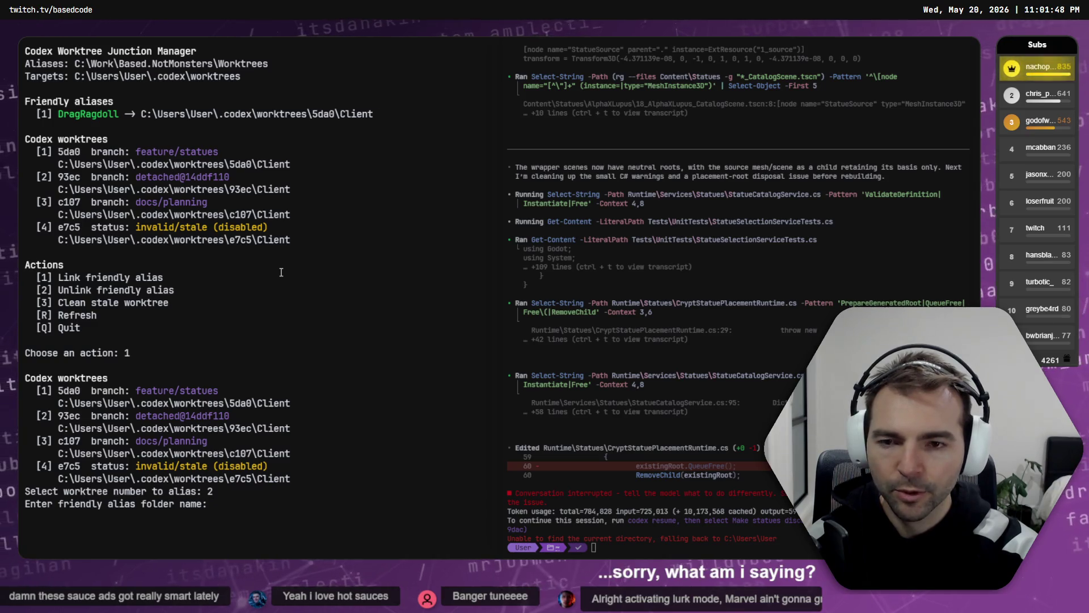
pyautogui.write('tatues')
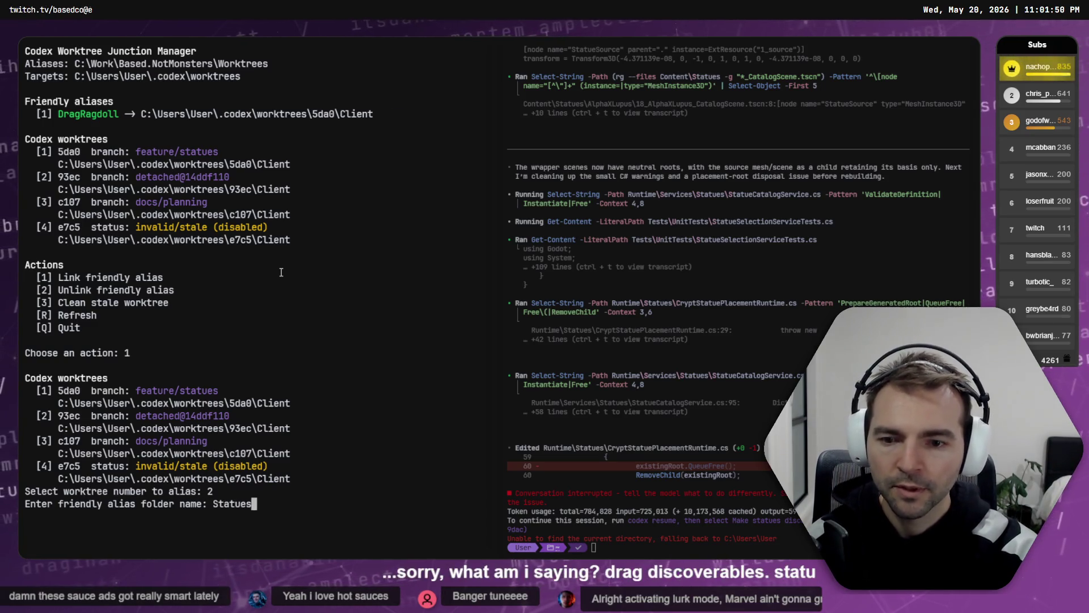
pyautogui.hotkey('alt', 'Tab')
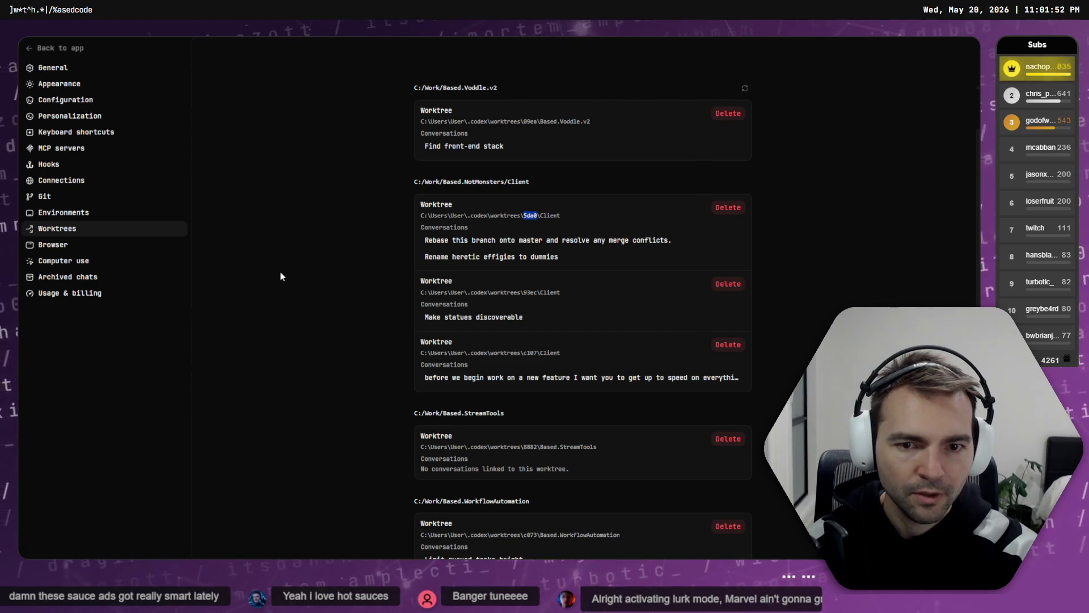
pyautogui.hotkey('alt', 'Tab')
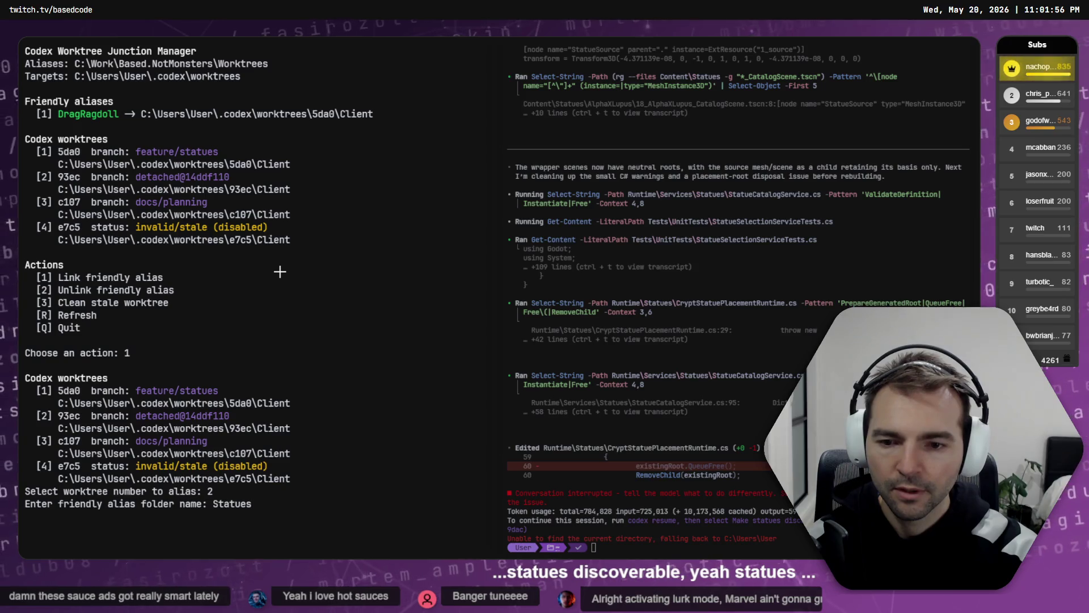
pyautogui.press('BackSpace')
pyautogui.press('BackSpace')
pyautogui.press('BackSpace')
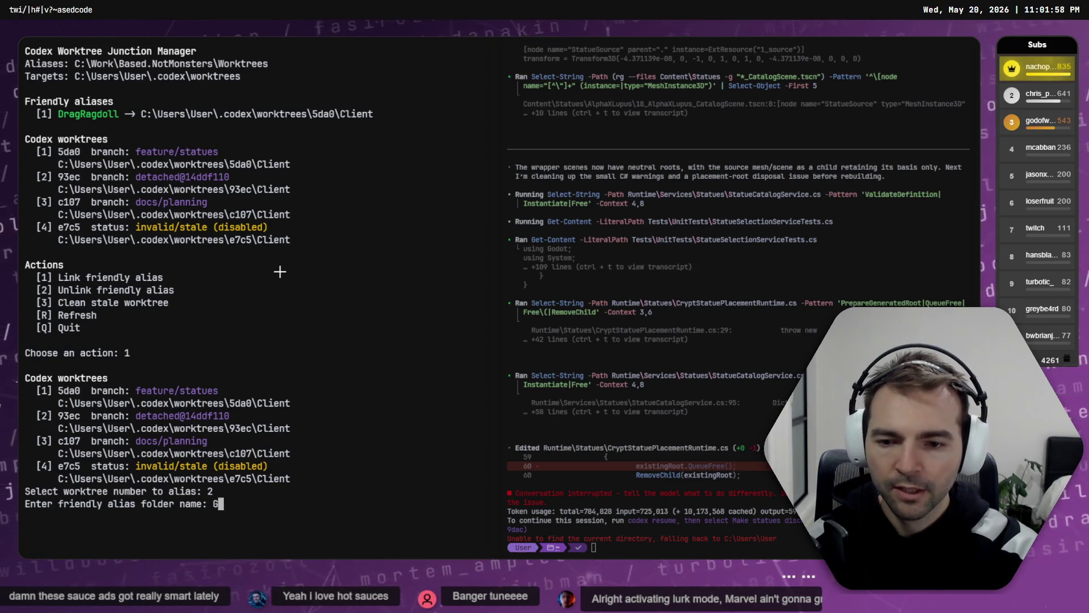
pyautogui.write('aveyardSta')
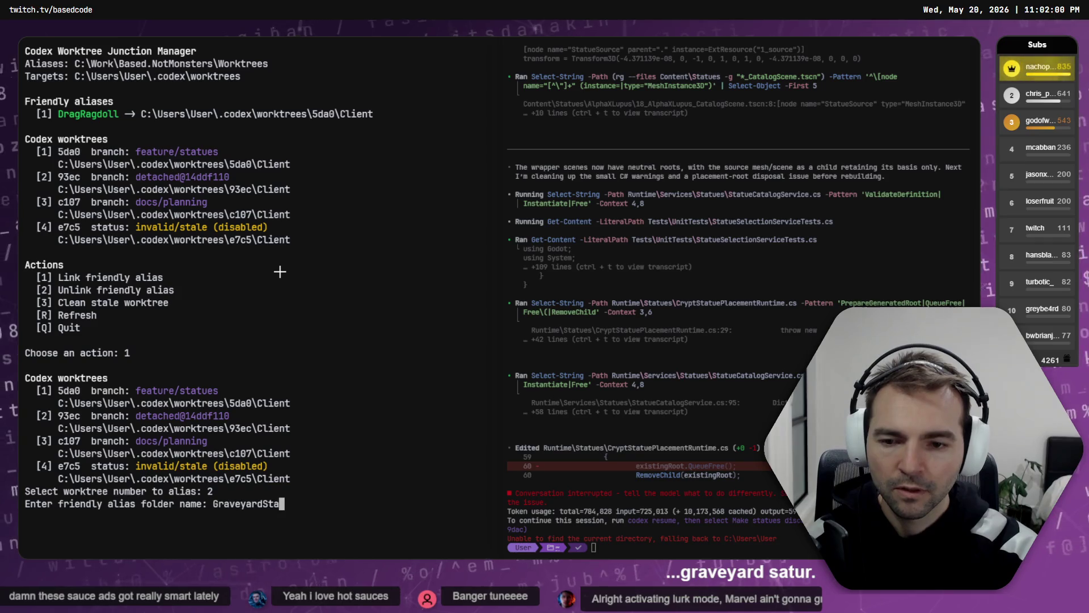
pyautogui.write('tue')
pyautogui.press('Return')
pyautogui.press('Return')
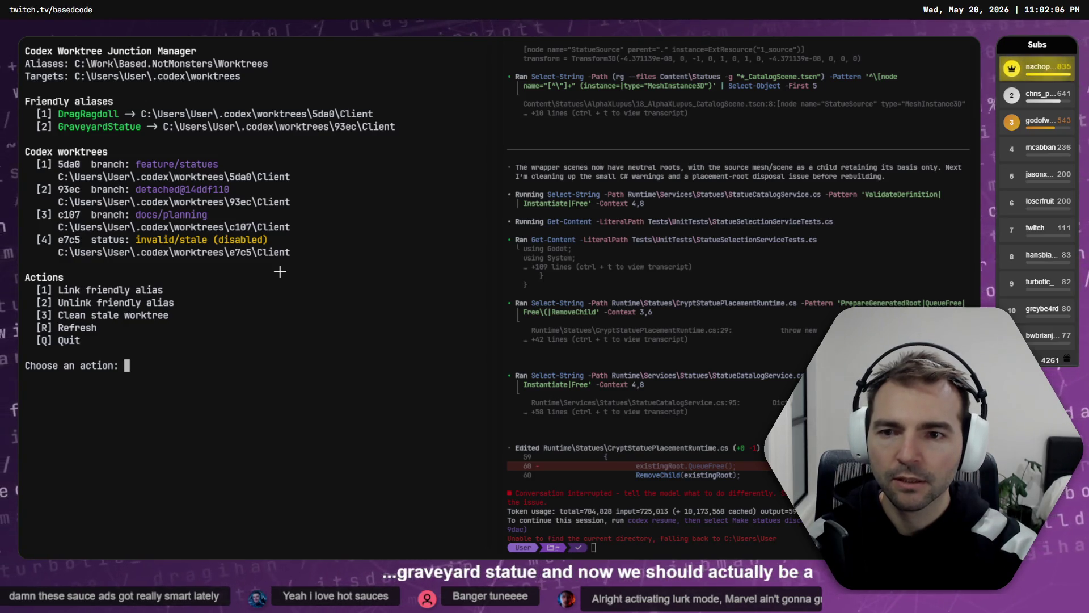
# Step: Link worktree 3 (c107) under the alias Docs
pyautogui.write('1')
pyautogui.press('Return')
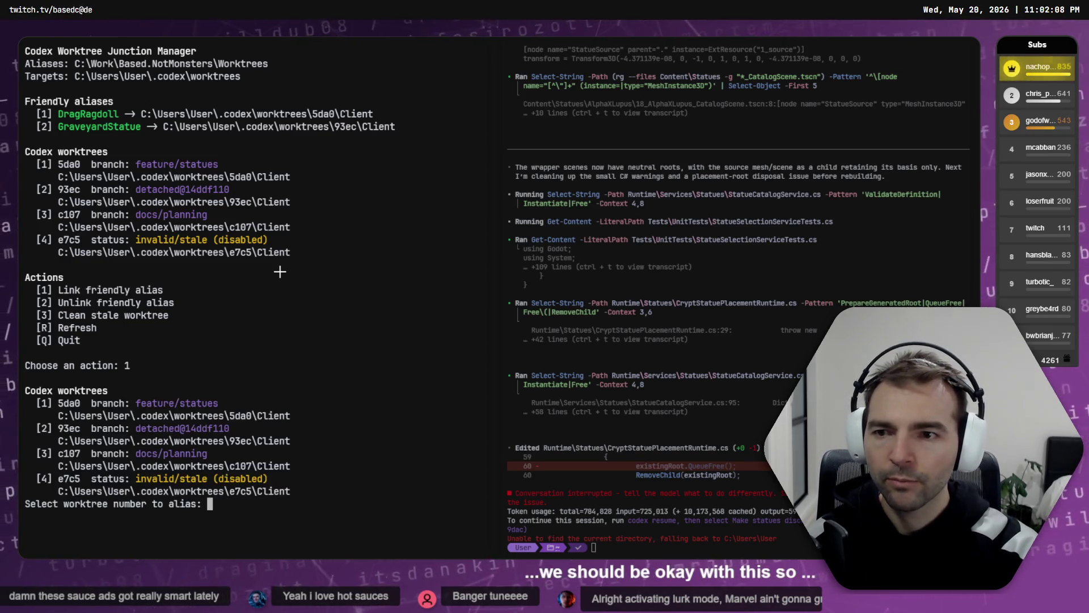
pyautogui.write('3')
pyautogui.press('Return')
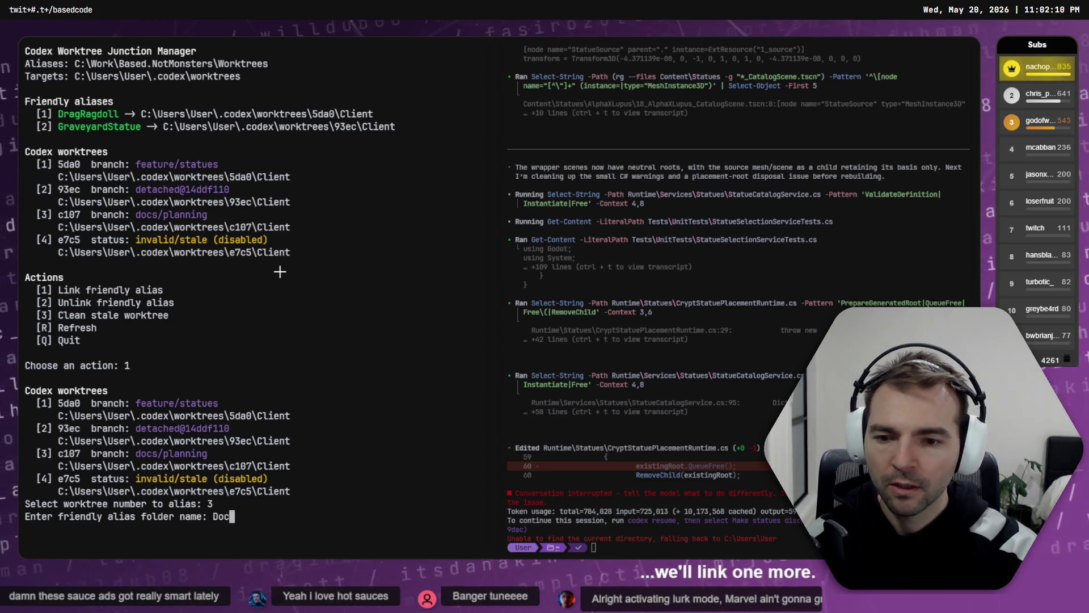
pyautogui.write('cs')
pyautogui.press('Return')
pyautogui.press('Return')
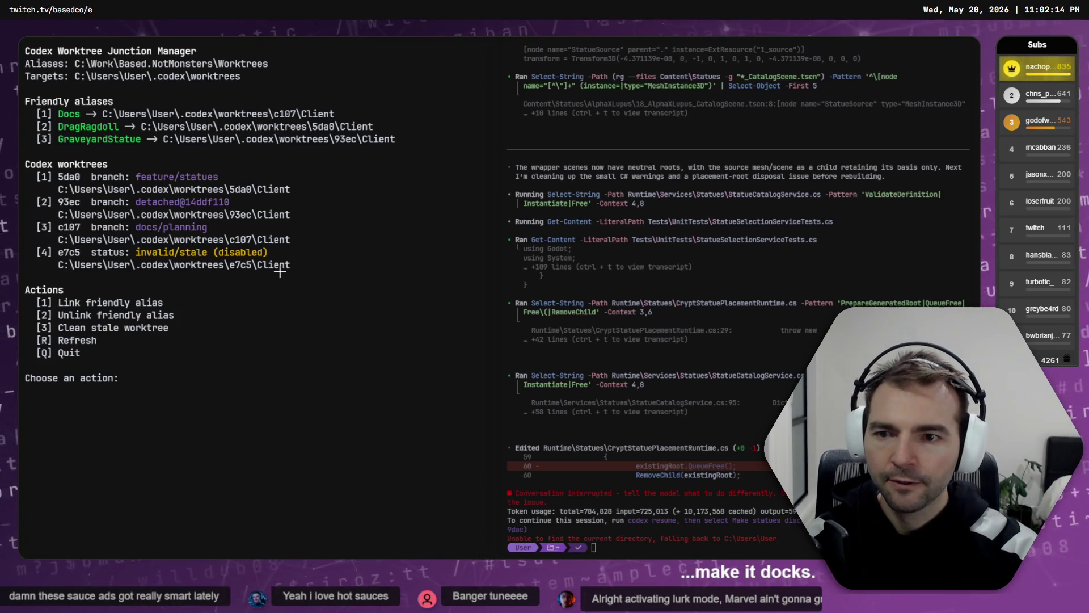
# Step: Compare the Codex Settings worktree list against the new DragRagdoll, GraveyardStatue and Docs aliases
pyautogui.hotkey('alt', 'Tab')
pyautogui.scroll(-3, 407, 418)
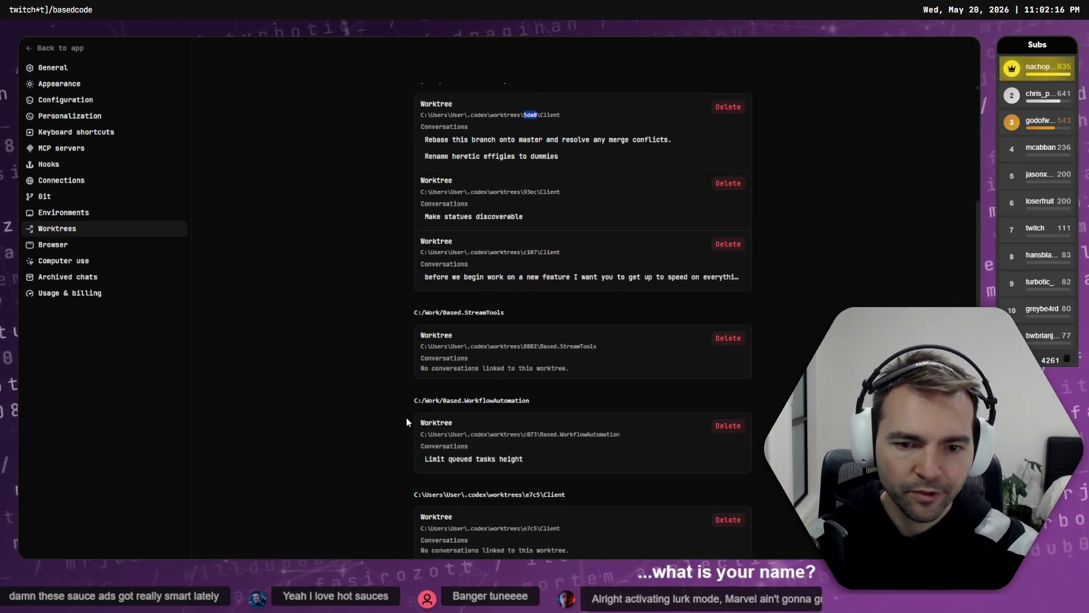
pyautogui.scroll(2, 476, 351)
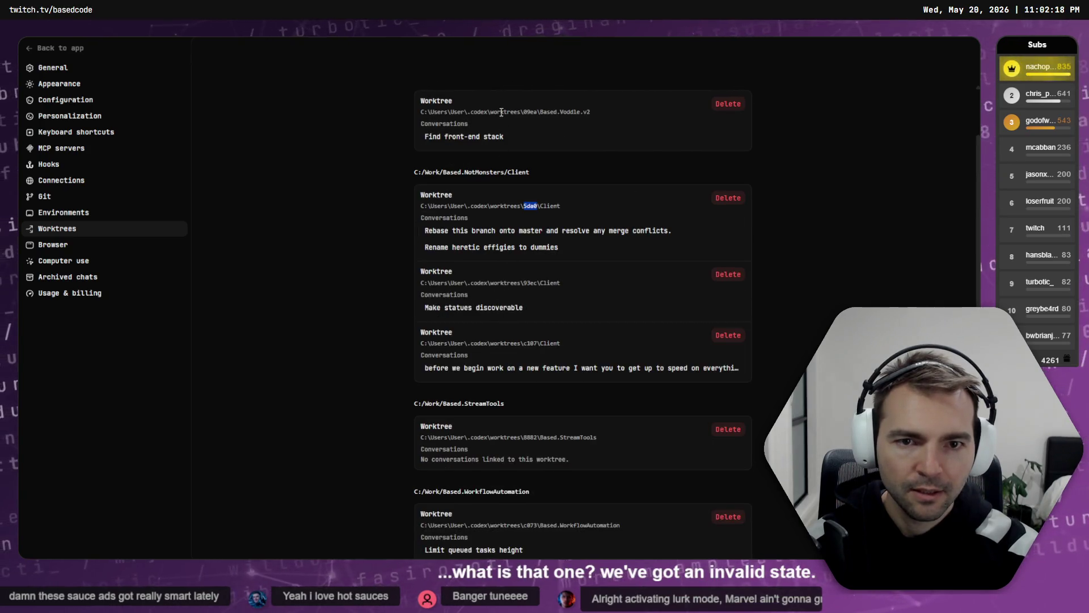
pyautogui.scroll(1, 463, 242)
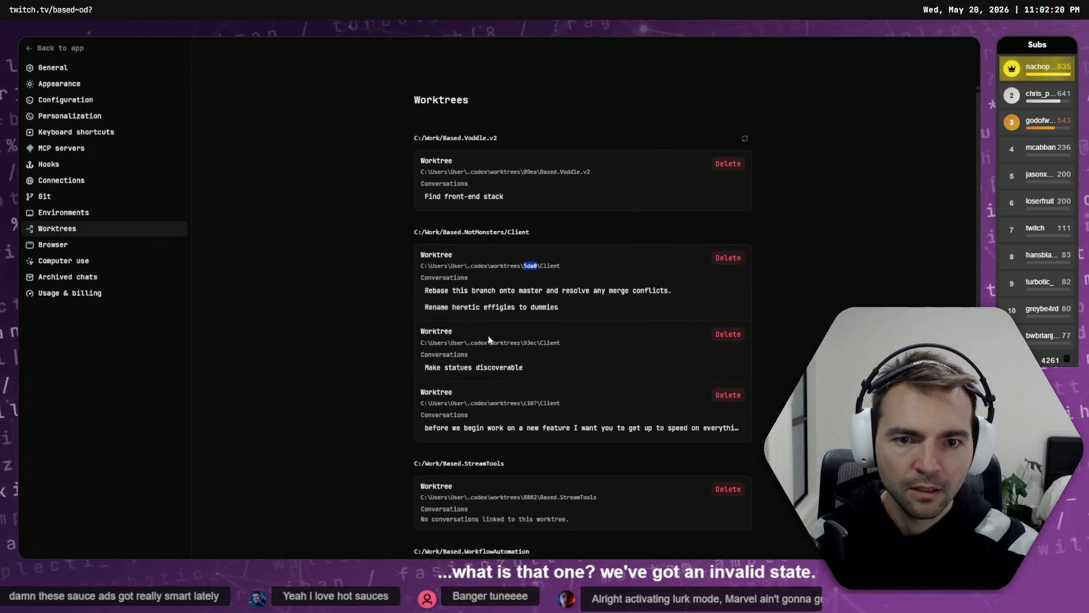
pyautogui.hotkey('alt', 'Tab')
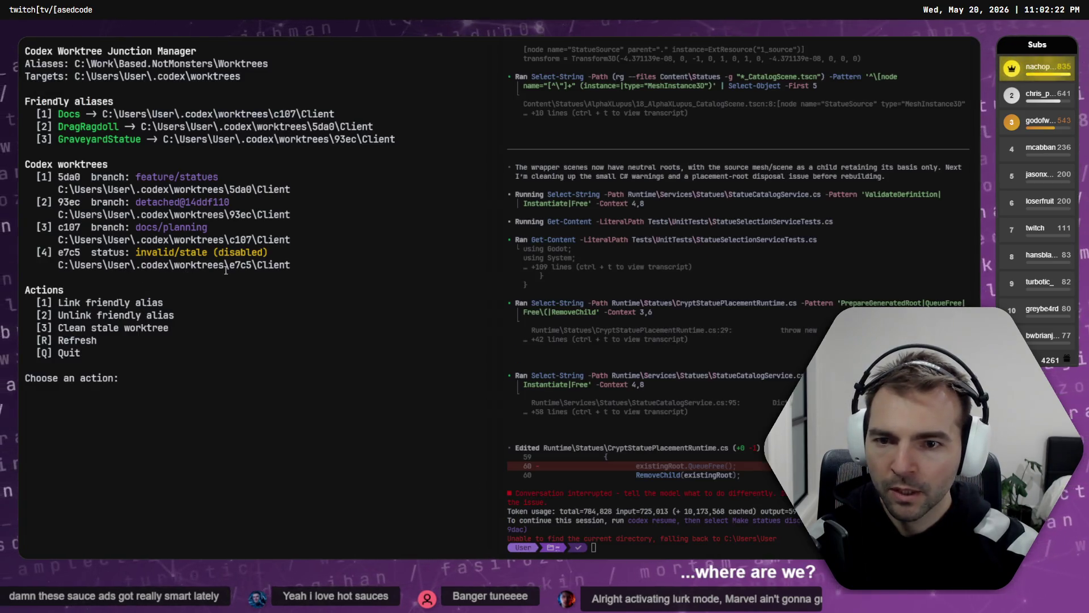
pyautogui.hotkey('alt', 'Tab')
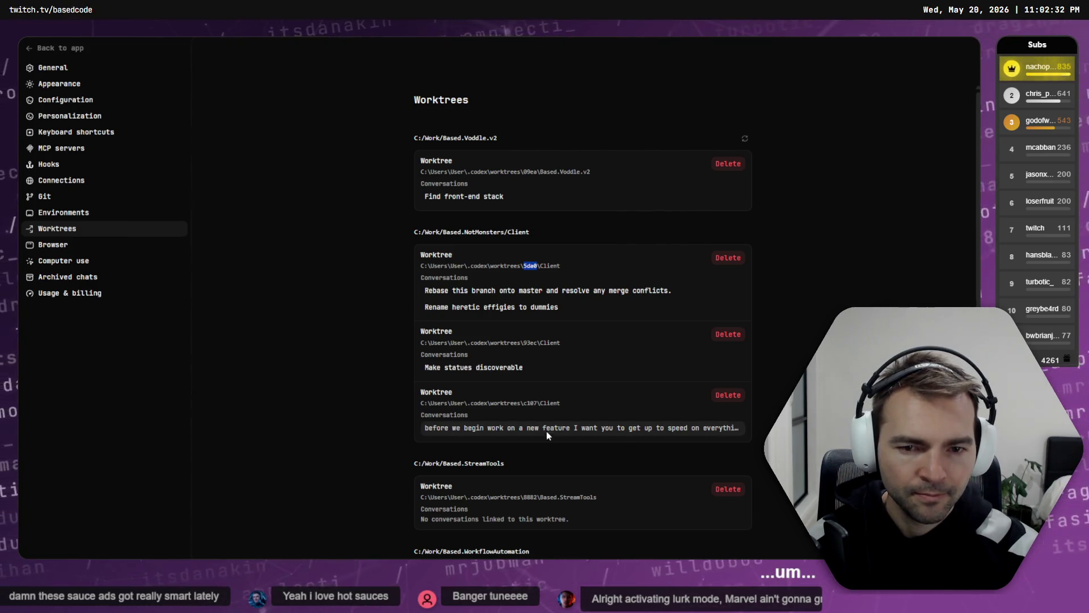
# Step: Refresh the junction manager's alias list, then quit to the PowerShell prompt
pyautogui.hotkey('alt', 'Tab')
pyautogui.press('Return')
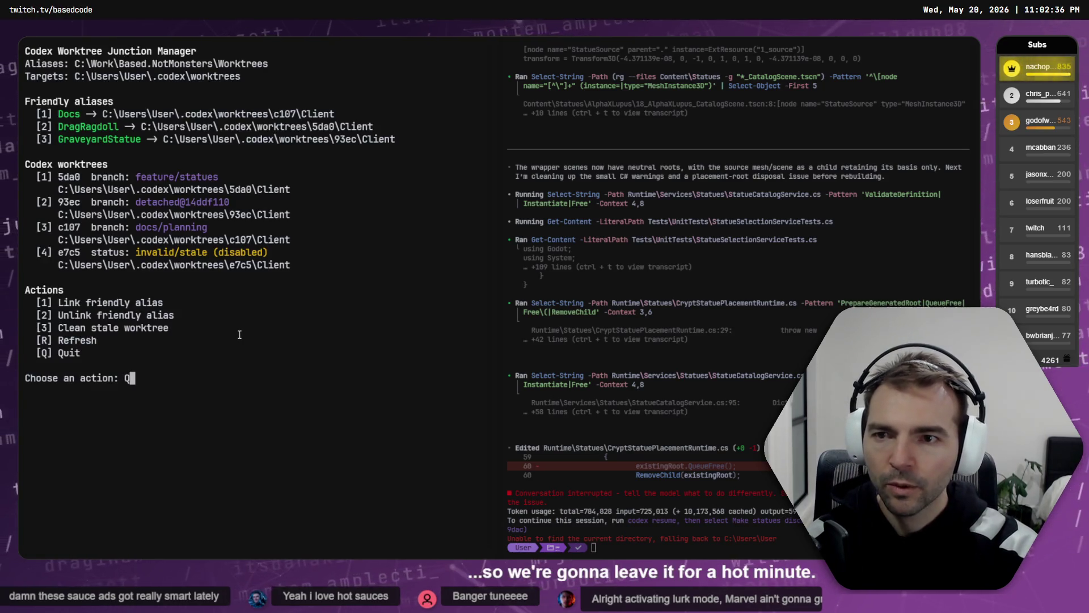
pyautogui.press('Return')
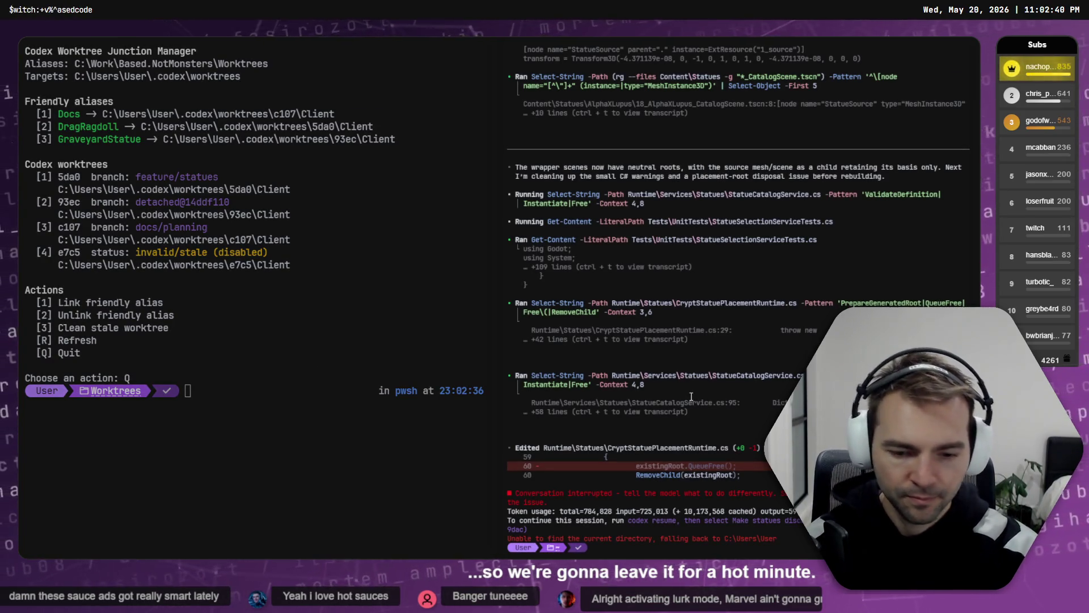
# Step: Print the current directory, then exit the Codex CLI session in the other pane
pyautogui.write('d')
pyautogui.press('Return')
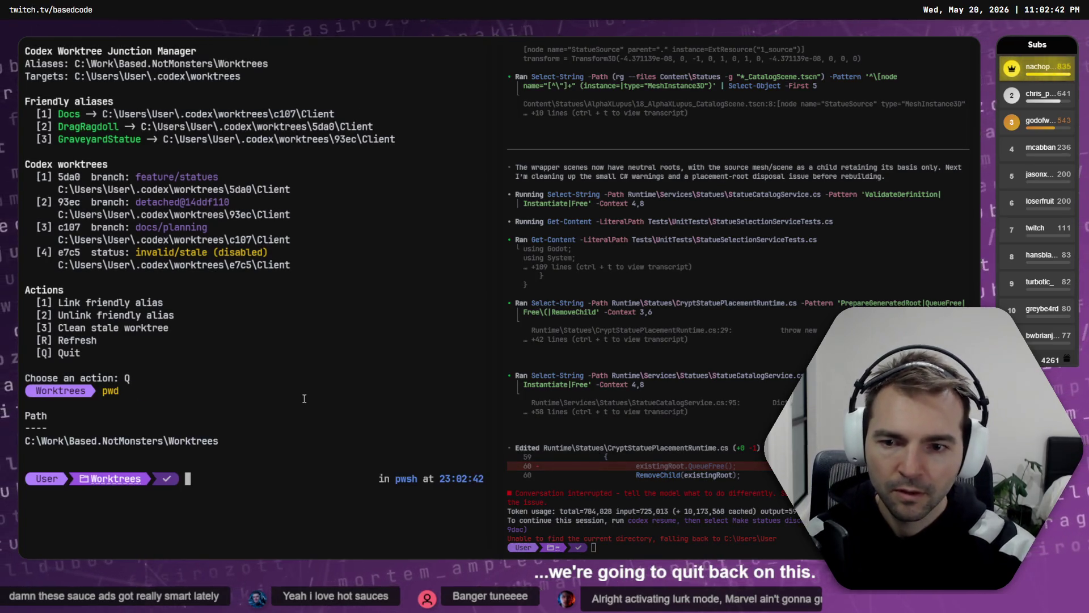
pyautogui.click(632, 424)
pyautogui.write('exit')
pyautogui.press('Return')
# Step: Enter the GraveyardStatue folder, print its path and copy it to the clipboard
pyautogui.moveTo(266, 404); pyautogui.dragTo(285, 397)
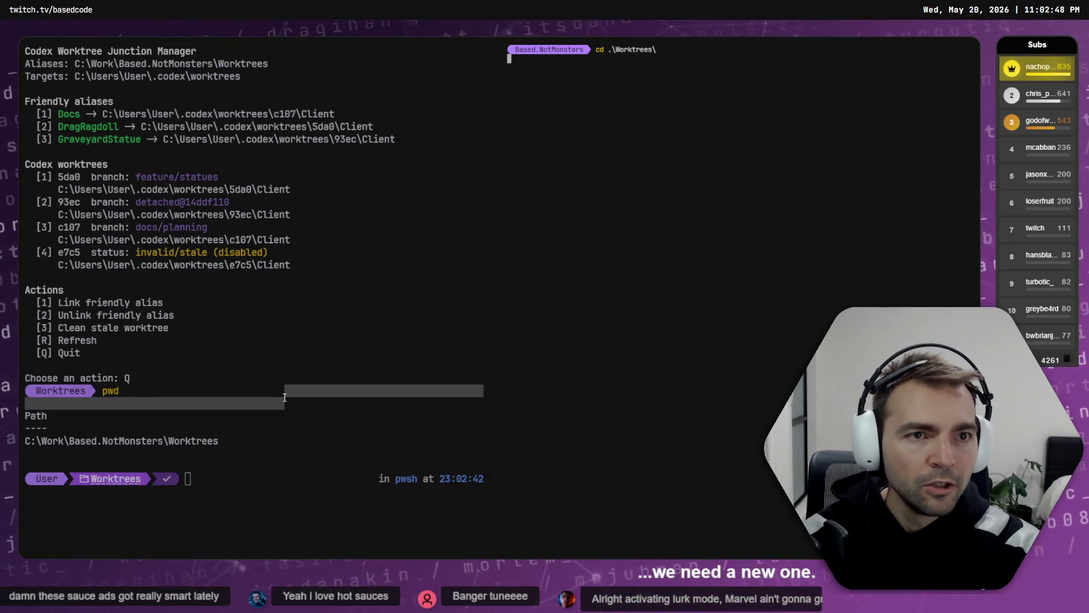
pyautogui.press('Return')
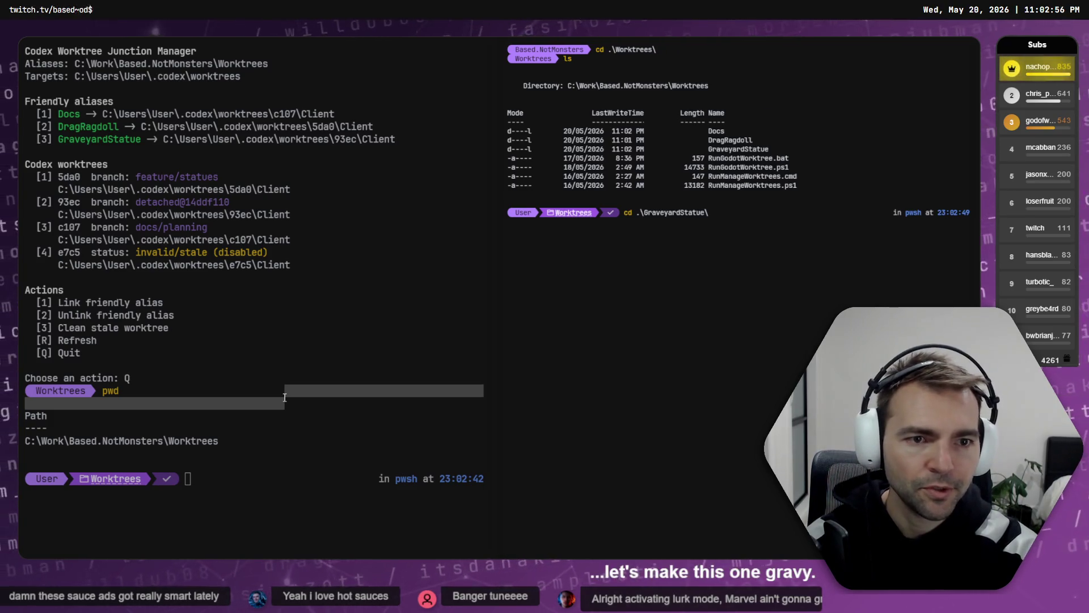
pyautogui.press('Return')
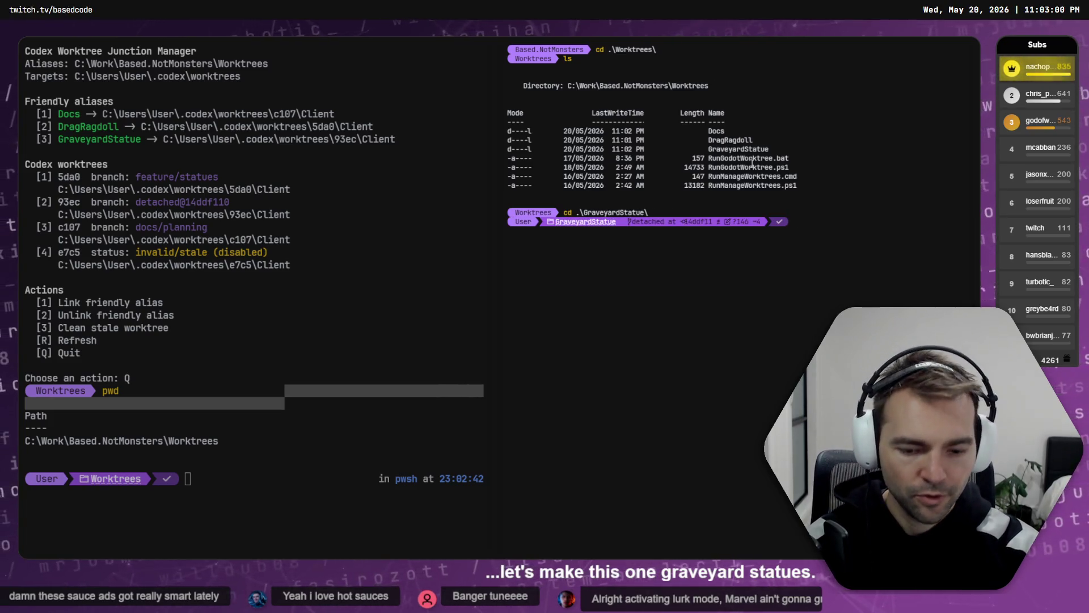
pyautogui.press('Return')
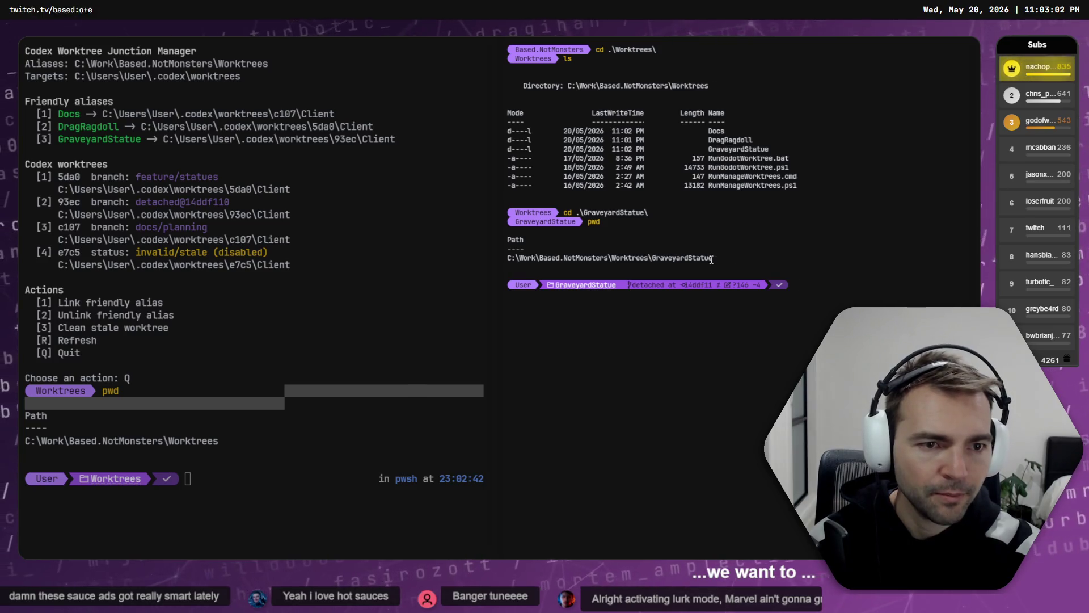
pyautogui.moveTo(713, 260); pyautogui.dragTo(521, 259)
pyautogui.hotkey('ctrl', 'c')
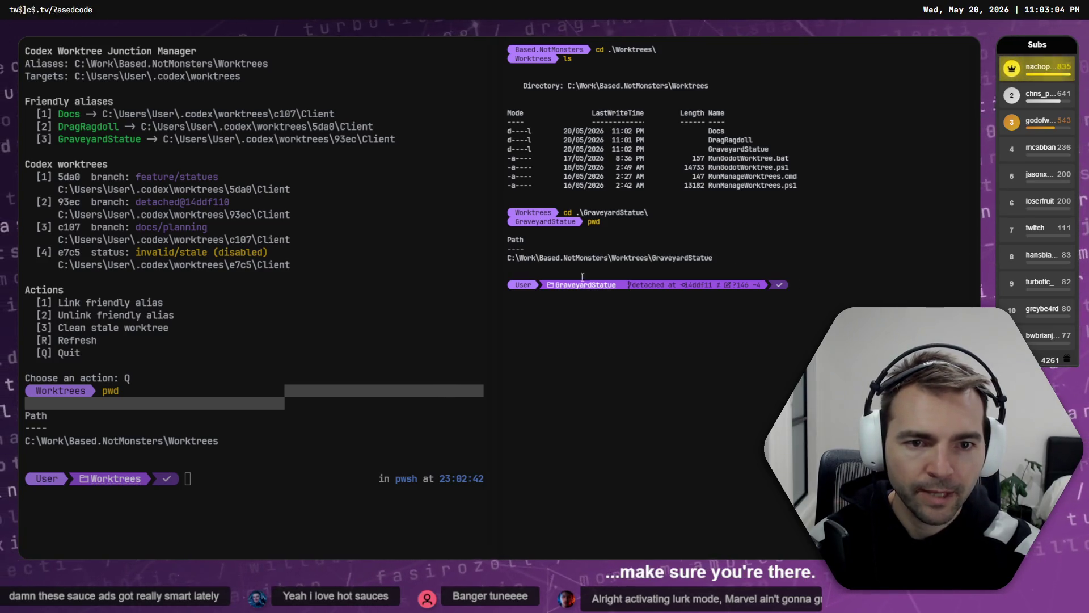
pyautogui.hotkey('alt', 'Tab')
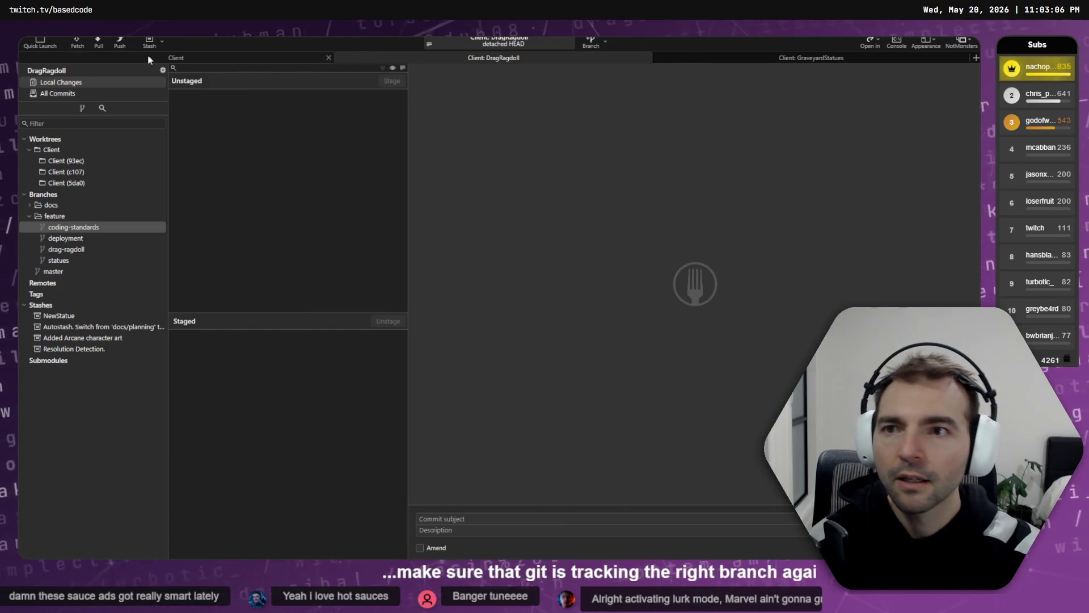
# Step: Open the copied GraveyardStatue worktree path as a repository in a new Fork tab
pyautogui.click(34, 39)
pyautogui.click(81, 79)
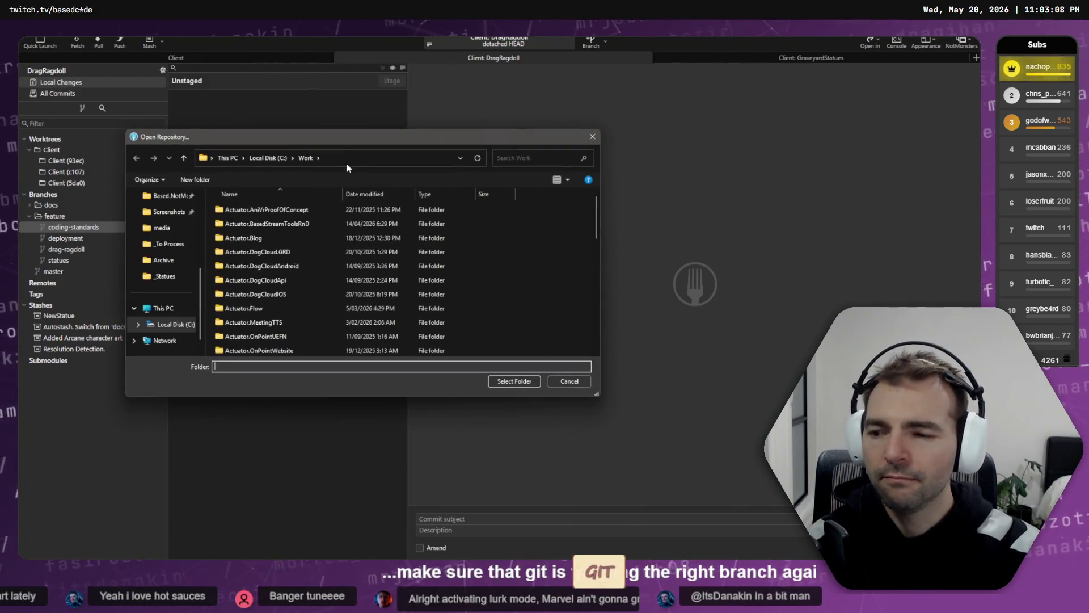
pyautogui.click(384, 156)
pyautogui.hotkey('ctrl', 'v')
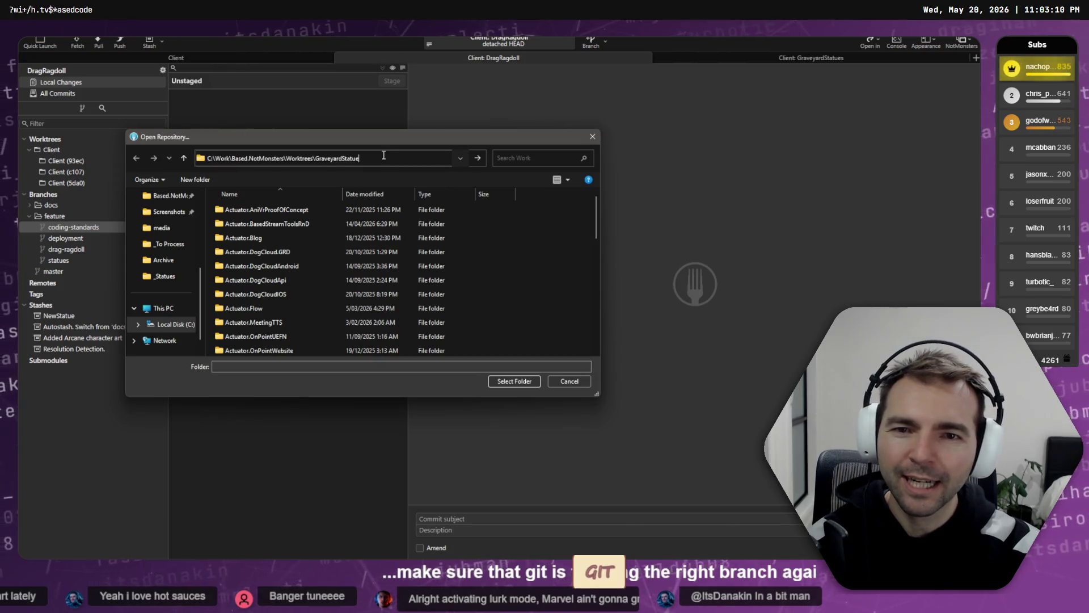
pyautogui.press('Return')
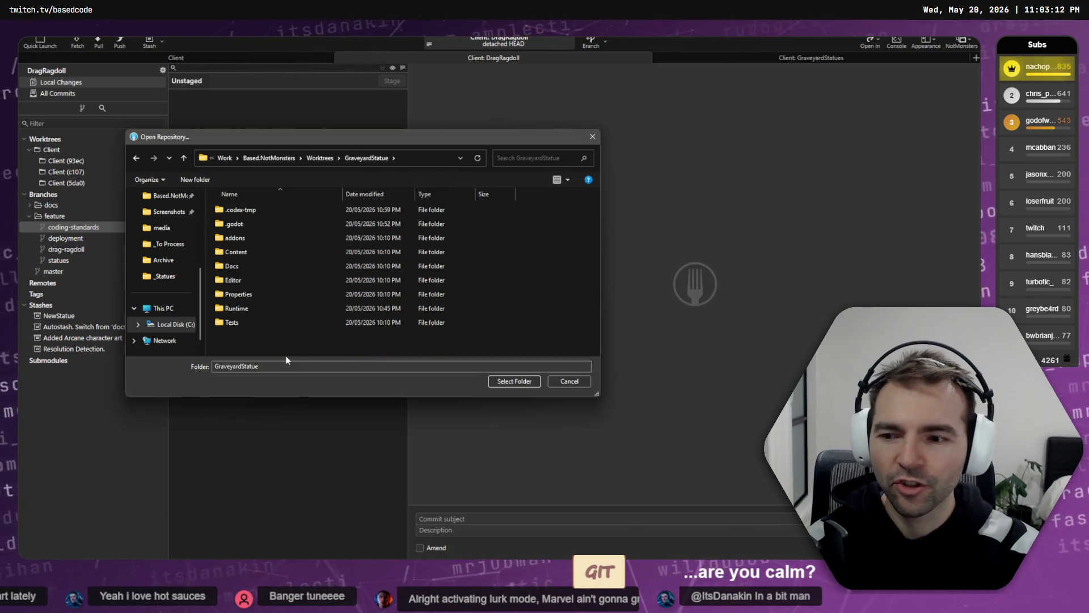
pyautogui.click(276, 345)
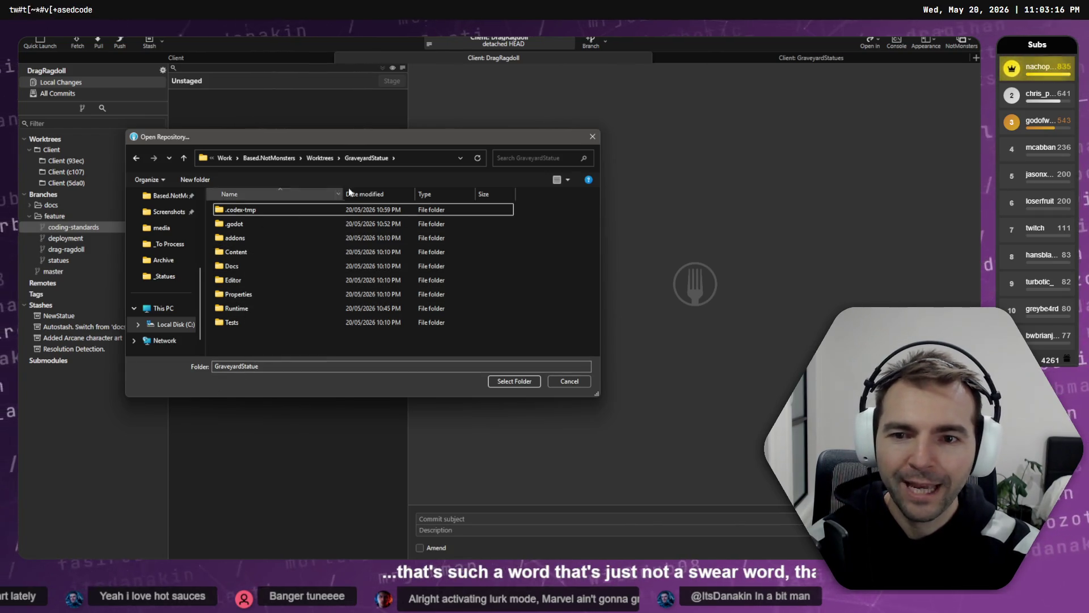
pyautogui.moveTo(319, 161); pyautogui.dragTo(368, 325)
pyautogui.click(510, 384)
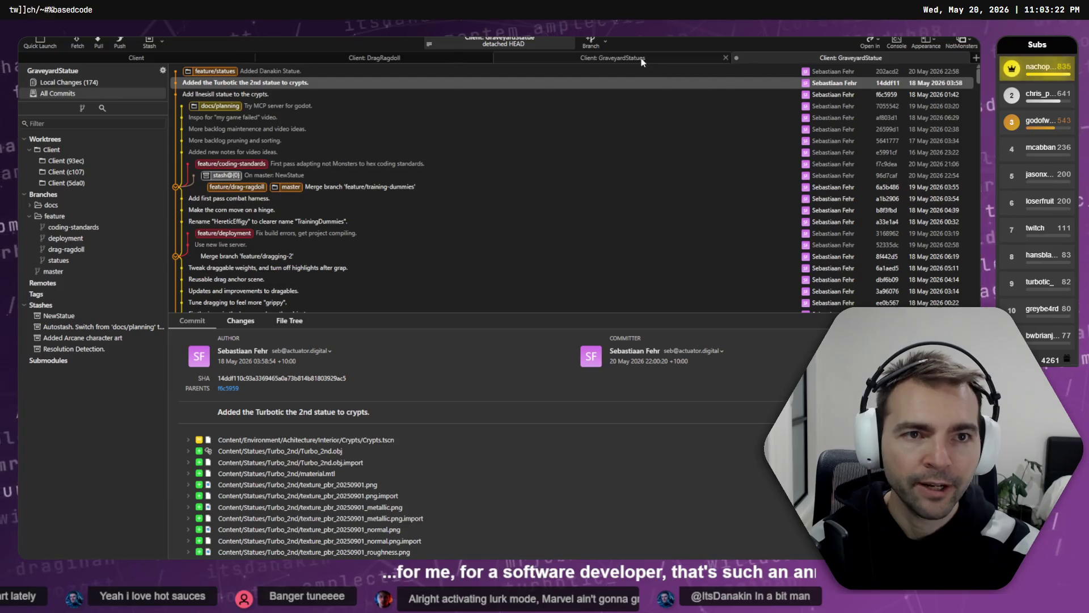
# Step: Close the DragRagdoll tab and select the Added Danakin Statue (feature/statues) commit
pyautogui.middleClick(434, 62)
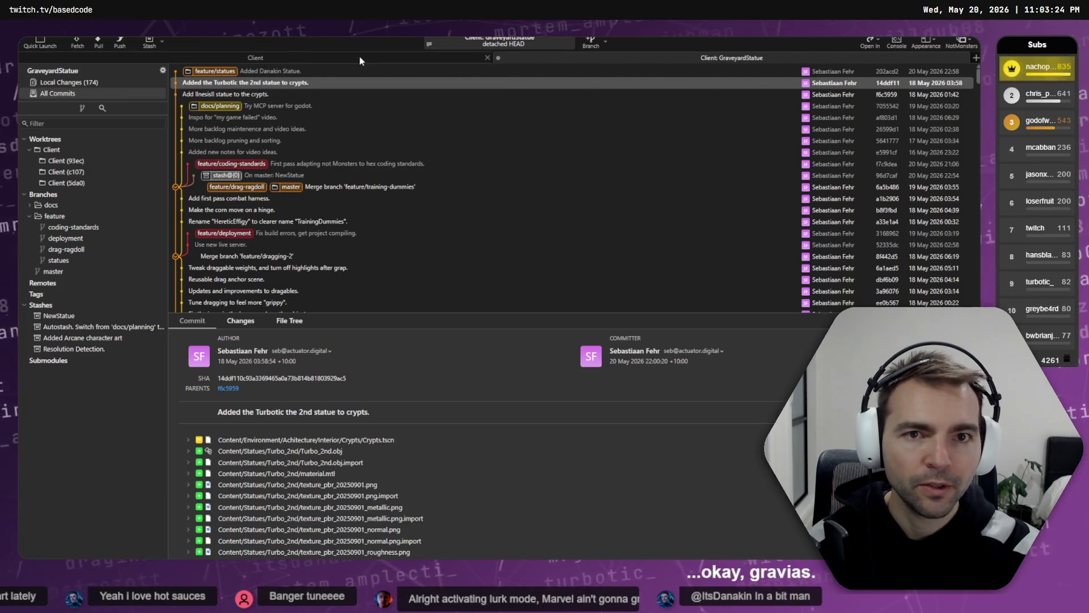
pyautogui.click(246, 71)
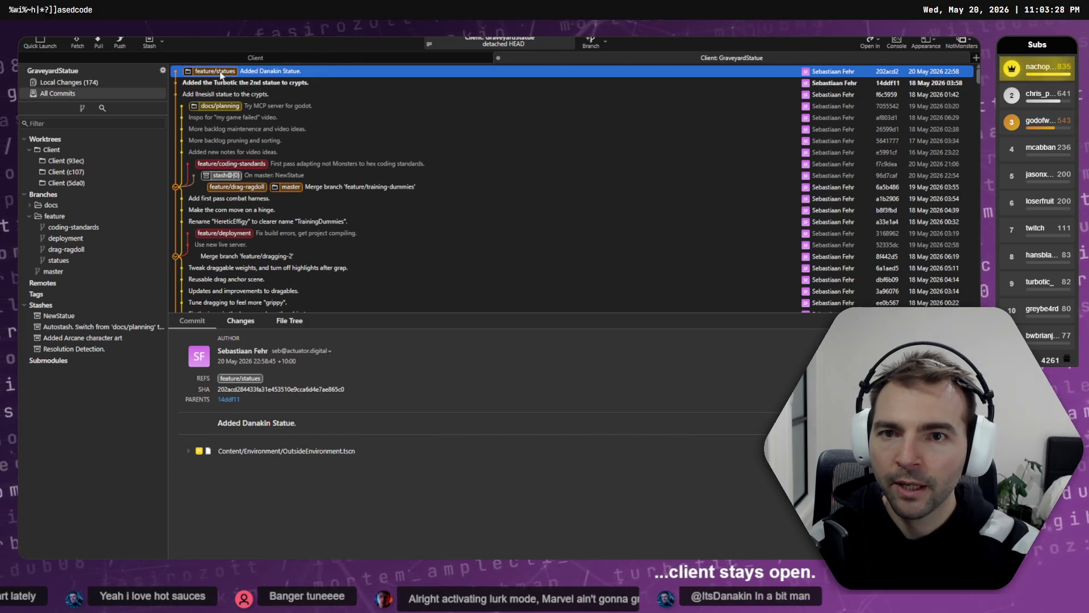
pyautogui.doubleClick(255, 71)
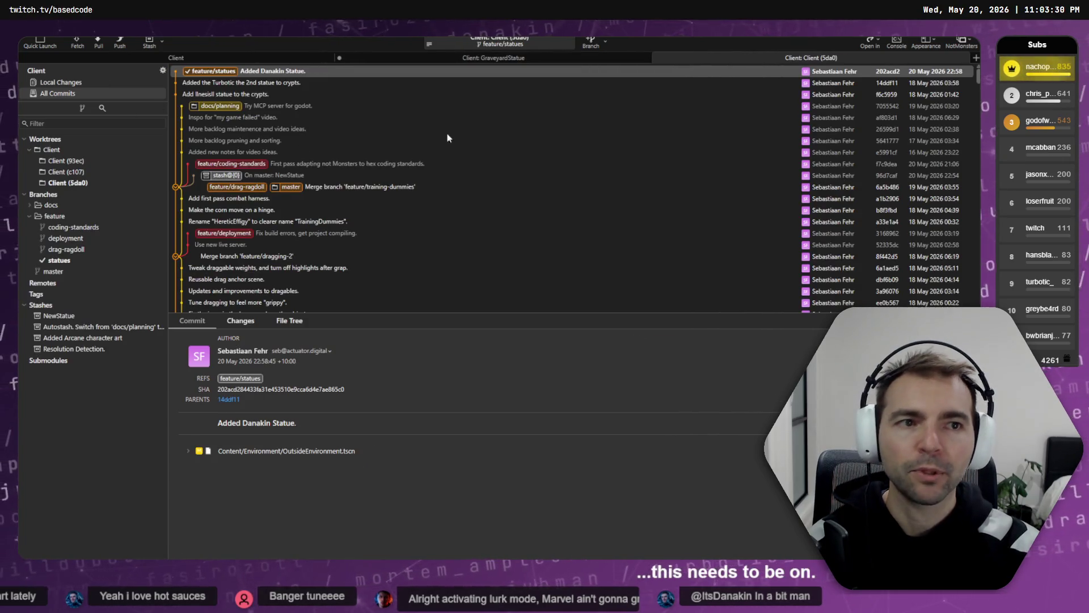
# Step: Close the Client (5da0) tab and check out the top feature/statues commit in GraveyardStatue
pyautogui.middleClick(715, 61)
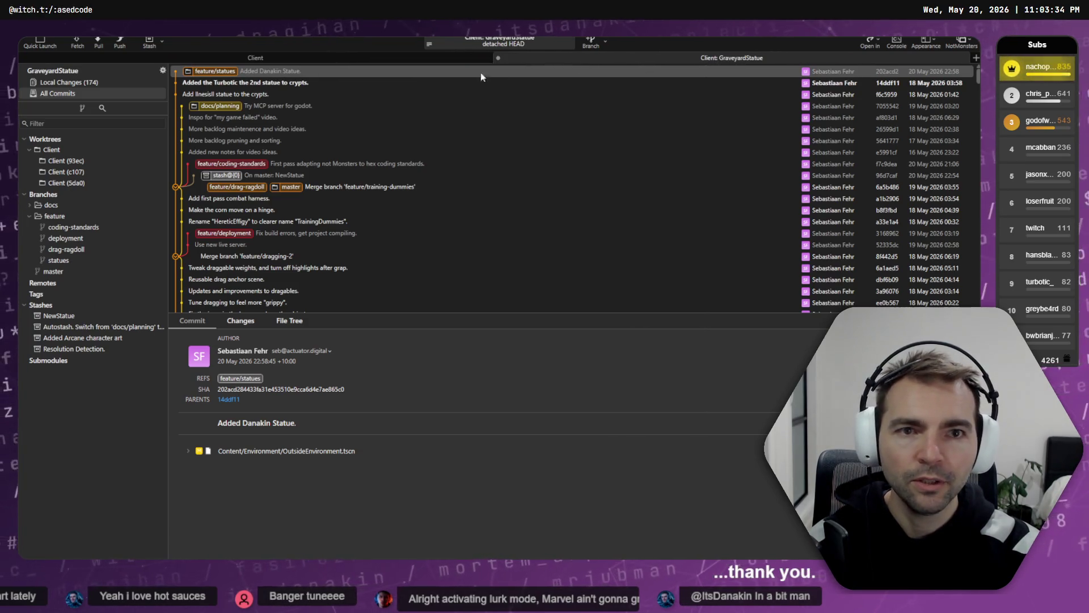
pyautogui.rightClick(225, 74)
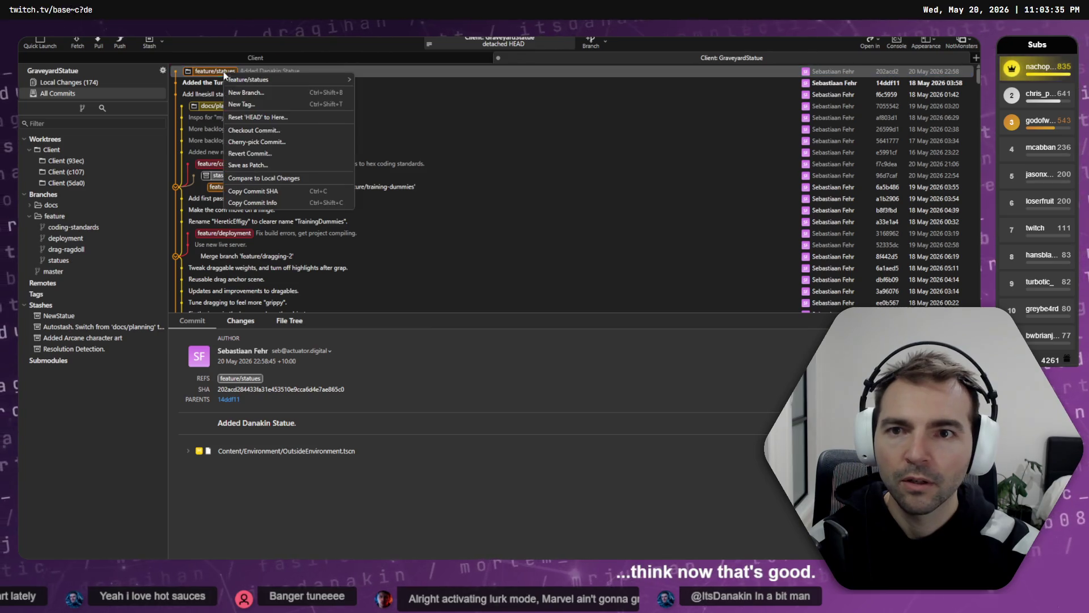
pyautogui.click(256, 132)
pyautogui.click(555, 317)
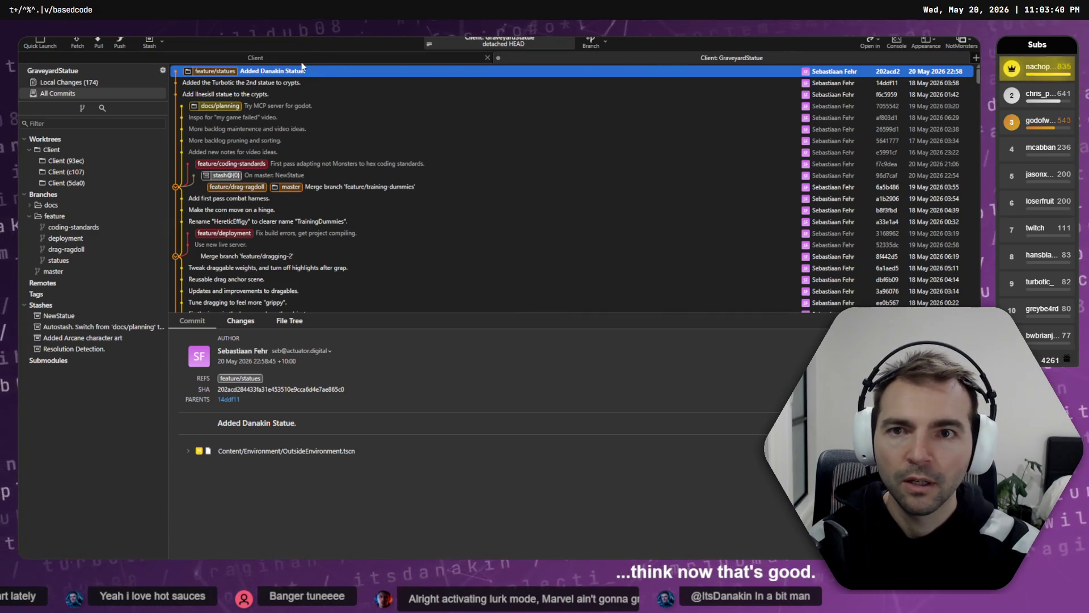
# Step: Look over the Client and GraveyardStatue repository tabs, then return to the terminal's left pane
pyautogui.click(467, 60)
pyautogui.click(618, 61)
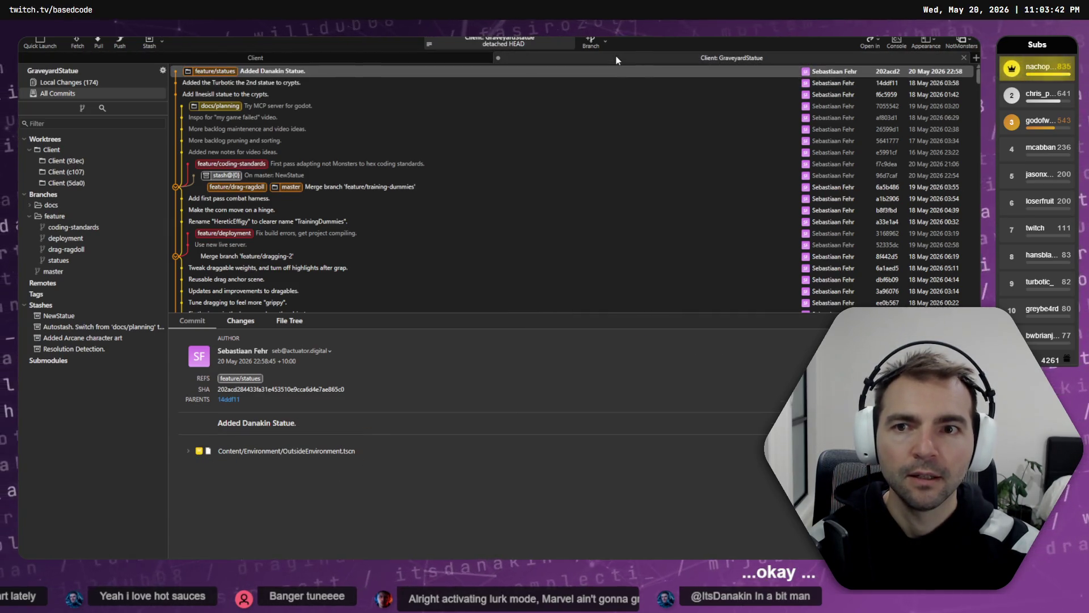
pyautogui.click(291, 59)
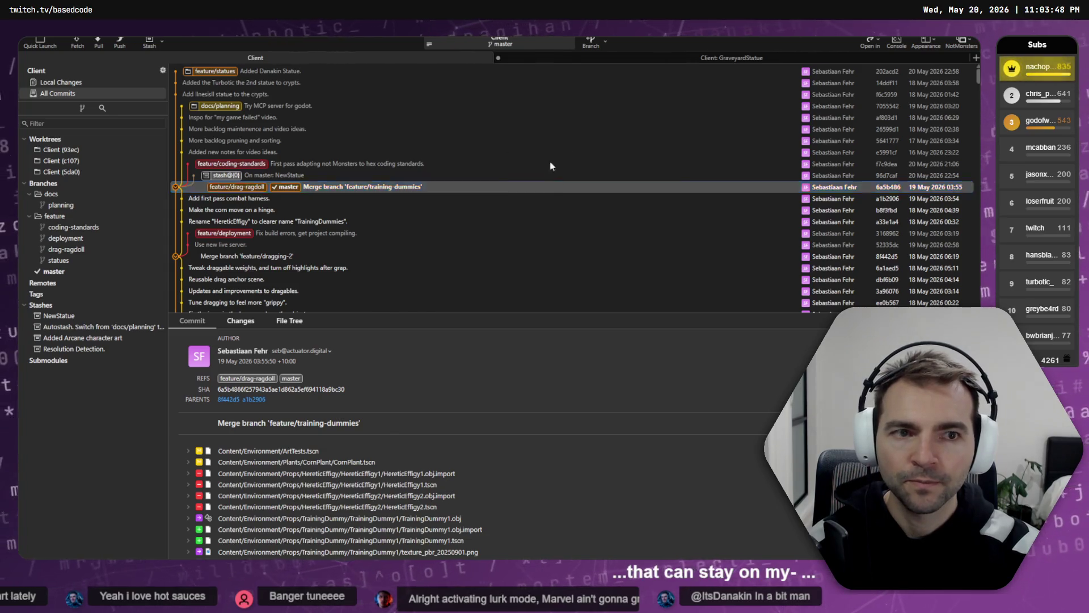
pyautogui.hotkey('alt', 'Tab')
pyautogui.click(328, 523)
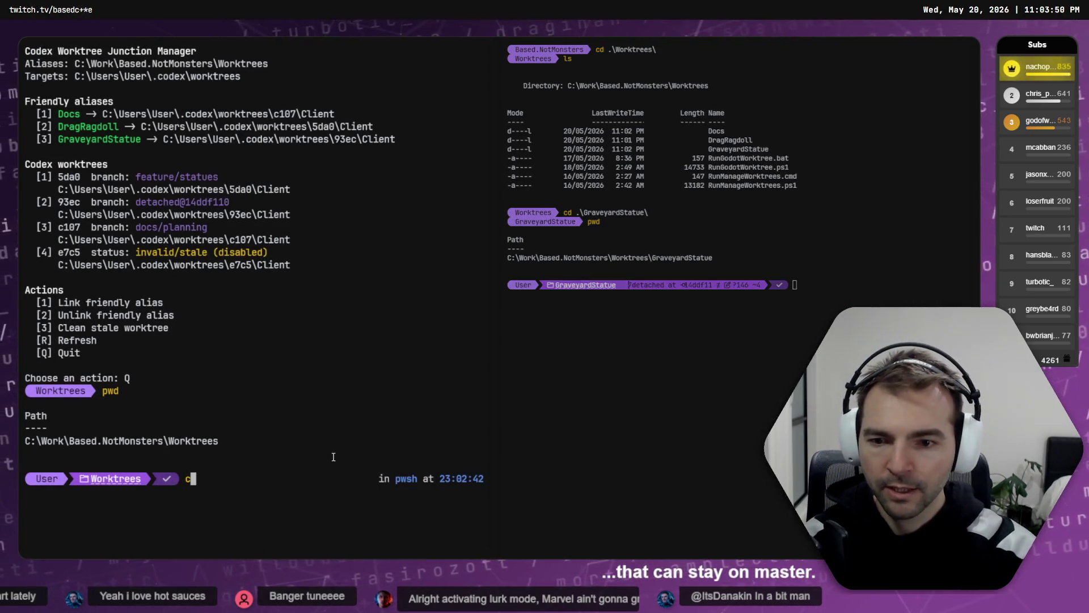
# Step: Clear the left pane and list the Worktrees folder contents
pyautogui.write('cd W')
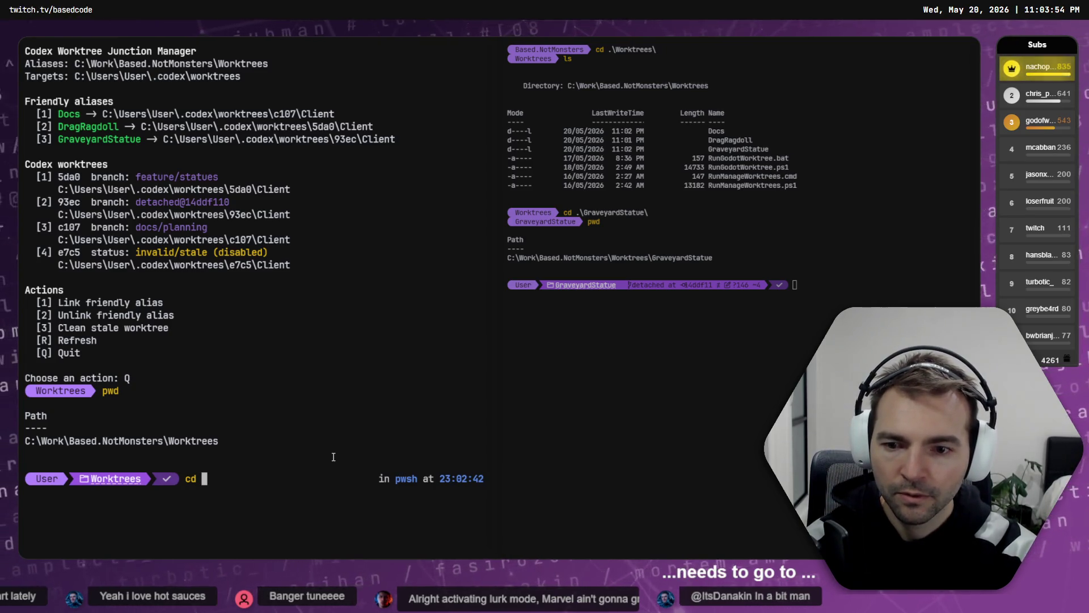
pyautogui.press('BackSpace')
pyautogui.press('BackSpace')
pyautogui.write('clear')
pyautogui.press('Return')
pyautogui.write('ls')
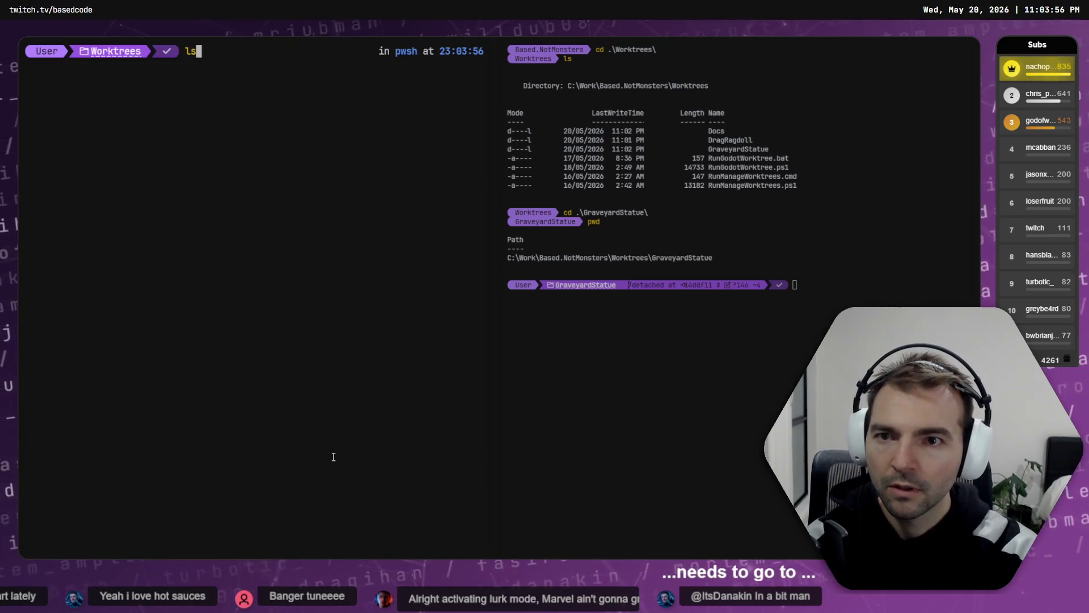
pyautogui.press('Return')
# Step: Enter DragRagdoll to confirm its feature/statues branch, compare Fork's master, then go back up
pyautogui.write('G')
pyautogui.press('Tab')
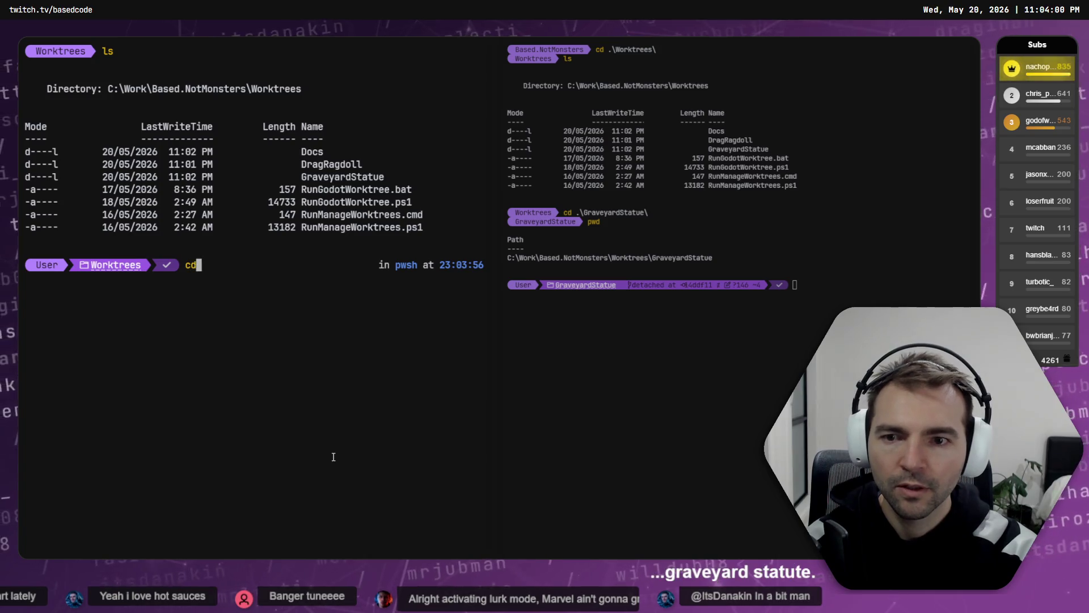
pyautogui.write('Dr')
pyautogui.press('Tab')
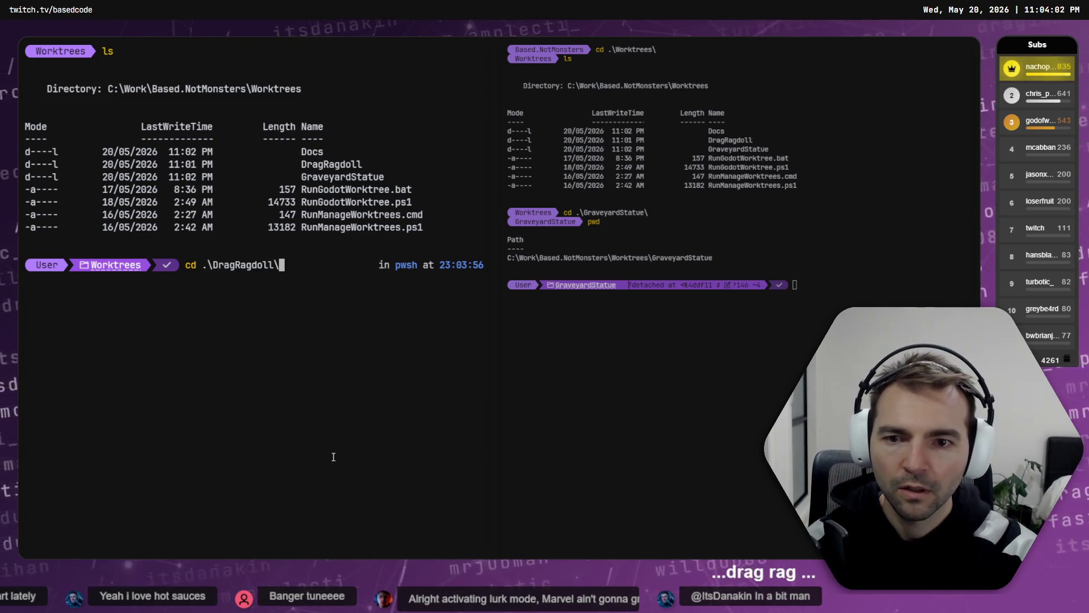
pyautogui.press('Return')
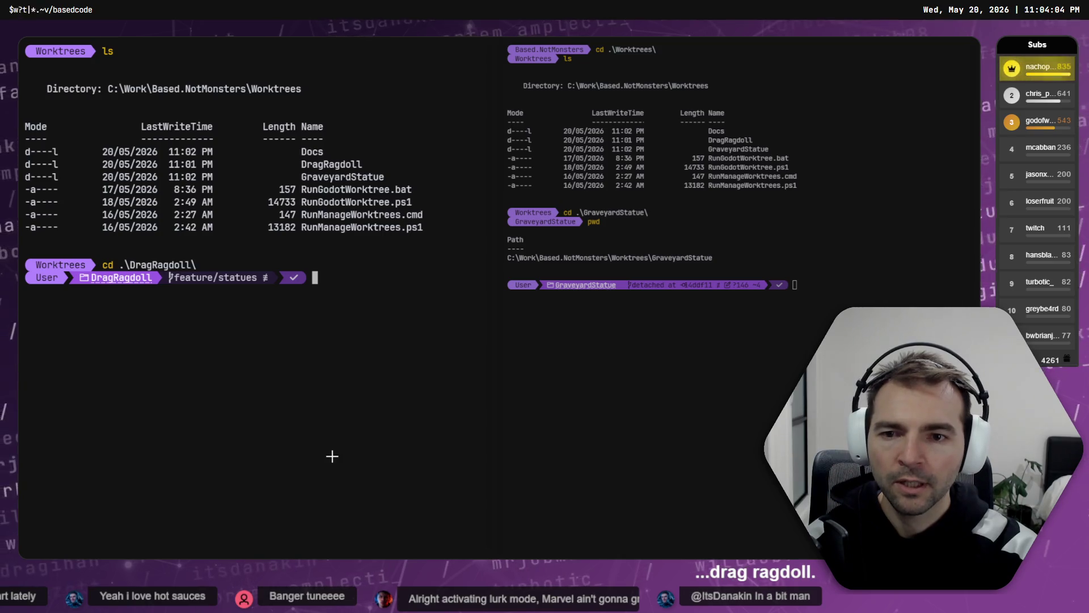
pyautogui.hotkey('alt', 'Tab')
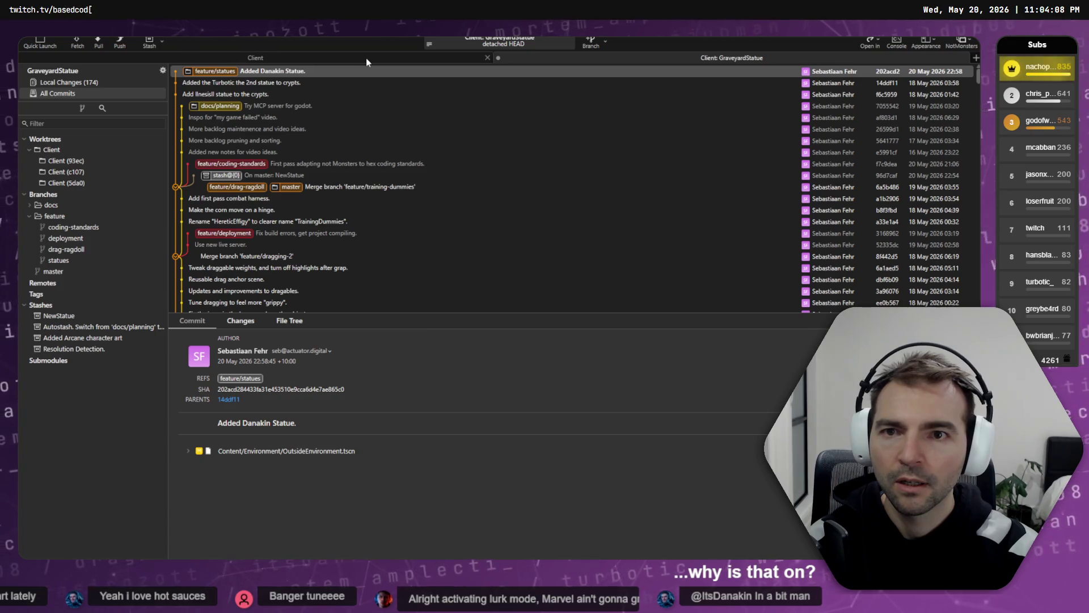
pyautogui.click(68, 269)
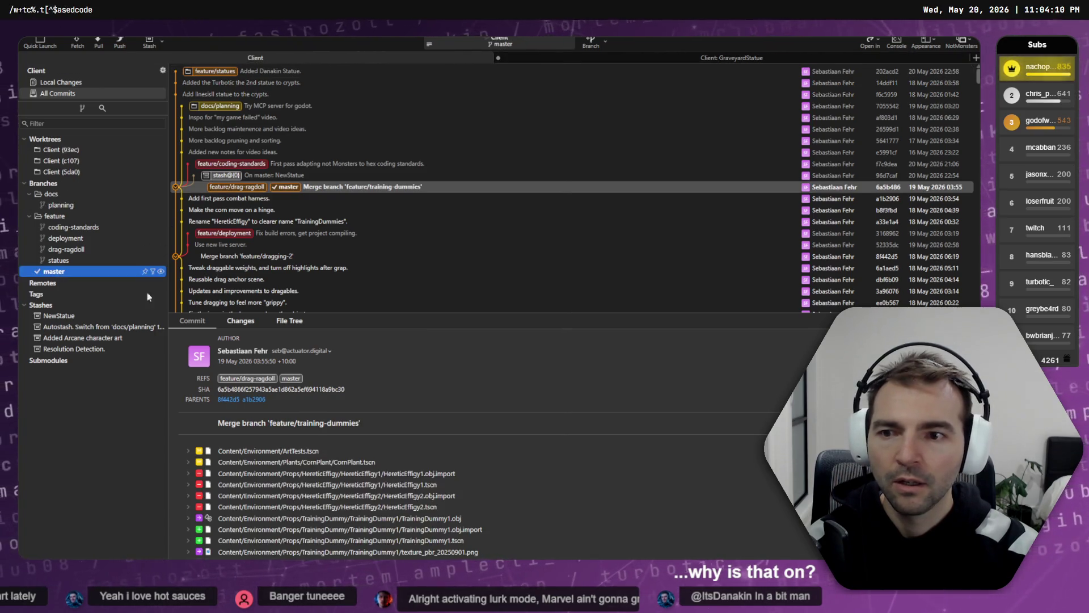
pyautogui.hotkey('alt', 'Tab')
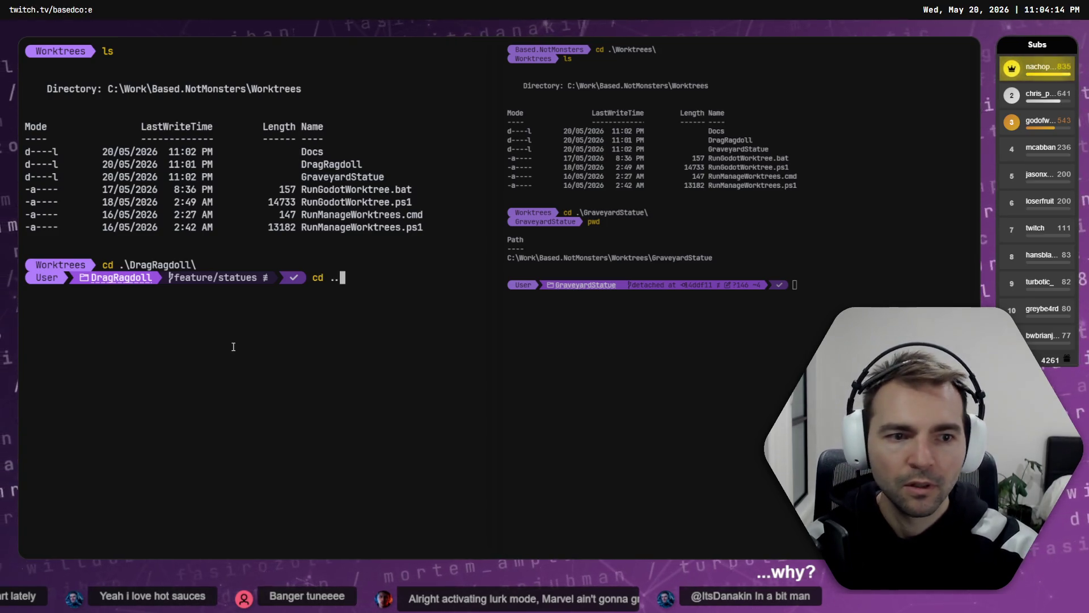
pyautogui.press('Return')
# Step: Relaunch the worktree junction manager with .\RunManageWorktrees.cmd
pyautogui.write('M')
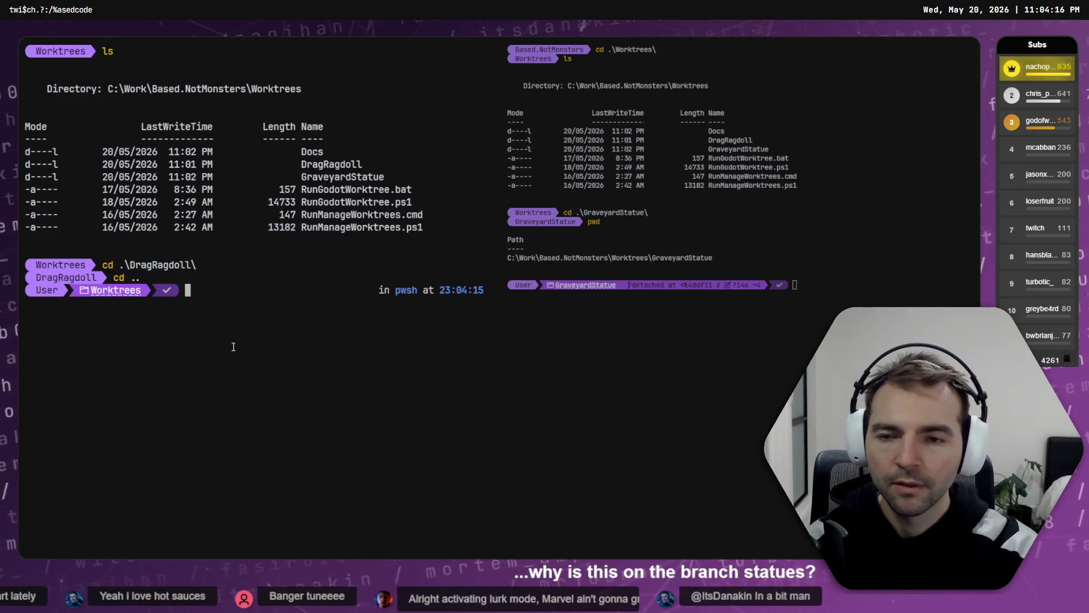
pyautogui.press('BackSpace')
pyautogui.write('RunM')
pyautogui.press('Tab')
pyautogui.press('Return')
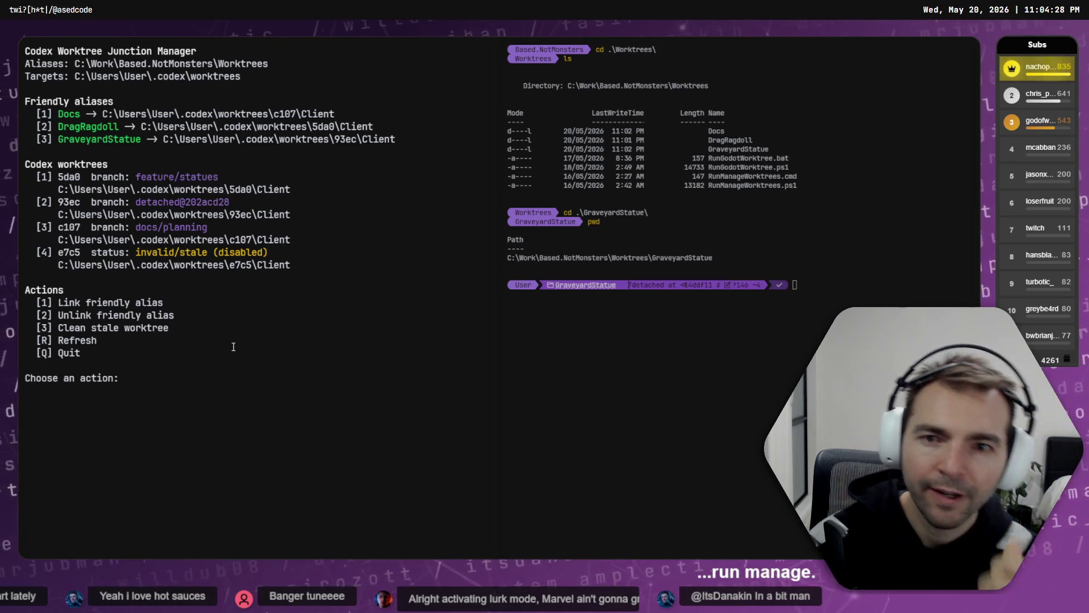
pyautogui.hotkey('alt', 'Tab')
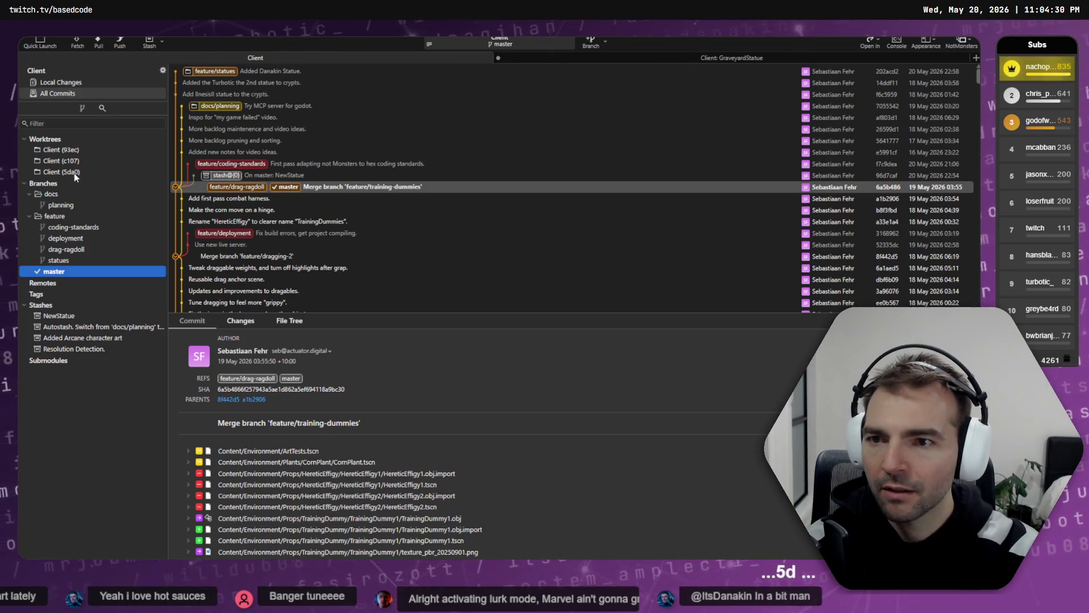
# Step: Open the Client (5da0) worktree in its own tab and check out feature/drag-ragdoll
pyautogui.click(73, 173)
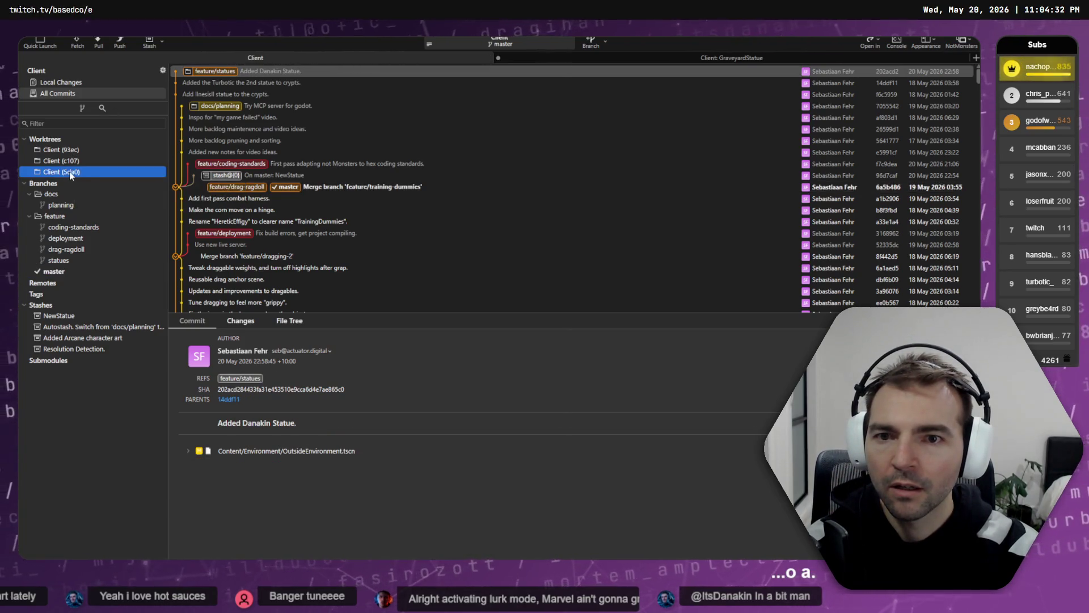
pyautogui.doubleClick(70, 171)
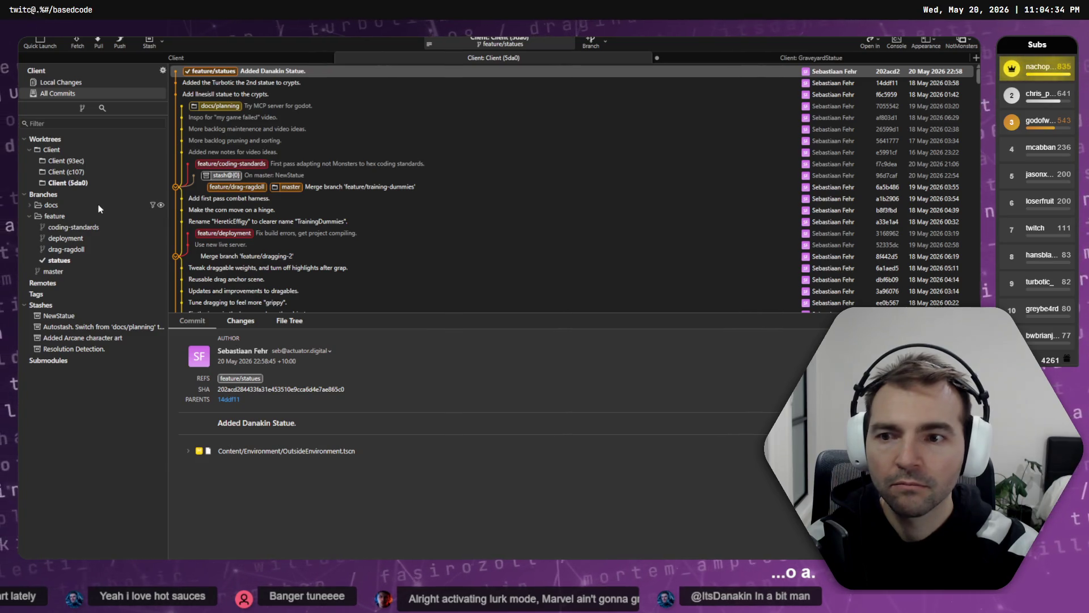
pyautogui.doubleClick(59, 272)
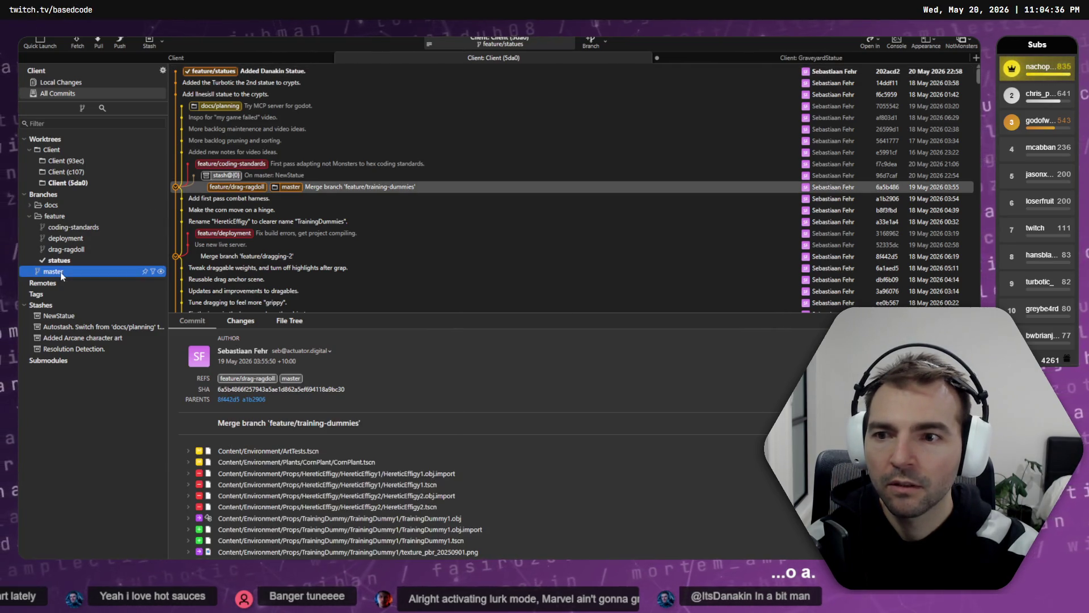
pyautogui.doubleClick(85, 249)
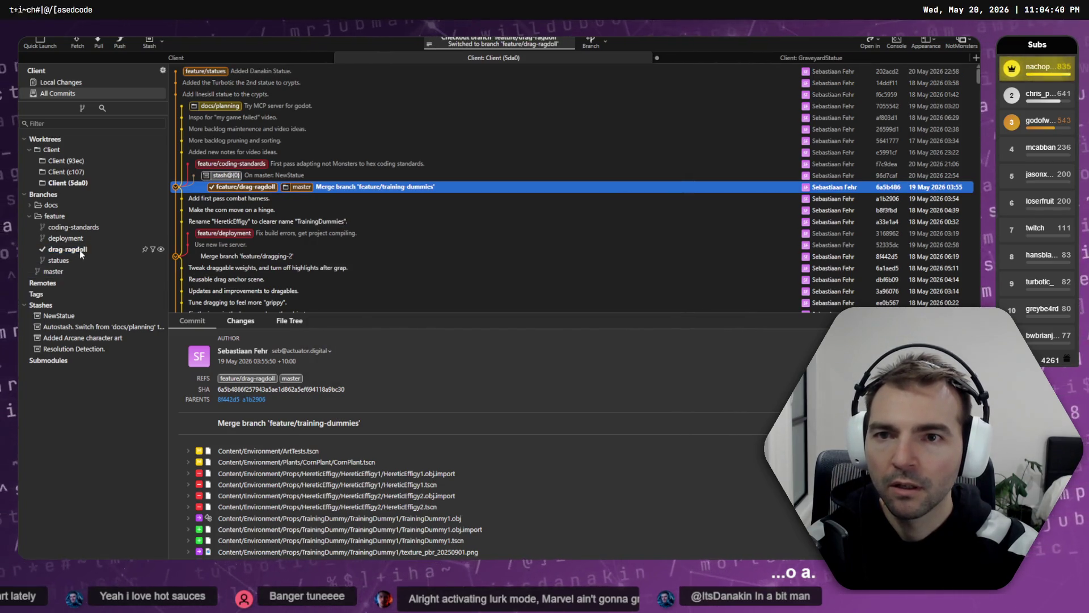
# Step: Close the drag-ragdoll worktree tab and refresh the junction manager listing with r
pyautogui.hotkey('ctrl', 'w')
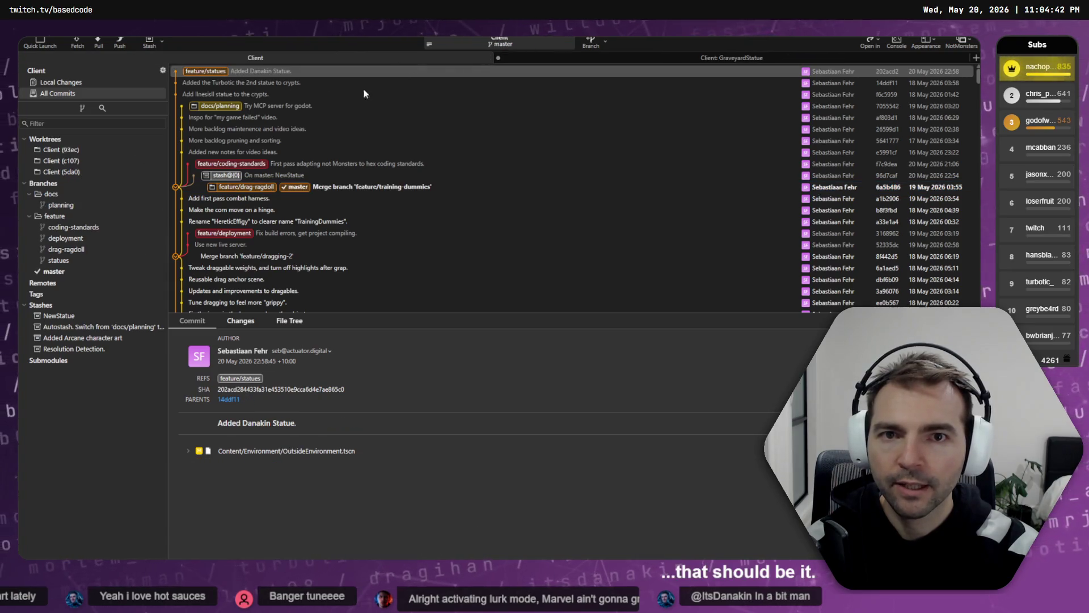
pyautogui.hotkey('alt', 'Tab')
pyautogui.write('r')
pyautogui.press('Return')
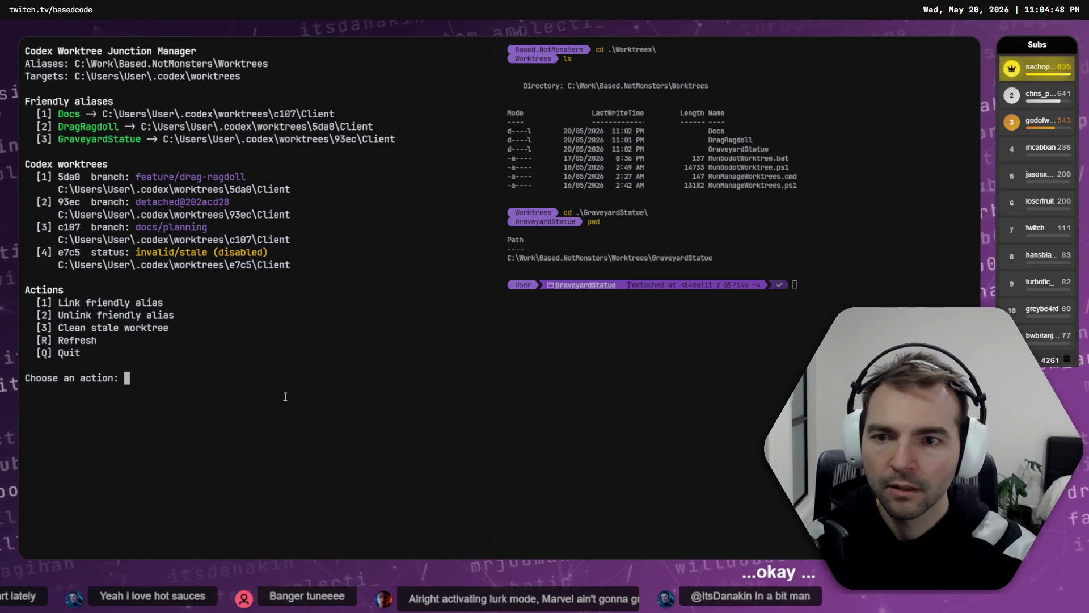
# Step: Refresh the right PowerShell pane's git prompt and copy the GraveyardStatue worktree path
pyautogui.click(606, 322)
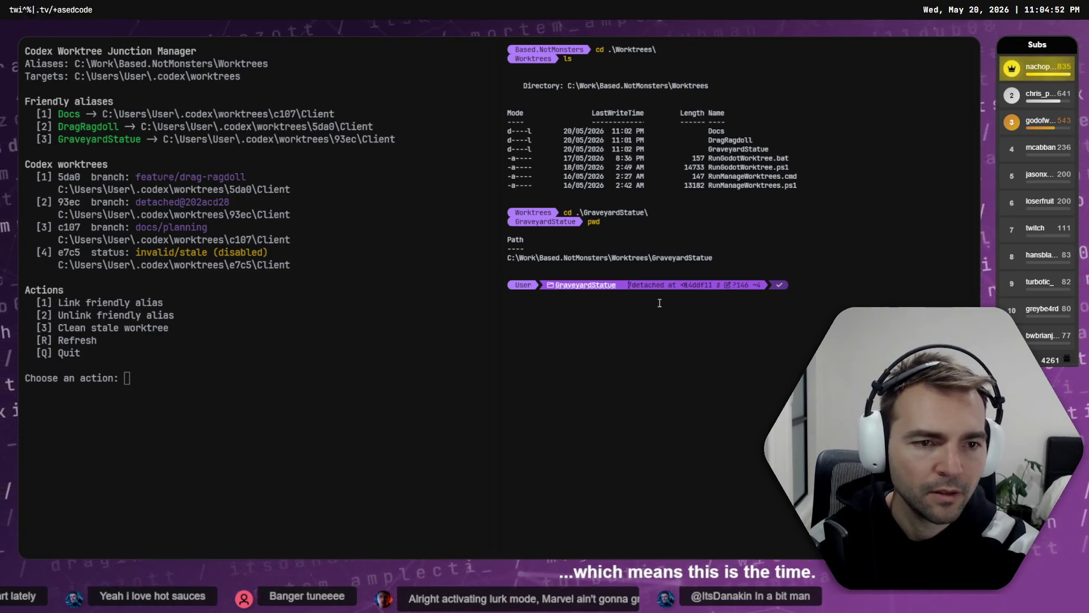
pyautogui.press('Return')
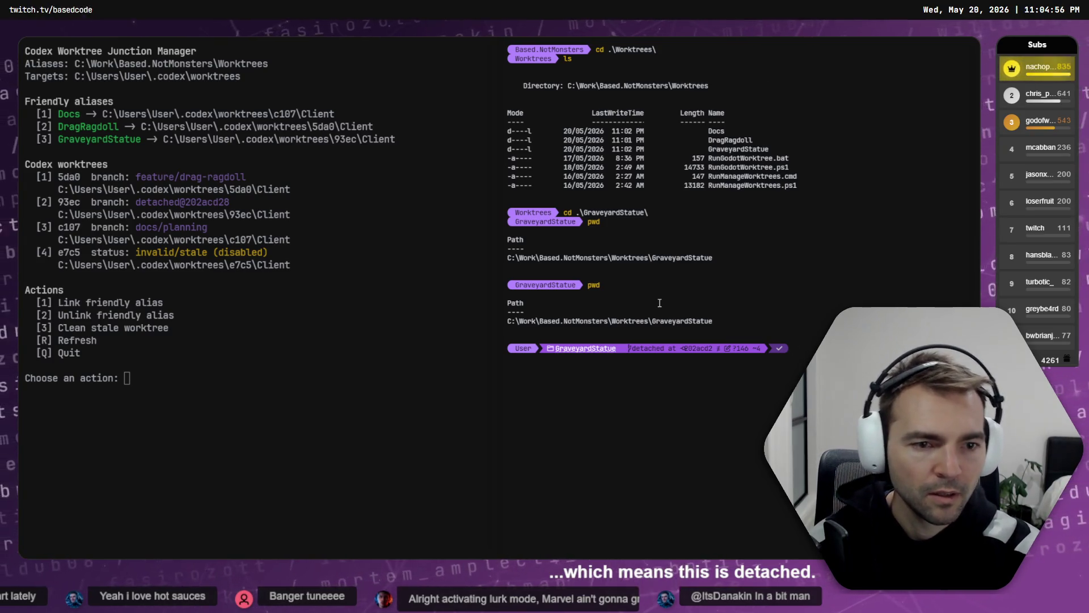
pyautogui.hotkey('alt', 'Tab')
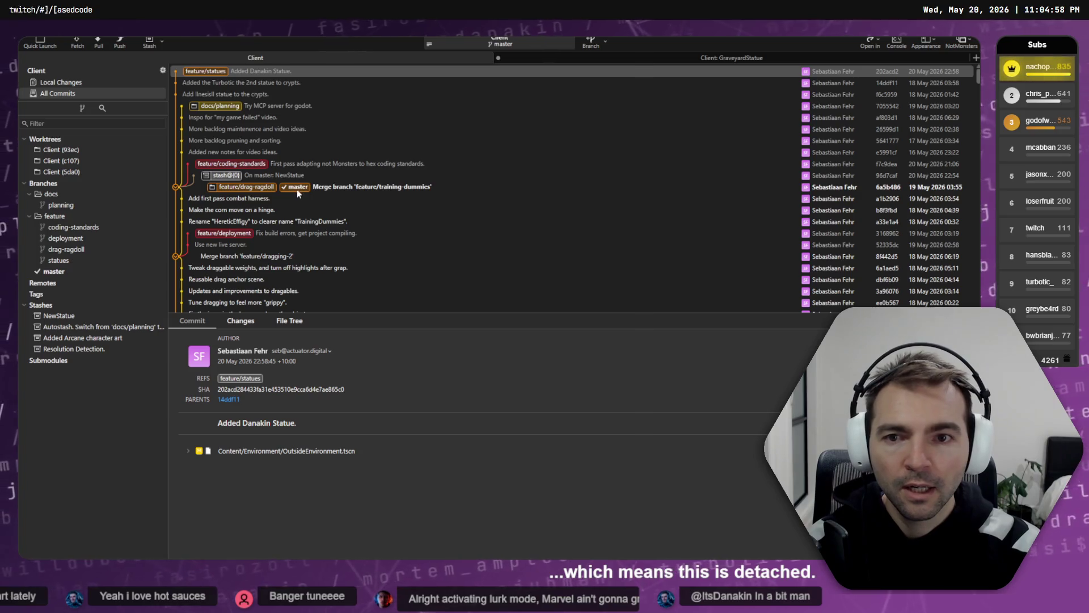
pyautogui.hotkey('alt', 'Tab')
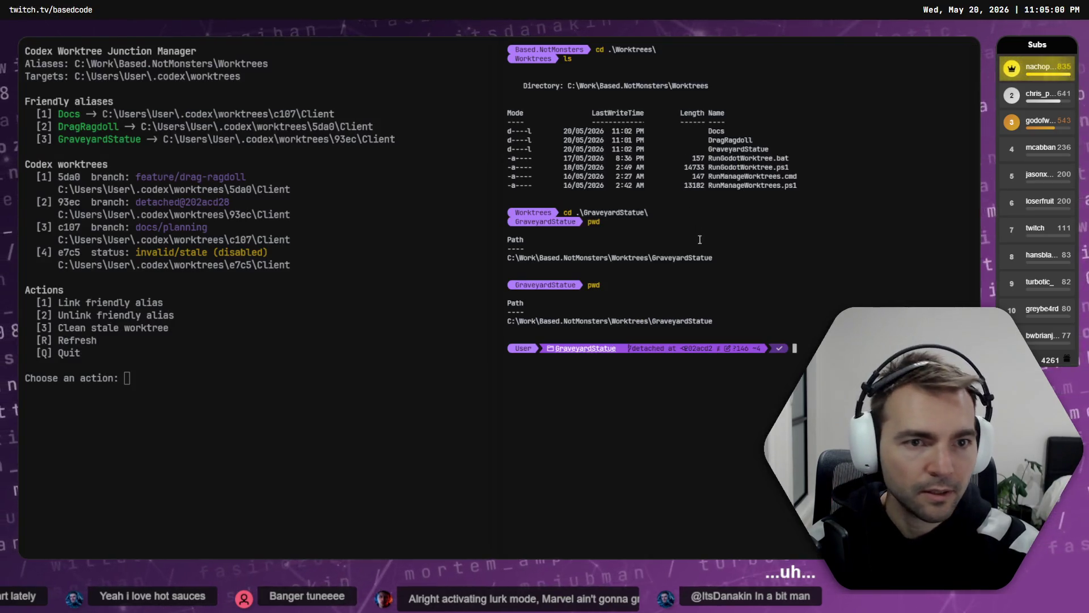
pyautogui.moveTo(714, 321); pyautogui.dragTo(503, 321)
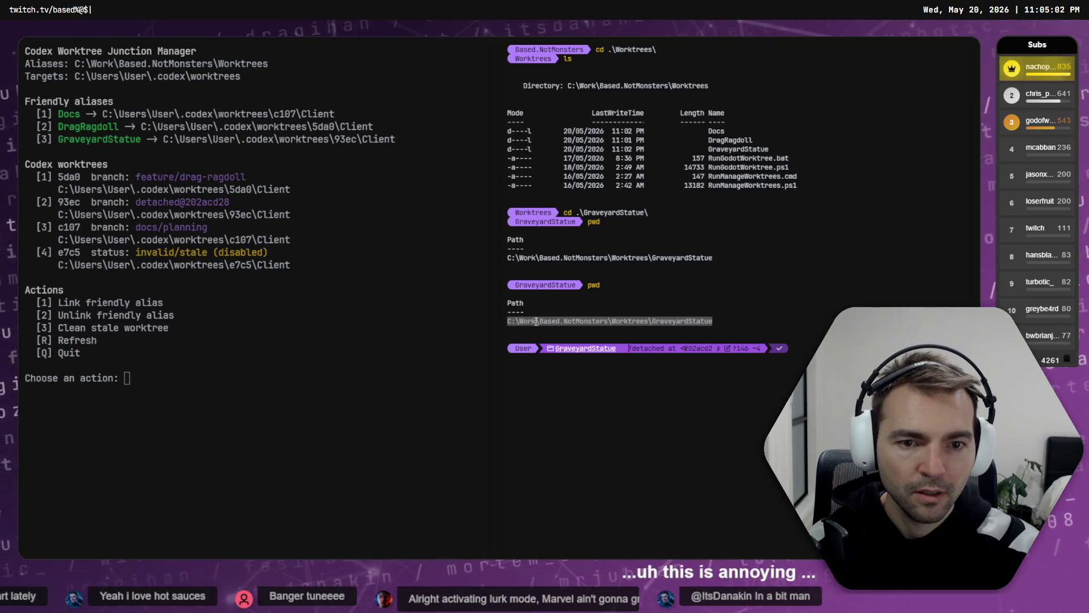
pyautogui.hotkey('ctrl', 'c')
pyautogui.hotkey('alt', 'Tab')
# Step: In Fork, bring up Open Repository with Ctrl+O and paste the GraveyardStatue path as the folder
pyautogui.click(730, 59)
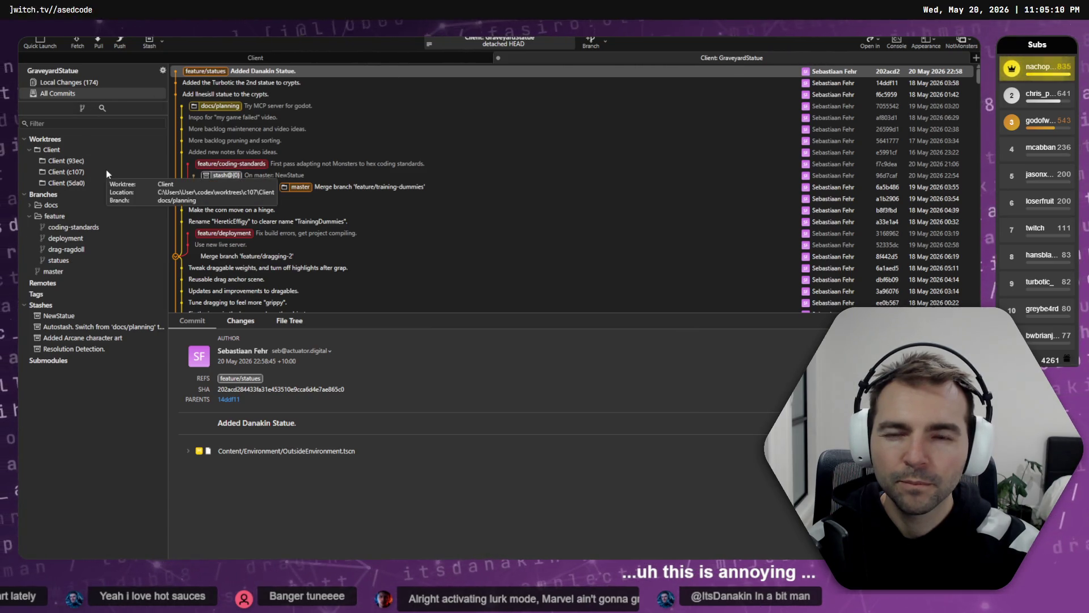
pyautogui.hotkey('alt', 'Tab')
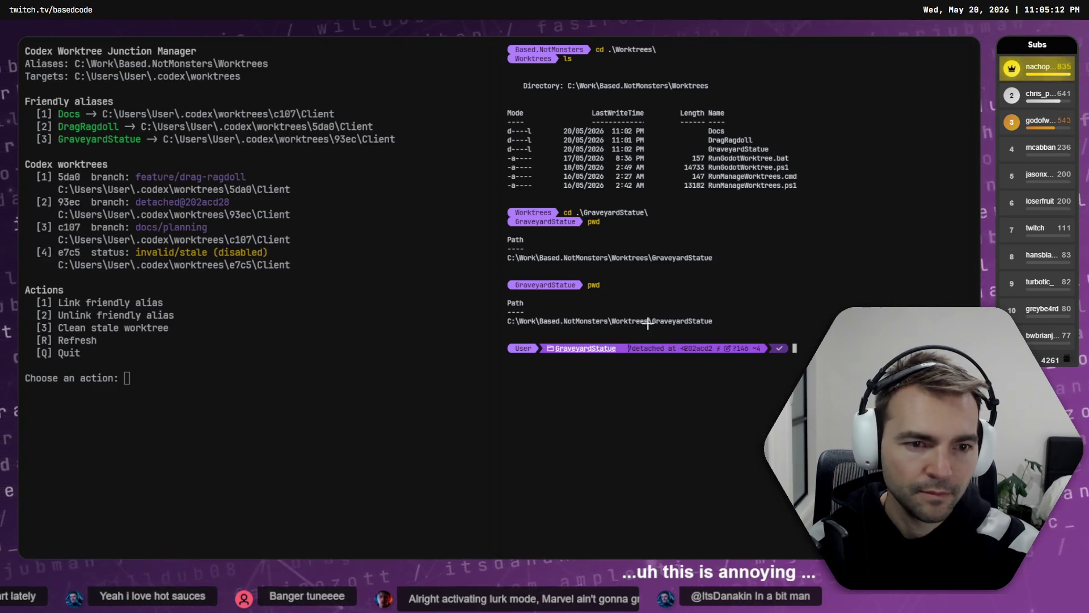
pyautogui.hotkey('alt', 'Tab')
pyautogui.hotkey('ctrl', 'o')
pyautogui.hotkey('ctrl', 'v')
pyautogui.press('Return')
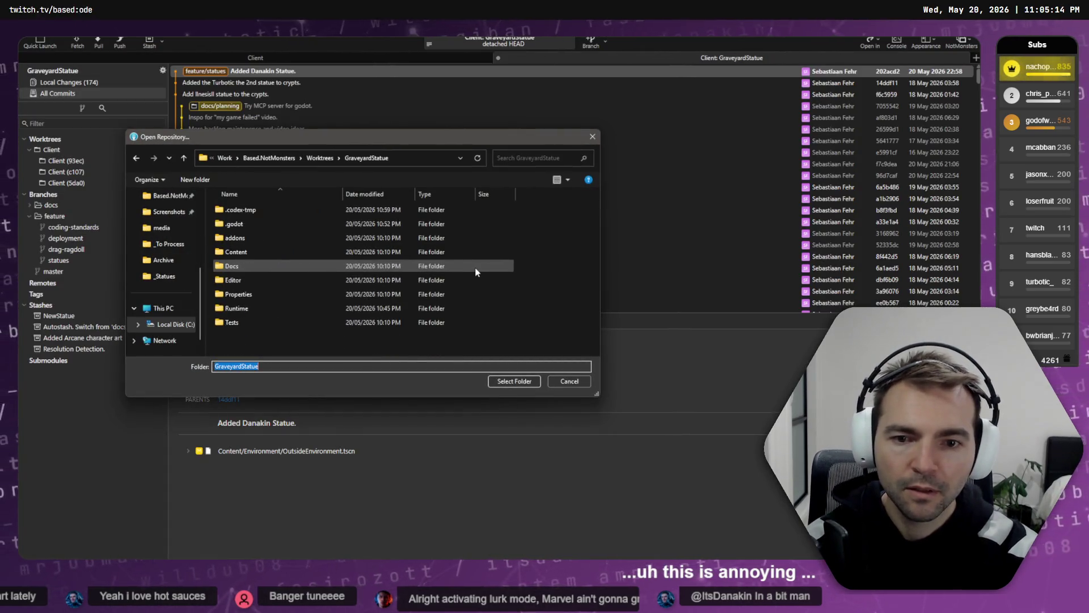
# Step: Select the GraveyardStatue folder to open it as a Fork repository
pyautogui.click(515, 381)
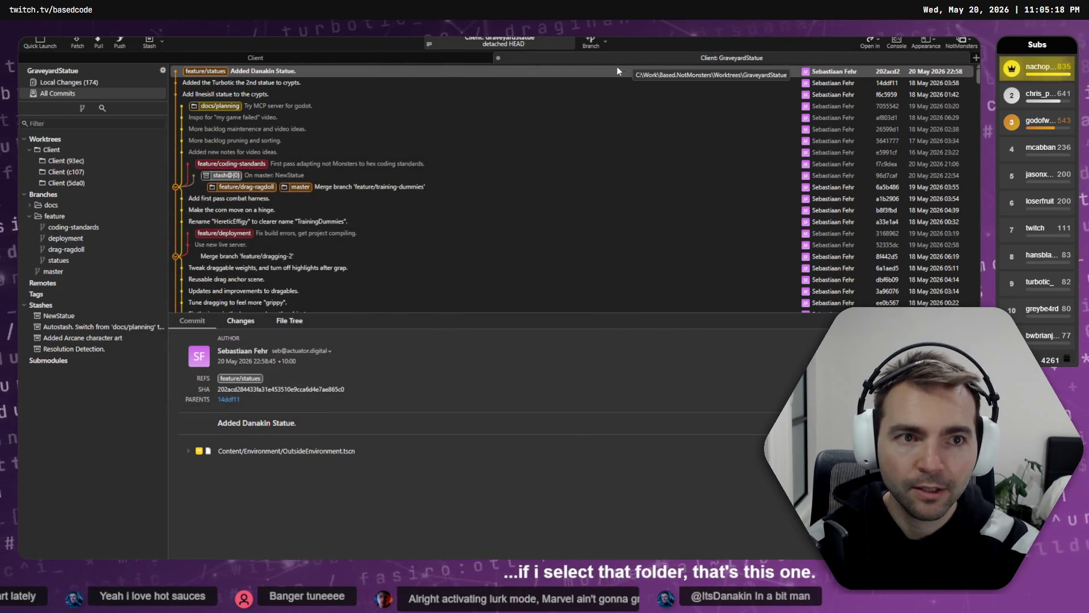
pyautogui.hotkey('alt', 'Tab')
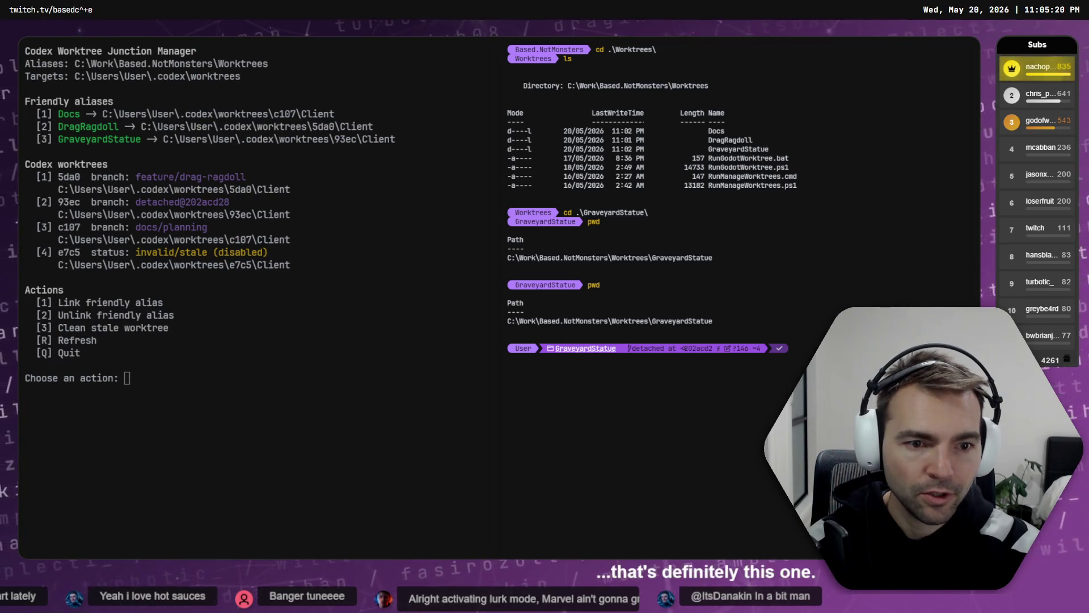
pyautogui.hotkey('alt', 'Tab')
# Step: Cancel checking out the Added Danakin Statue commit and view the 174 local changes
pyautogui.click(212, 70)
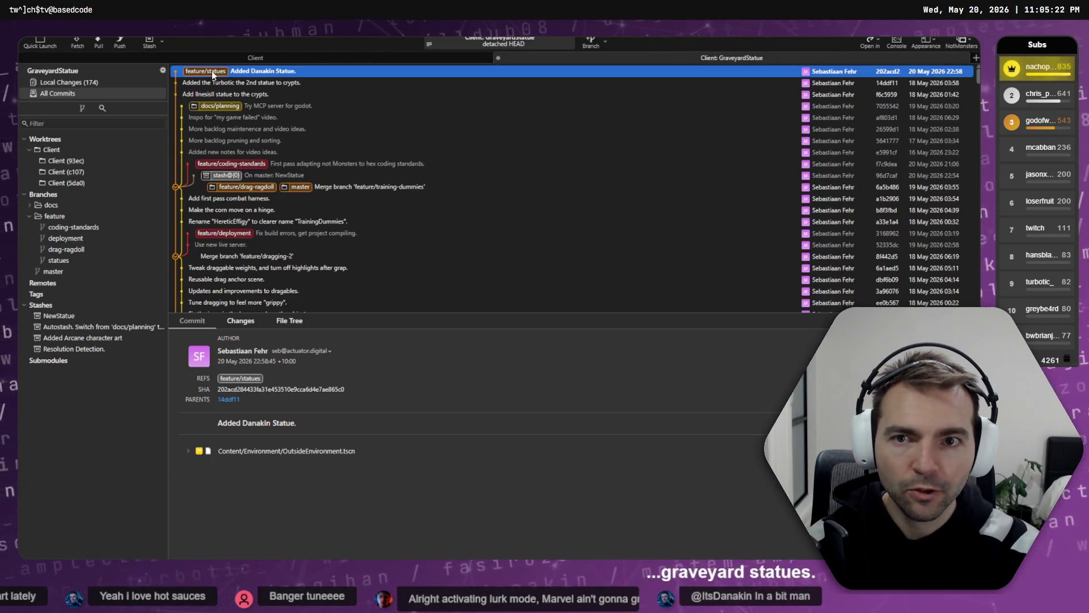
pyautogui.doubleClick(207, 72)
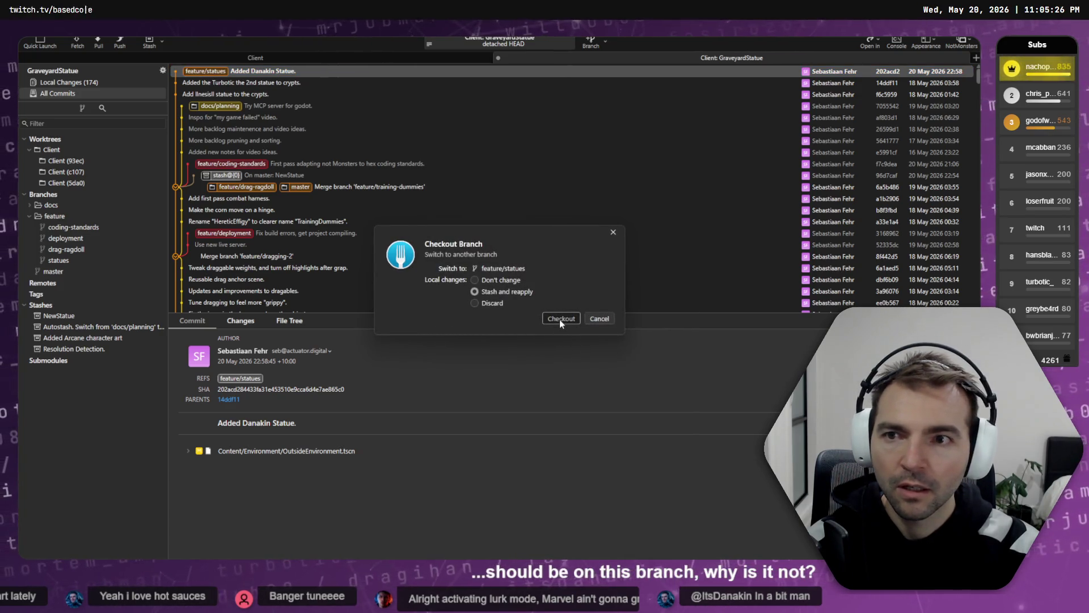
pyautogui.click(592, 319)
pyautogui.click(68, 81)
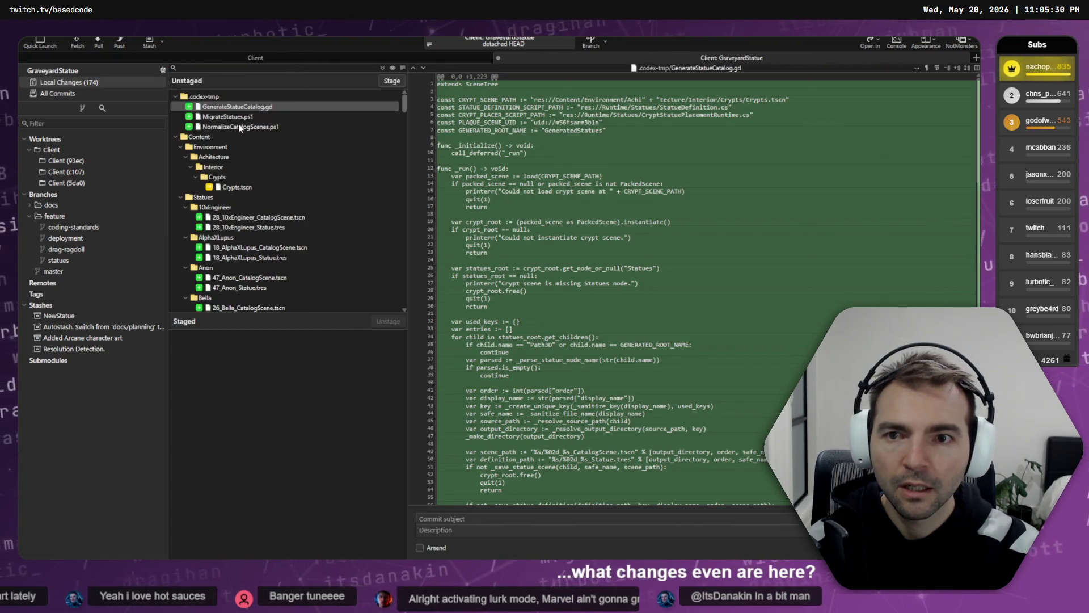
# Step: Check out the feature/statues branch in the GraveyardStatue worktree
pyautogui.scroll(-10, 363, 171)
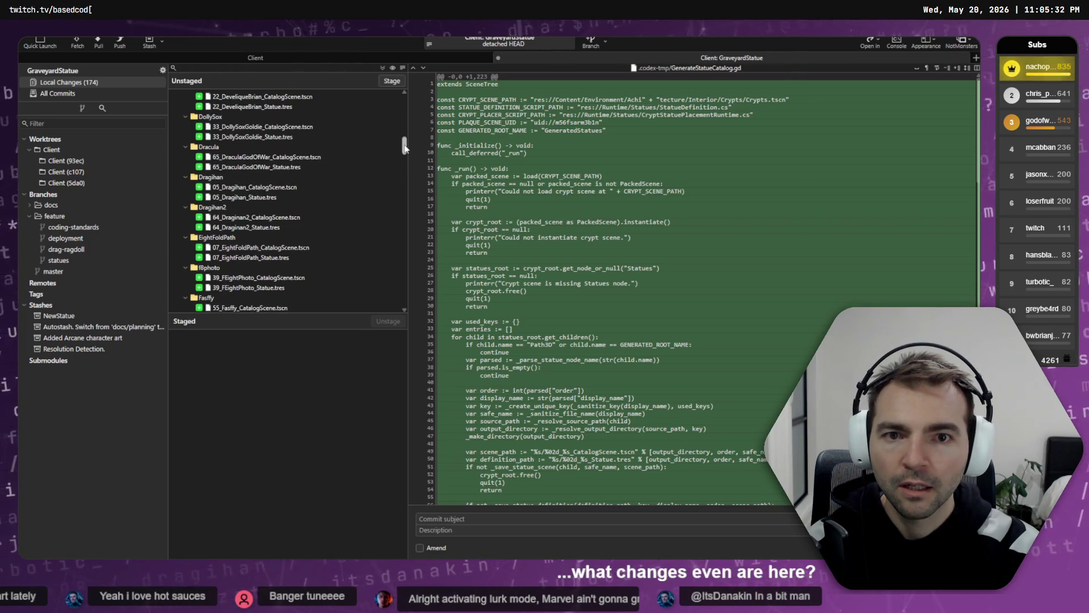
pyautogui.scroll(10, 388, 105)
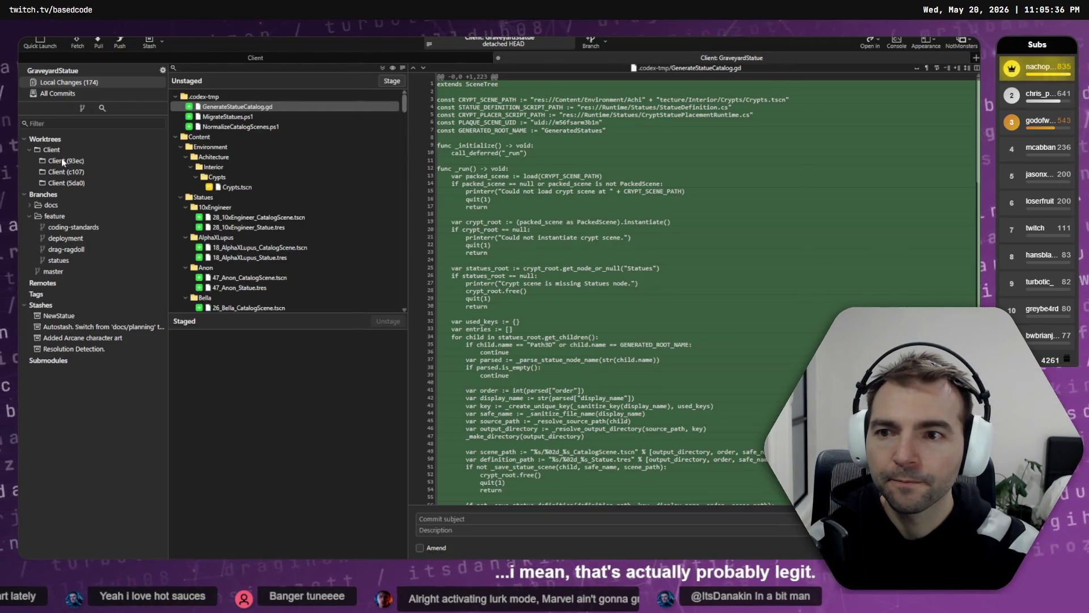
pyautogui.click(64, 260)
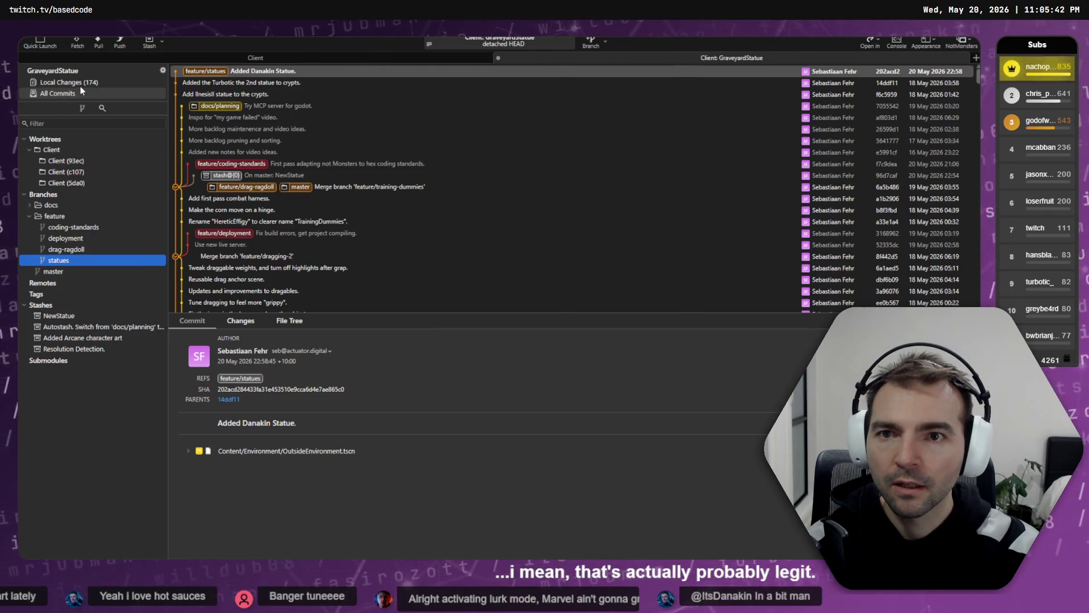
pyautogui.doubleClick(199, 71)
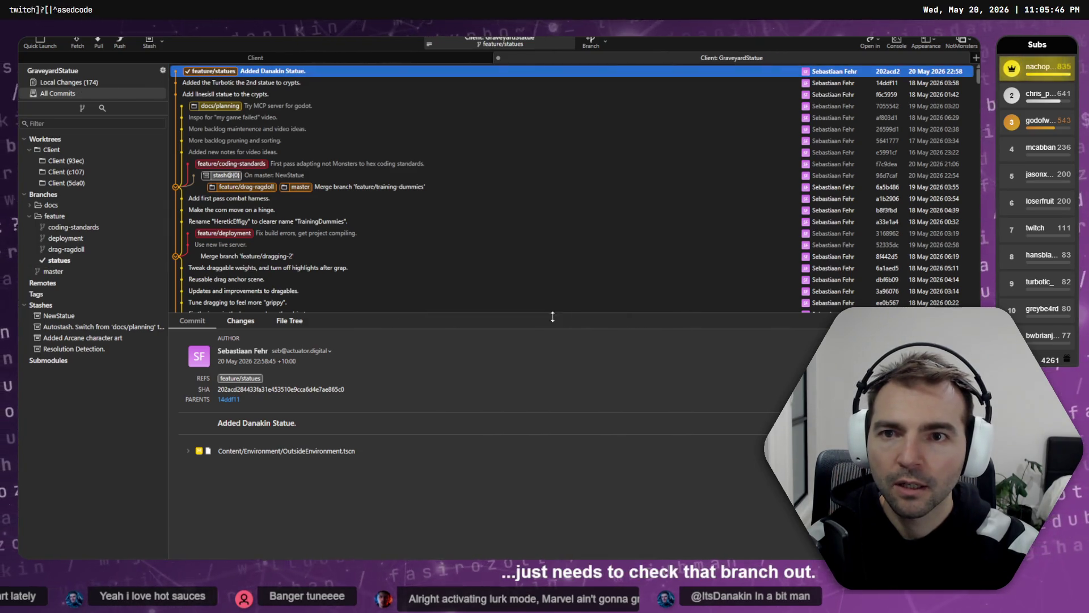
# Step: Select the master merge commit in Client and refresh the junction manager with r
pyautogui.click(365, 54)
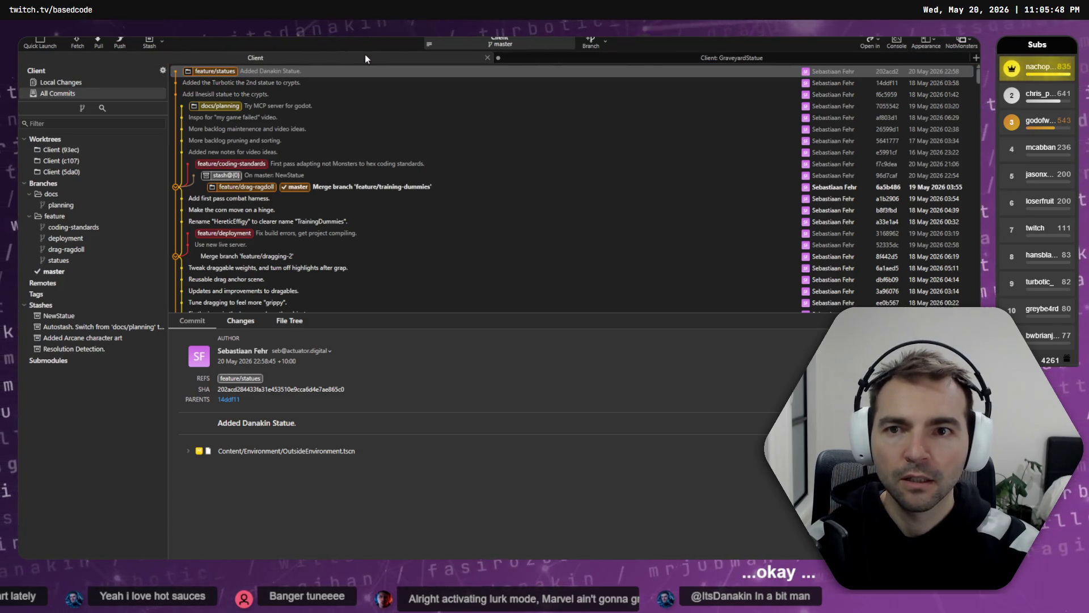
pyautogui.click(282, 192)
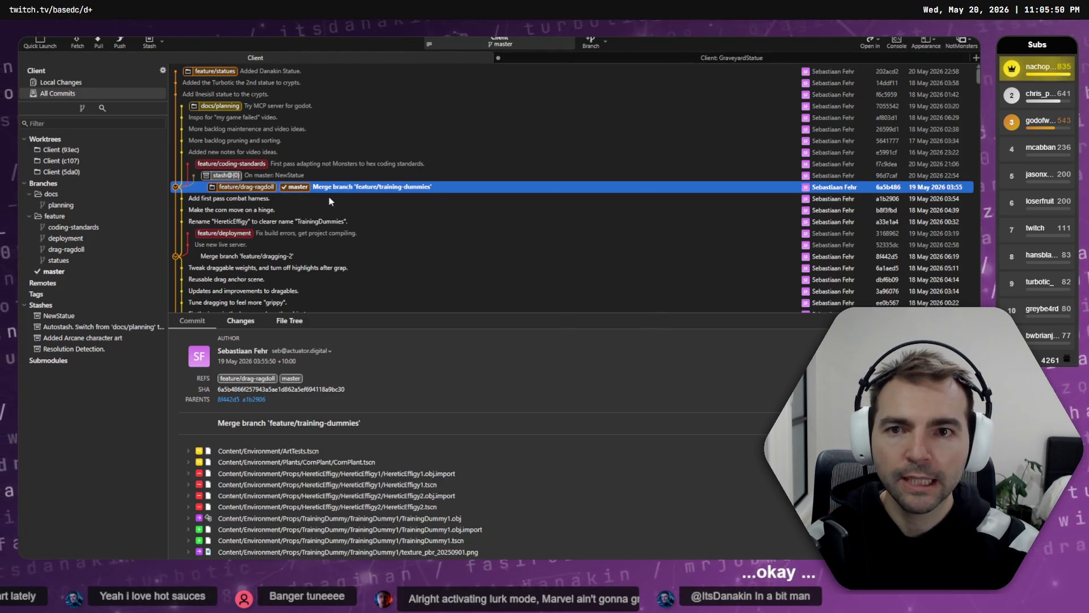
pyautogui.hotkey('alt', 'Tab')
pyautogui.write('r')
pyautogui.press('Return')
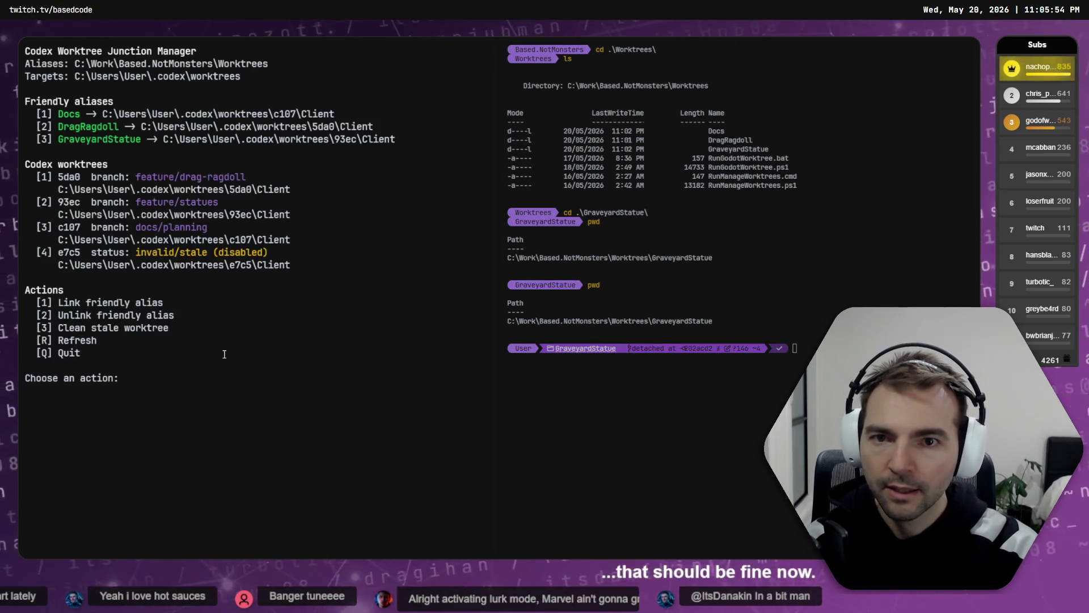
# Step: Quit the junction manager with q, print and copy the Worktrees path with pwd, then rerun pwd
pyautogui.write('q')
pyautogui.press('Return')
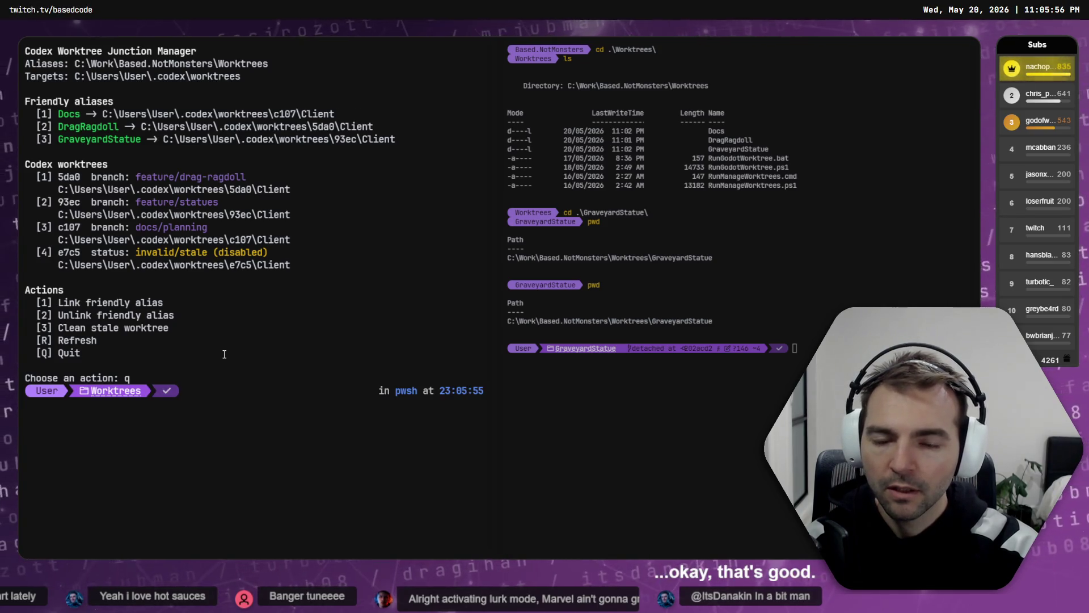
pyautogui.write('pwd')
pyautogui.press('Return')
pyautogui.moveTo(227, 437); pyautogui.dragTo(45, 442)
pyautogui.hotkey('ctrl', 'c')
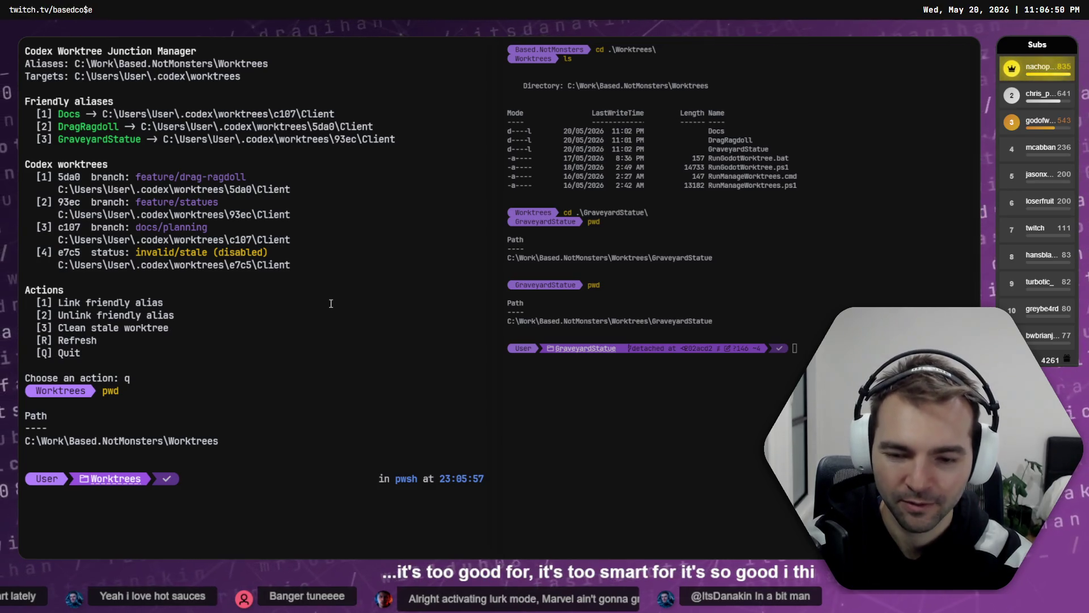
pyautogui.press('Up')
pyautogui.press('Return')
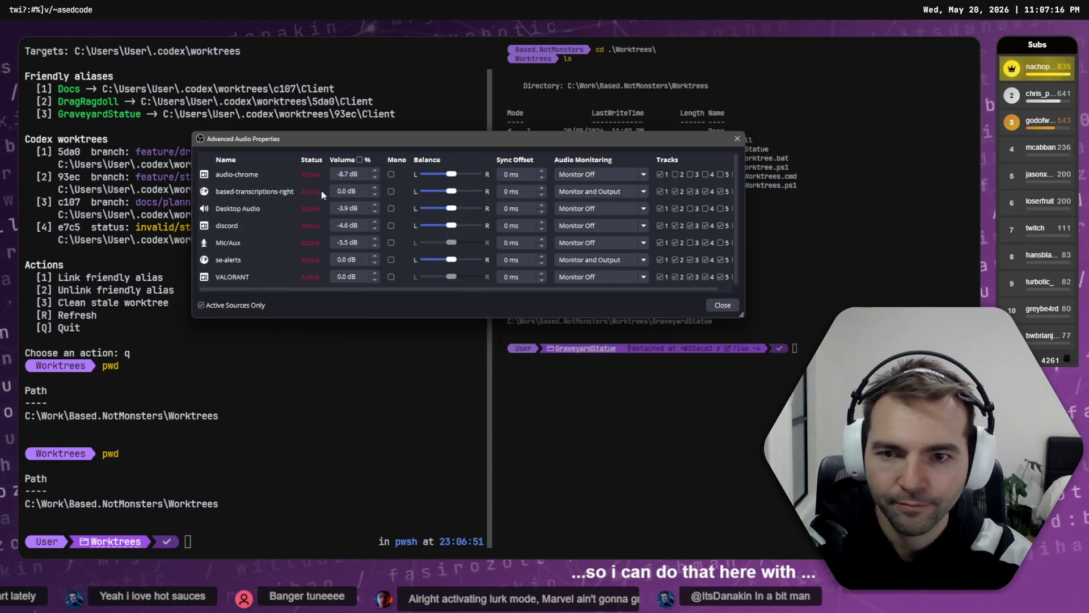
# Step: Uncheck tracks 2, 4 and 5 for based-transcriptions-right, leaving only track 1, and close
pyautogui.click(676, 191)
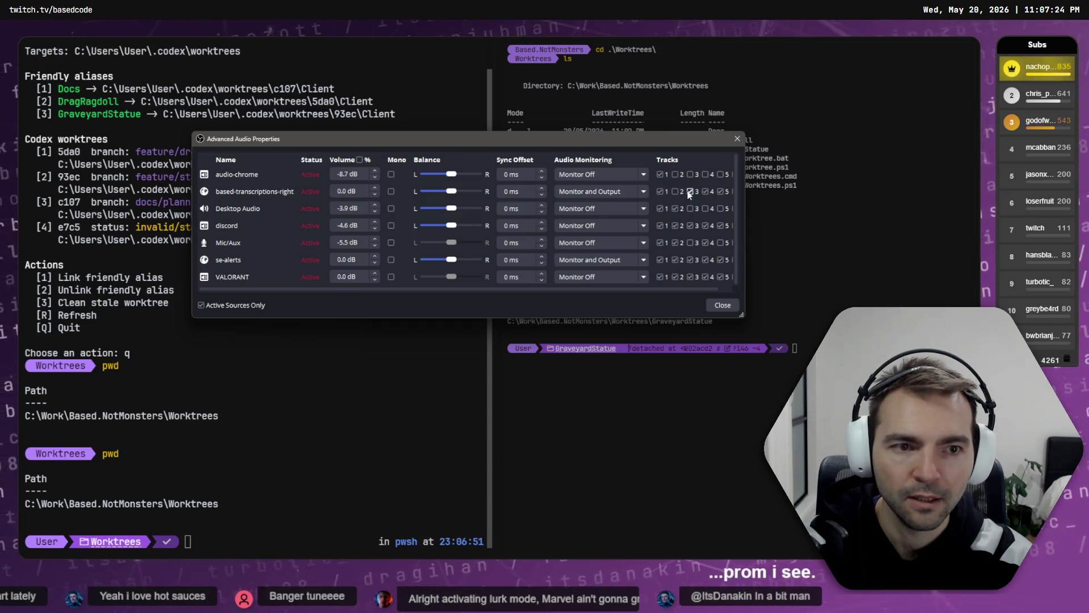
pyautogui.click(710, 194)
pyautogui.click(722, 192)
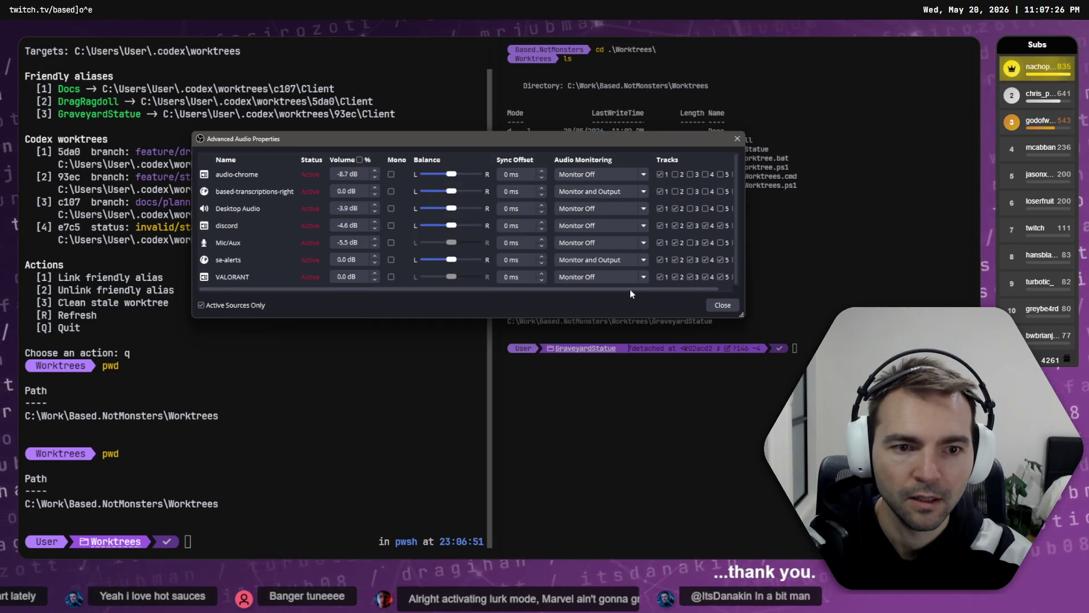
pyautogui.moveTo(349, 290); pyautogui.dragTo(705, 274)
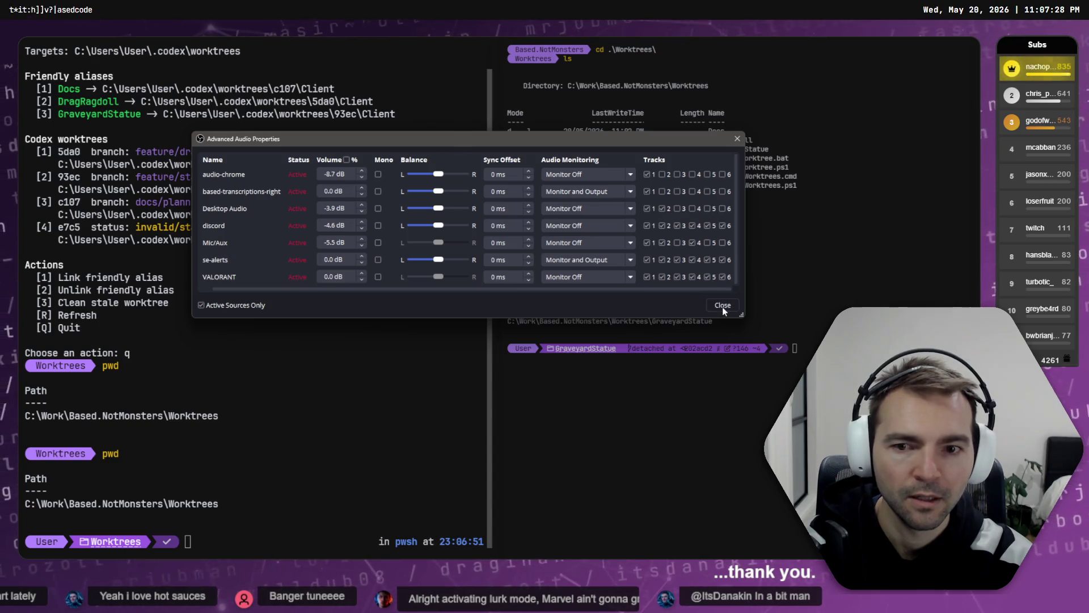
pyautogui.click(723, 305)
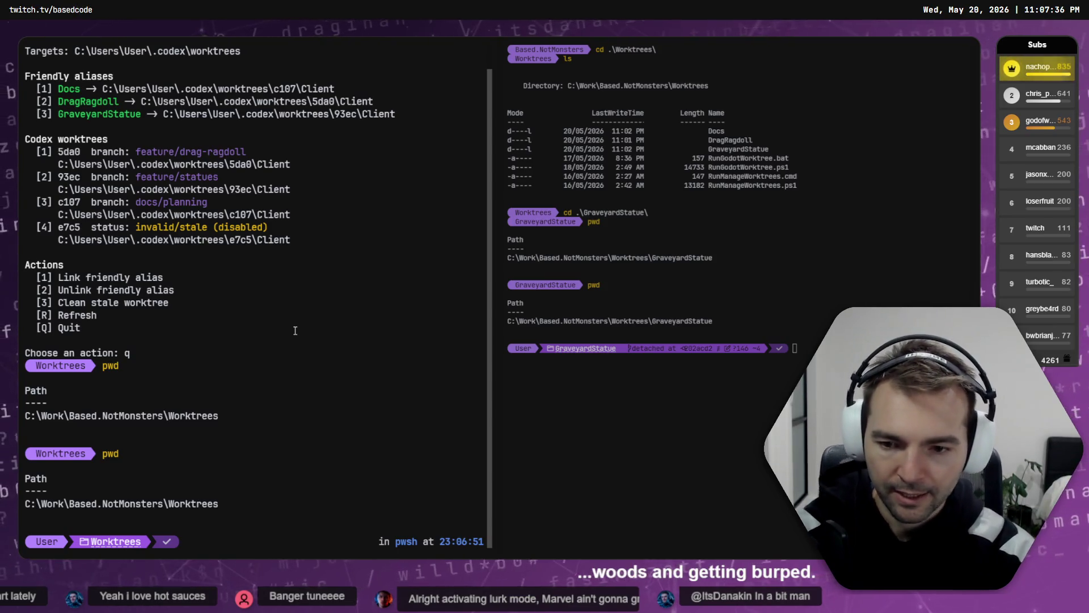
# Step: Run ls to list Docs, DragRagdoll, GraveyardStatue and the RunGodotWorktree and RunManageWorktrees scripts
pyautogui.write('ls')
pyautogui.press('Return')
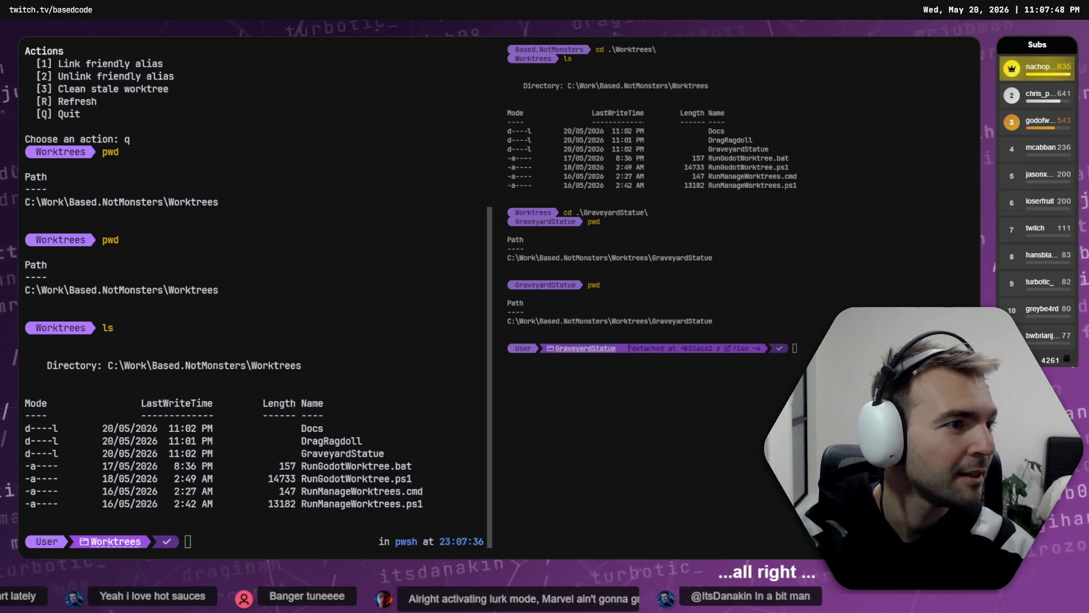
pyautogui.click(266, 202)
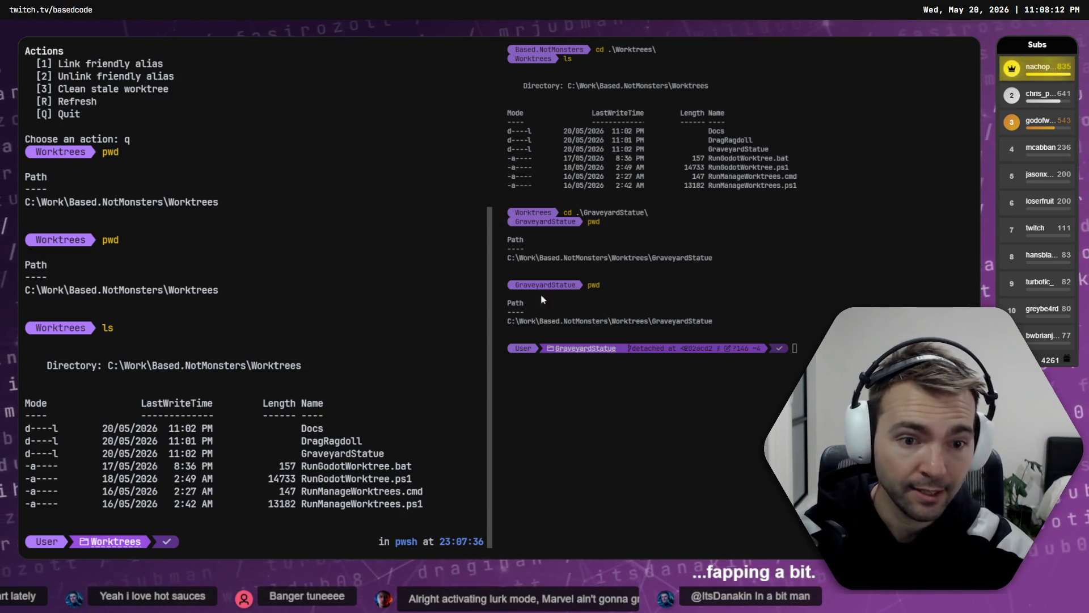
# Step: In the right pane, check git status of the GraveyardStatue worktree and list Codex sessions to resume
pyautogui.hotkey('alt', 'Right')
pyautogui.write('git status')
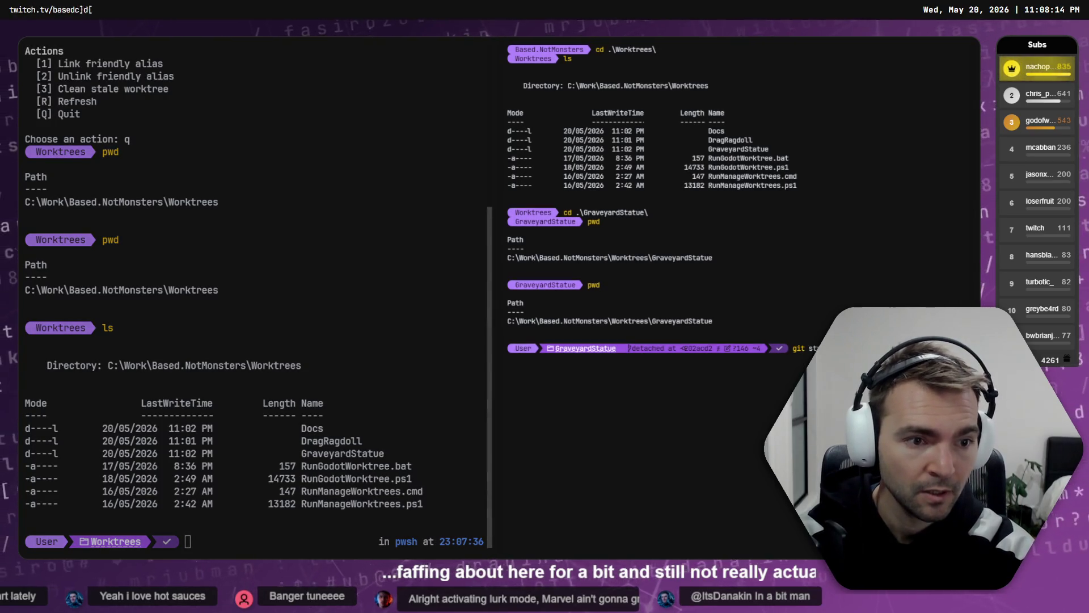
pyautogui.press('Return')
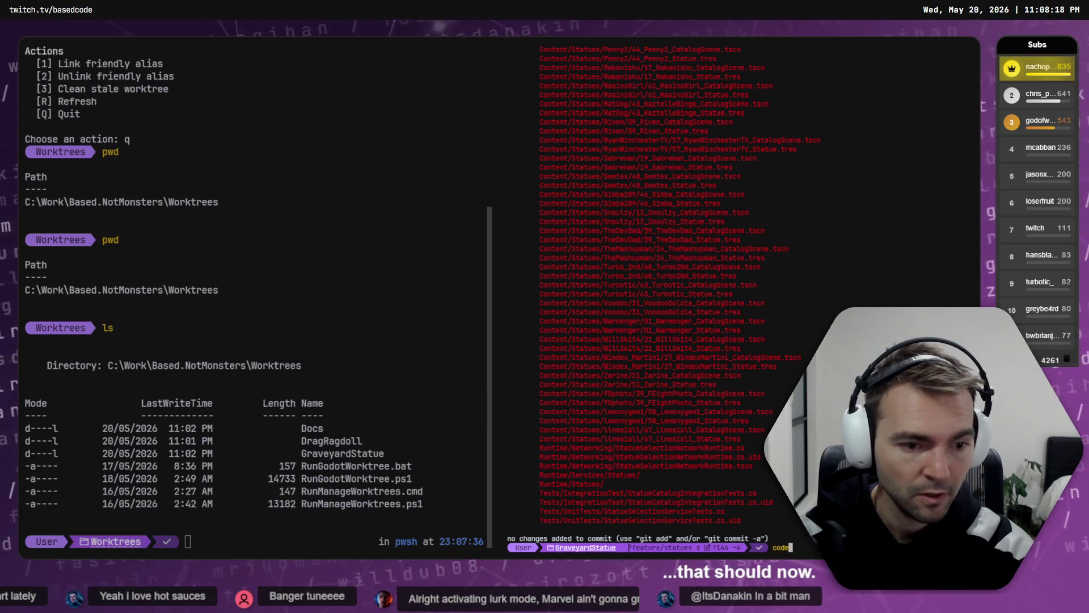
pyautogui.write('sume')
pyautogui.press('Return')
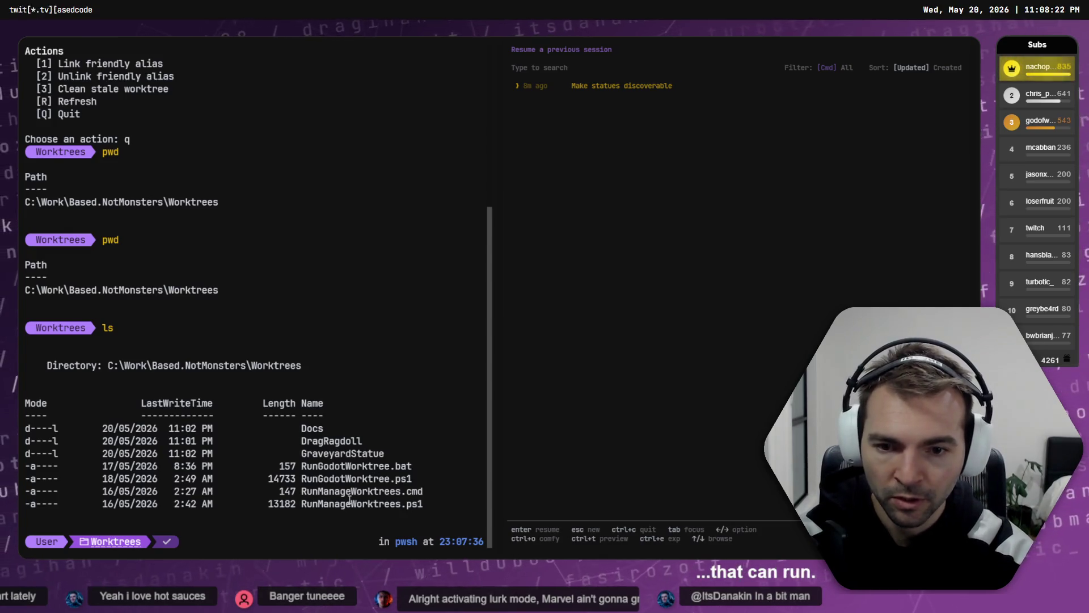
# Step: In the left pane, list the Worktrees folder contents and start typing cd DragRagdoll
pyautogui.write('ks')
pyautogui.press('Return')
pyautogui.write('ls')
pyautogui.press('Return')
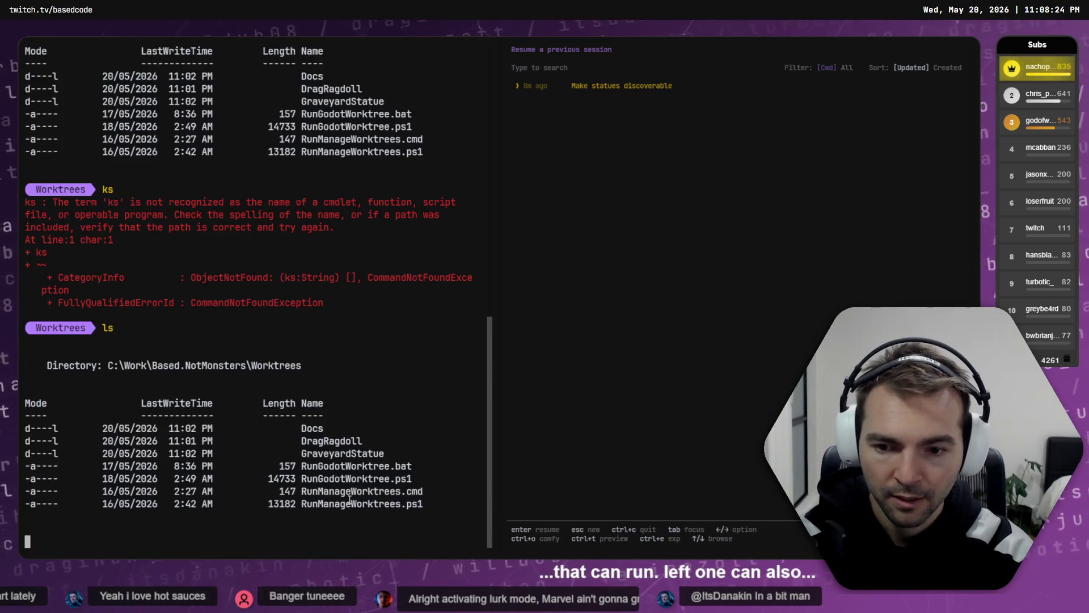
pyautogui.write('cd ')
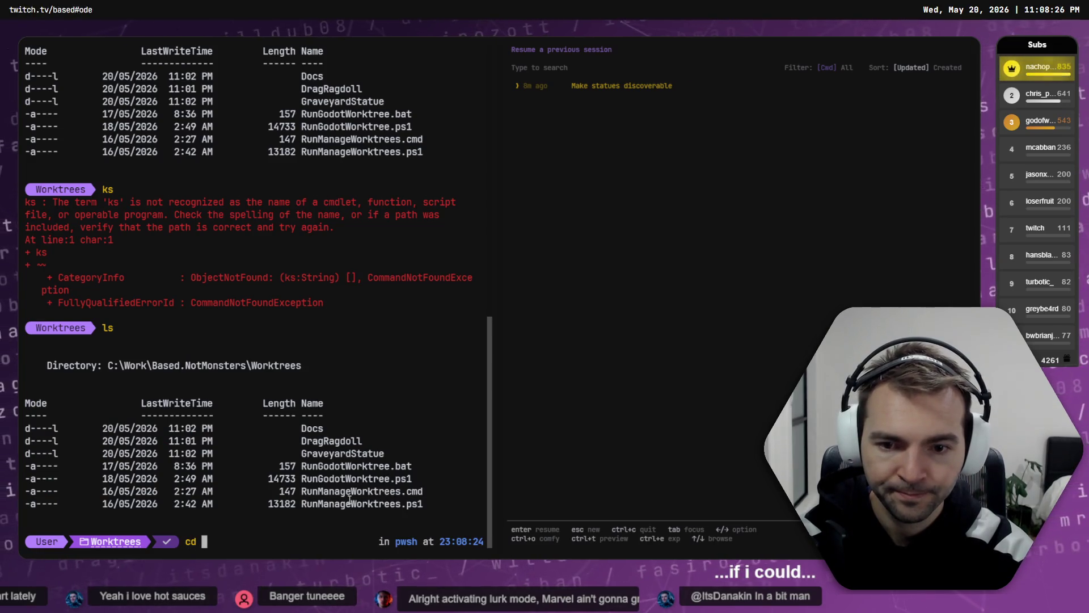
pyautogui.write('DragRagdoll\\')
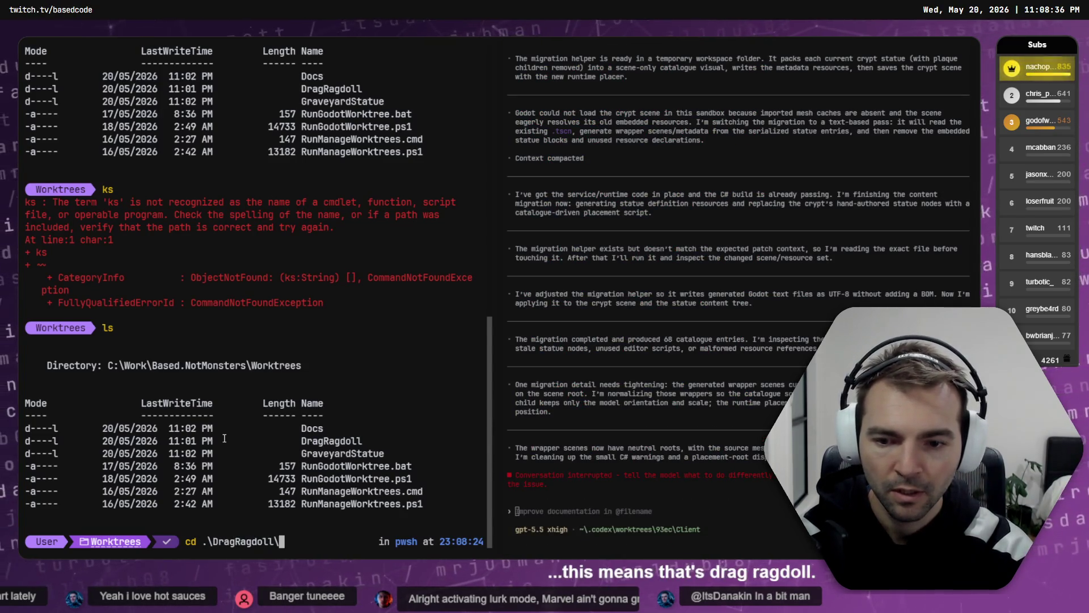
# Step: Enter the DragRagdoll worktree folder and start Codex there
pyautogui.press('Return')
pyautogui.write('codex reu')
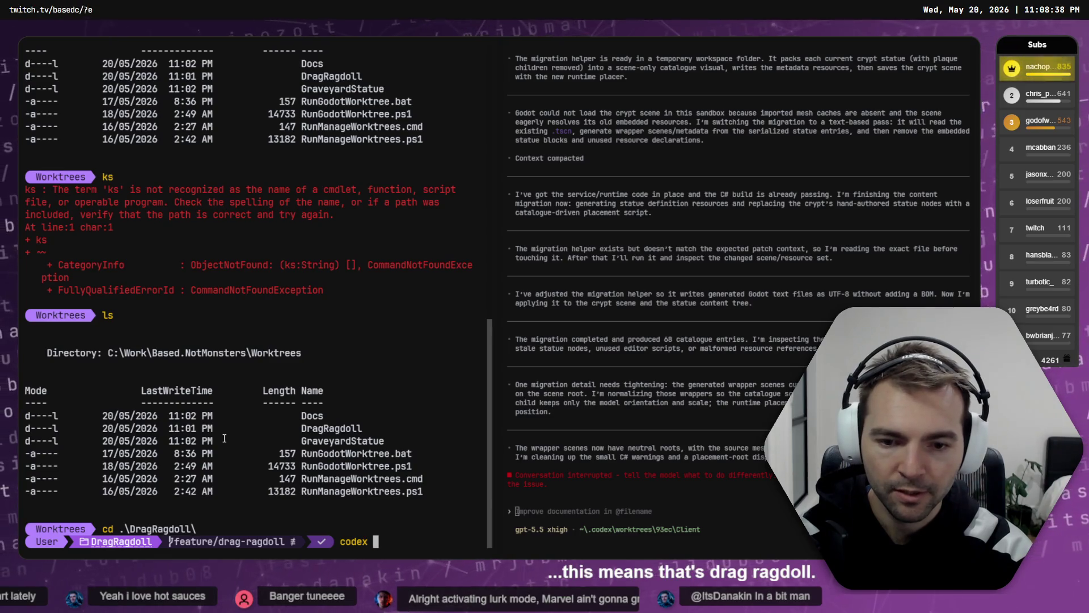
pyautogui.write('sme')
pyautogui.press('Return')
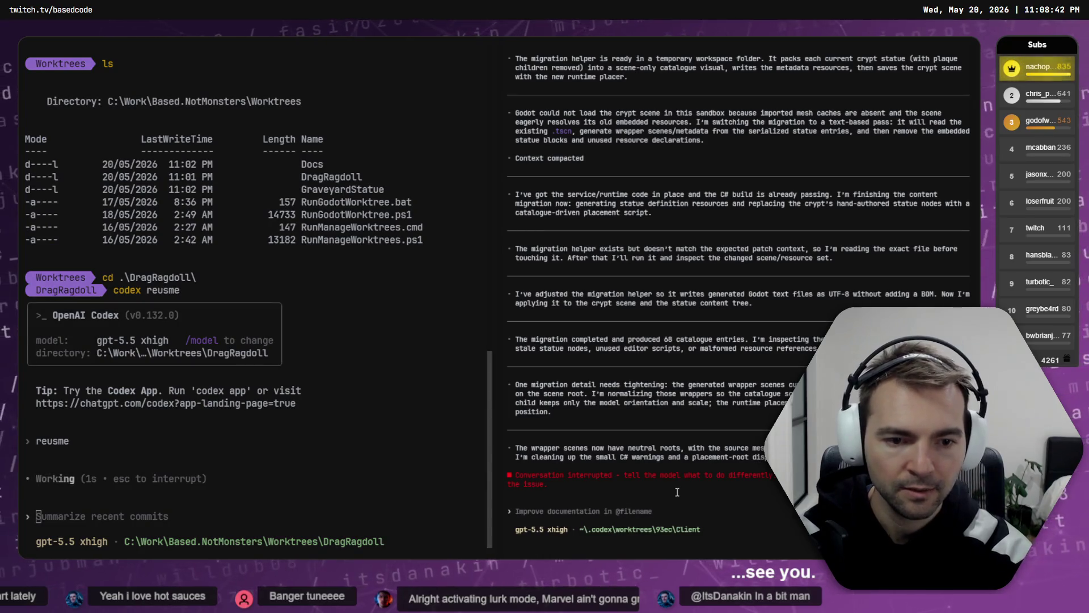
# Step: Dictate and send a prompt asking the statues session to re-evaluate its branch state
pyautogui.press('super+h')
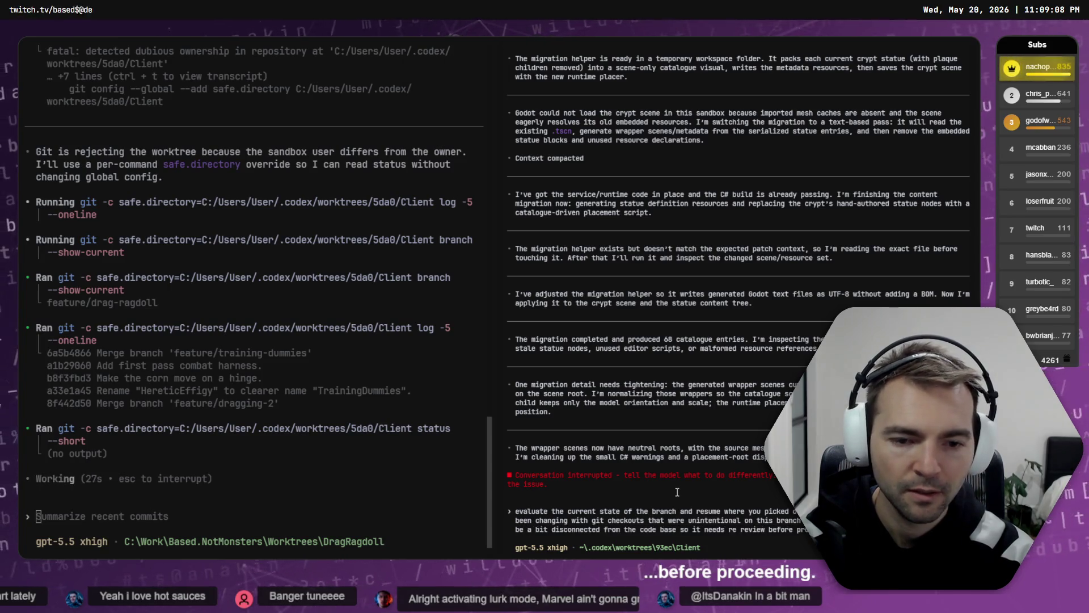
pyautogui.press('Return')
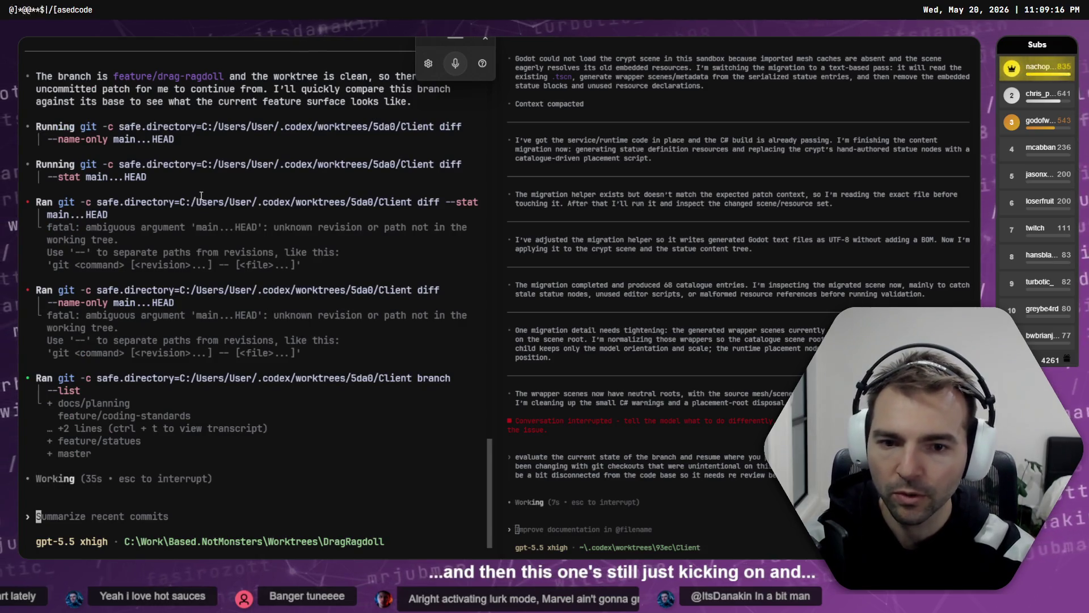
pyautogui.scroll(15, 330, 284)
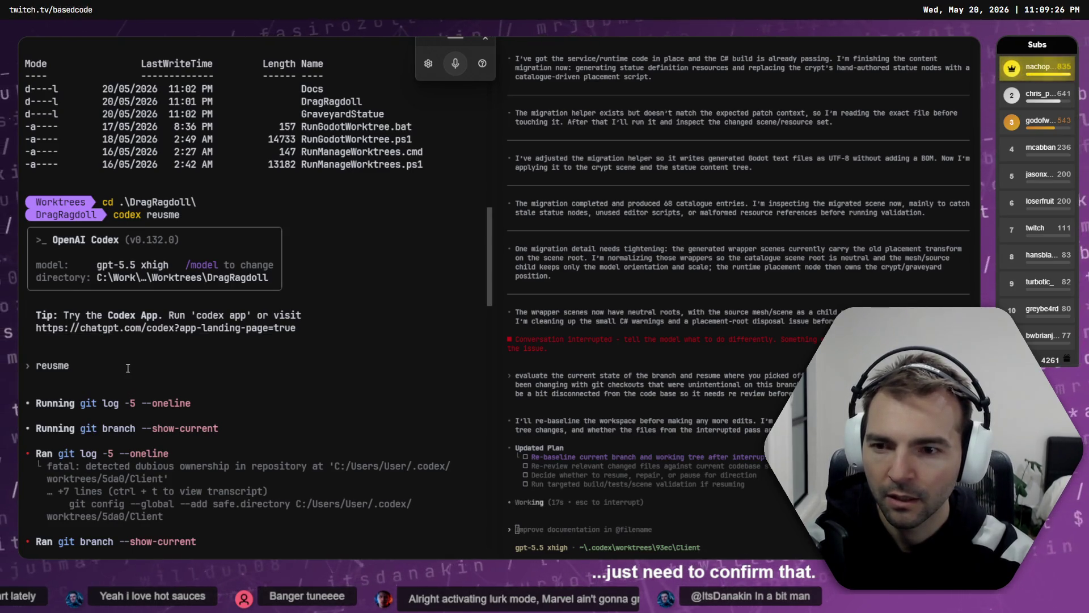
pyautogui.scroll(-15, 127, 368)
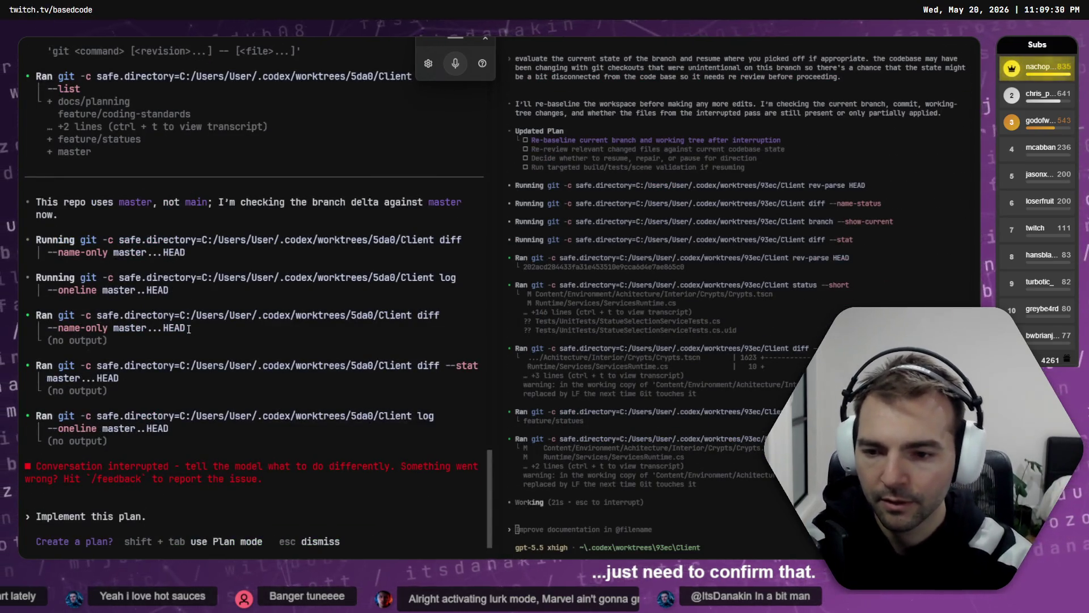
# Step: Resume and review the 'Rebase this branch onto master' session via /resume, then open a new terminal tab
pyautogui.write('/resume')
pyautogui.press('Return')
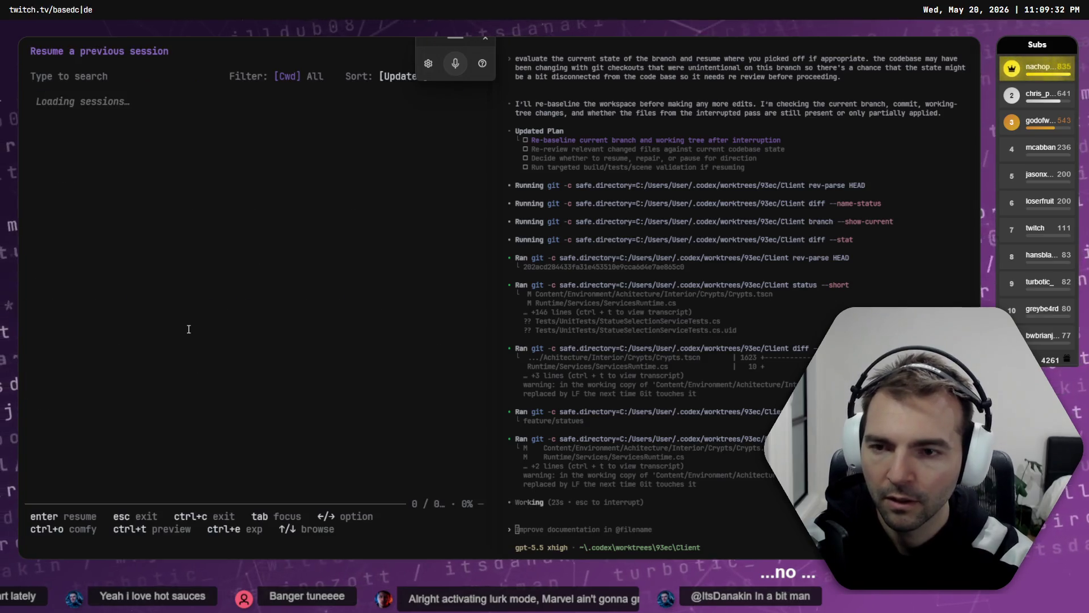
pyautogui.press('Down')
pyautogui.press('Return')
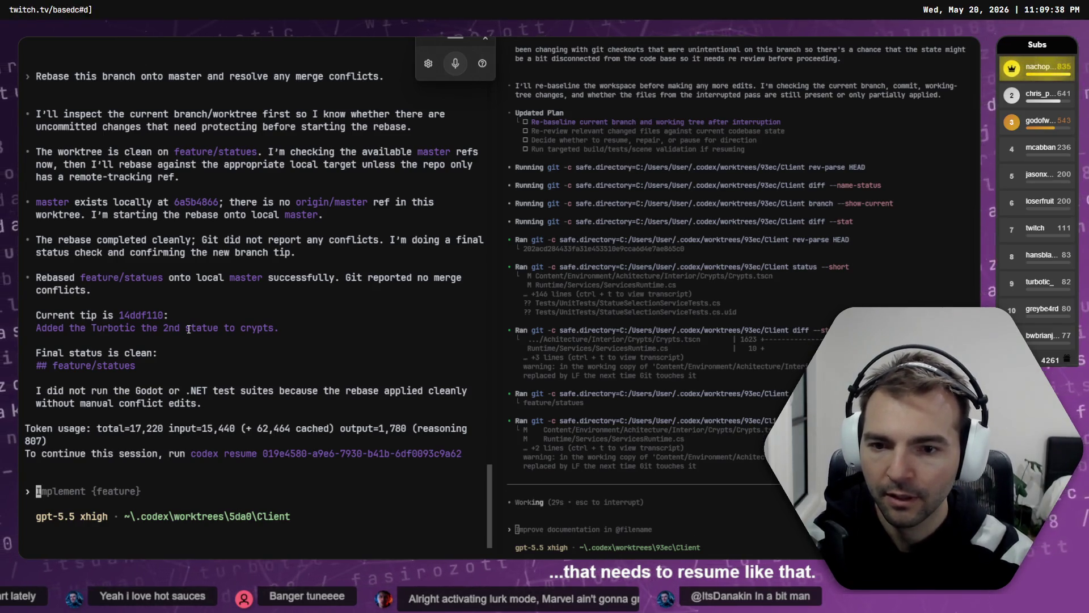
pyautogui.scroll(14, 201, 322)
pyautogui.scroll(-10, 67, 174)
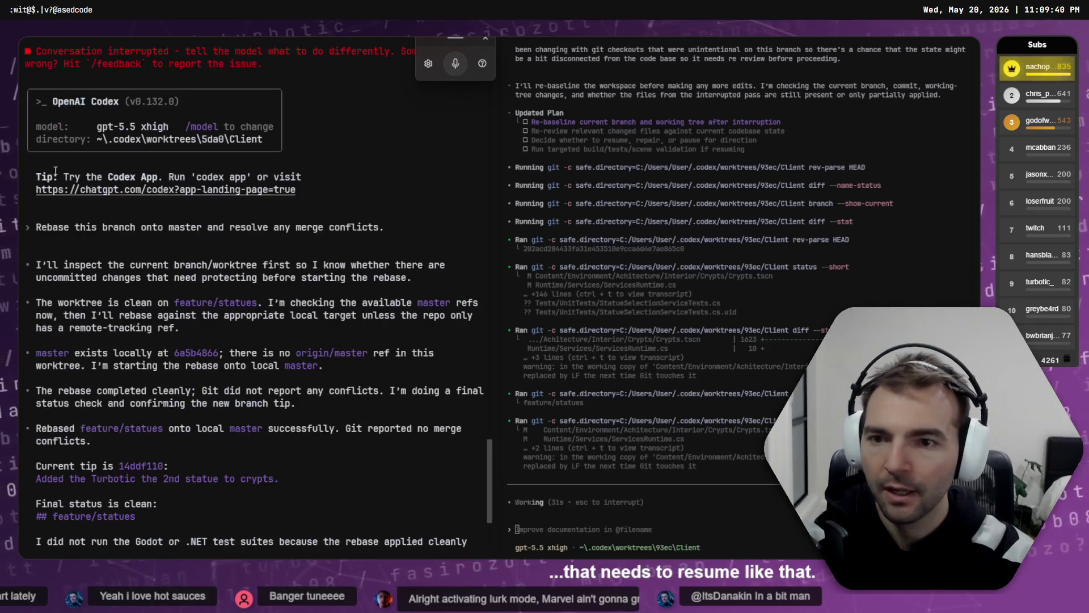
pyautogui.scroll(-4, 232, 290)
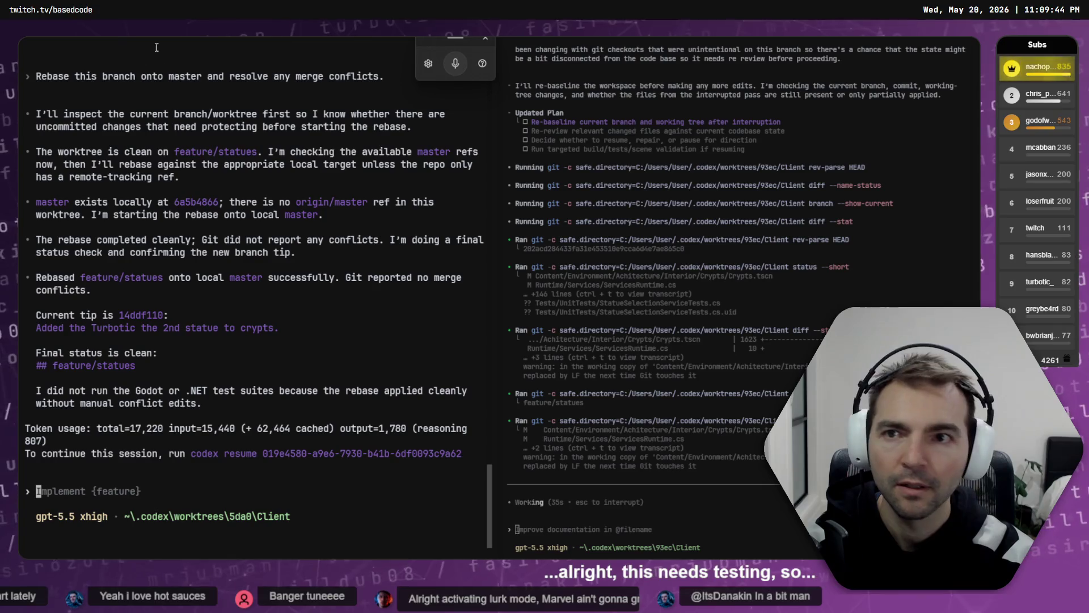
pyautogui.click(130, 35)
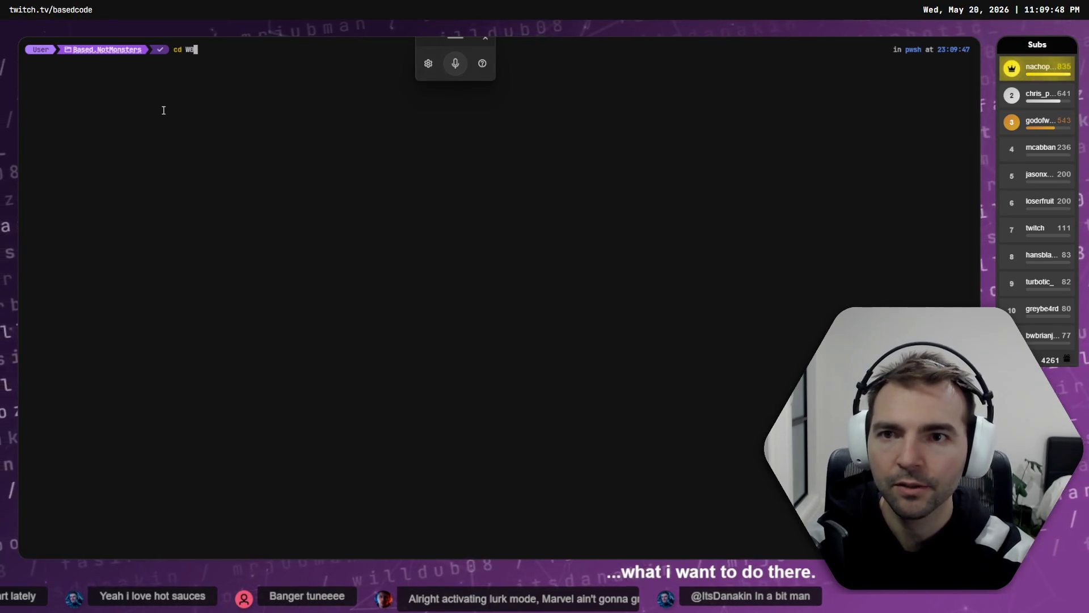
# Step: From the Worktrees folder, run RunGodotWorktree.bat and choose worktree 2 (DragRagdoll)
pyautogui.press('Tab')
pyautogui.press('Return')
pyautogui.write('l')
pyautogui.press('Return')
pyautogui.press('Return')
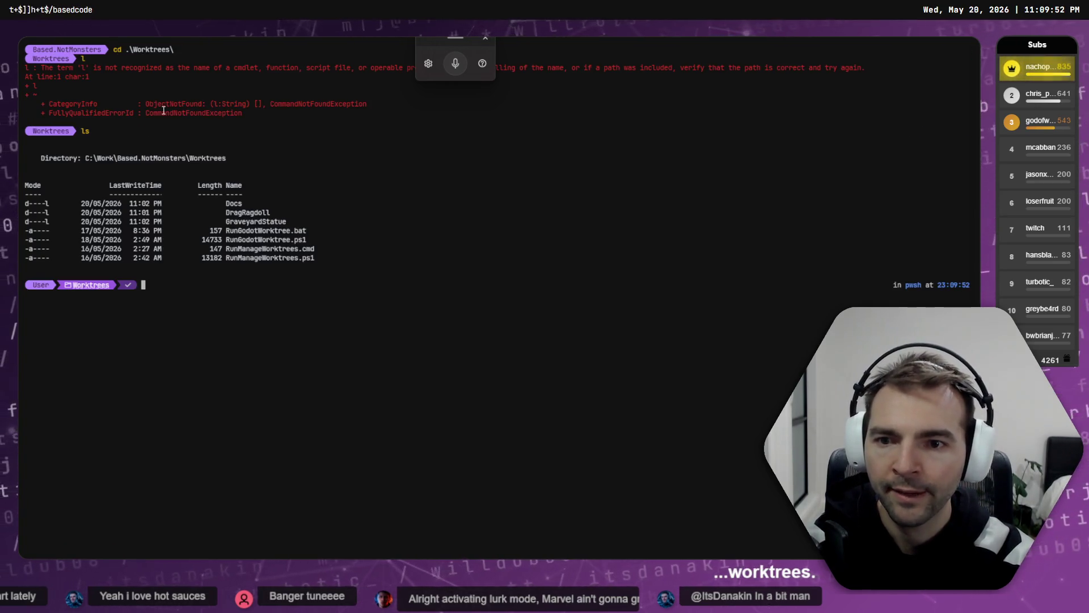
pyautogui.press('Tab')
pyautogui.press('Return')
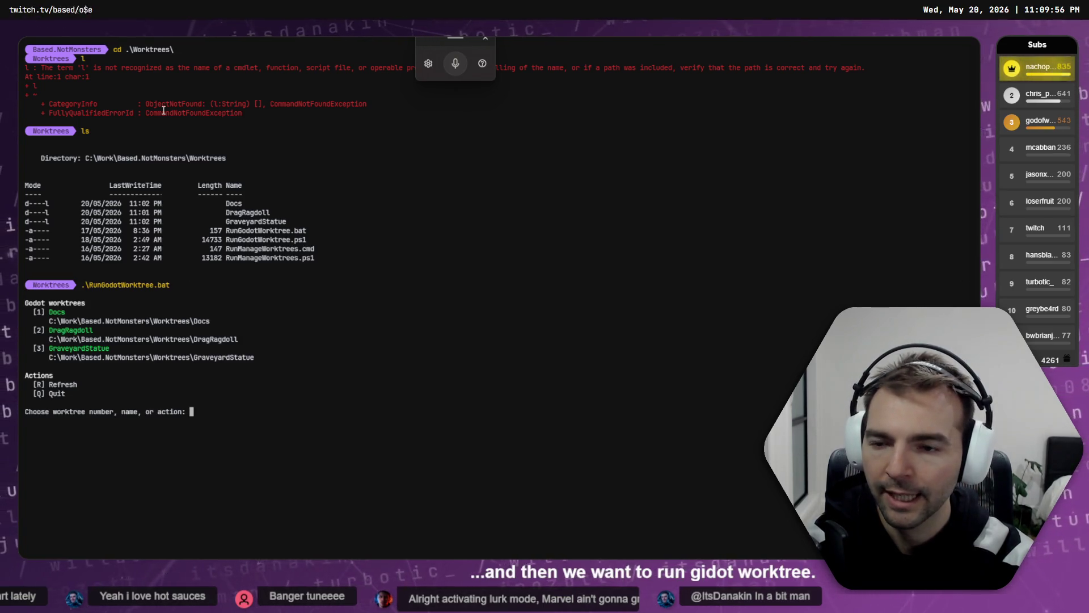
pyautogui.write('2')
pyautogui.press('Return')
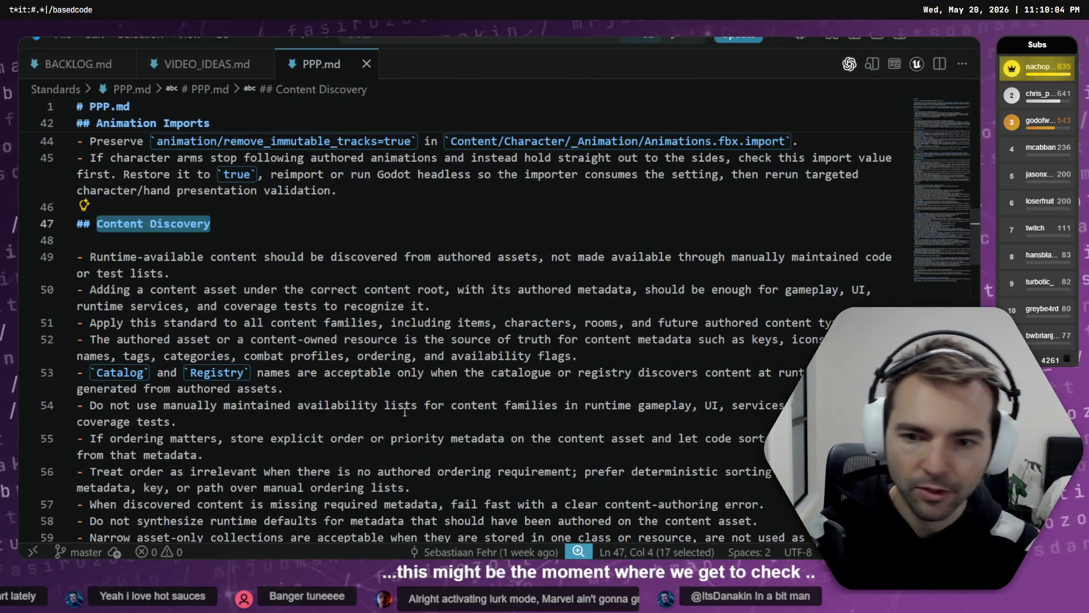
# Step: Glance at VIDEO_IDEAS.md, then return to PPP.md
pyautogui.click(210, 71)
pyautogui.scroll(-3, 223, 211)
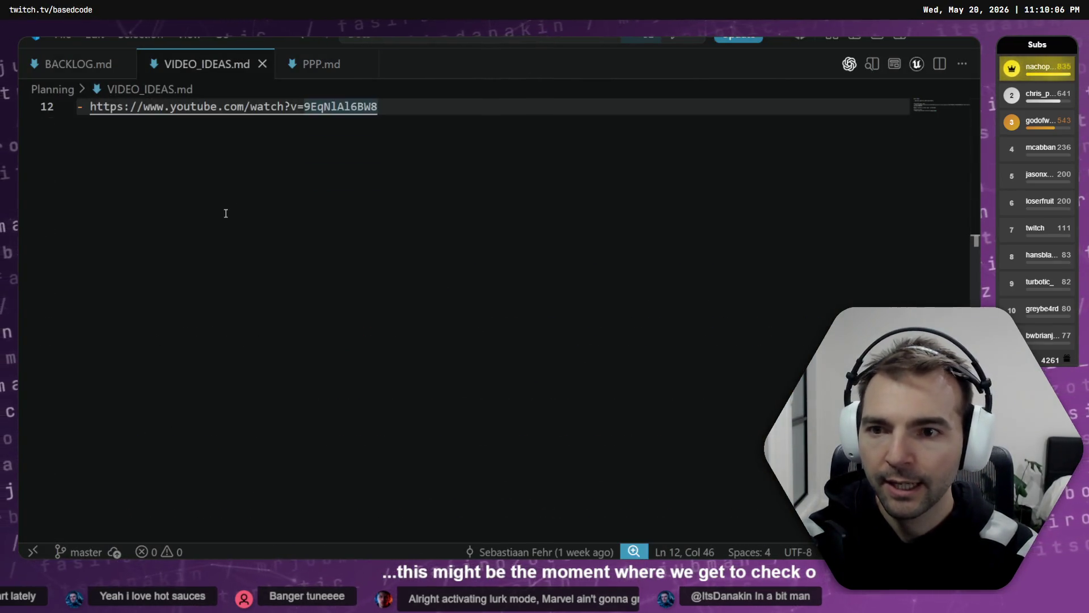
pyautogui.scroll(4, 223, 212)
pyautogui.click(310, 68)
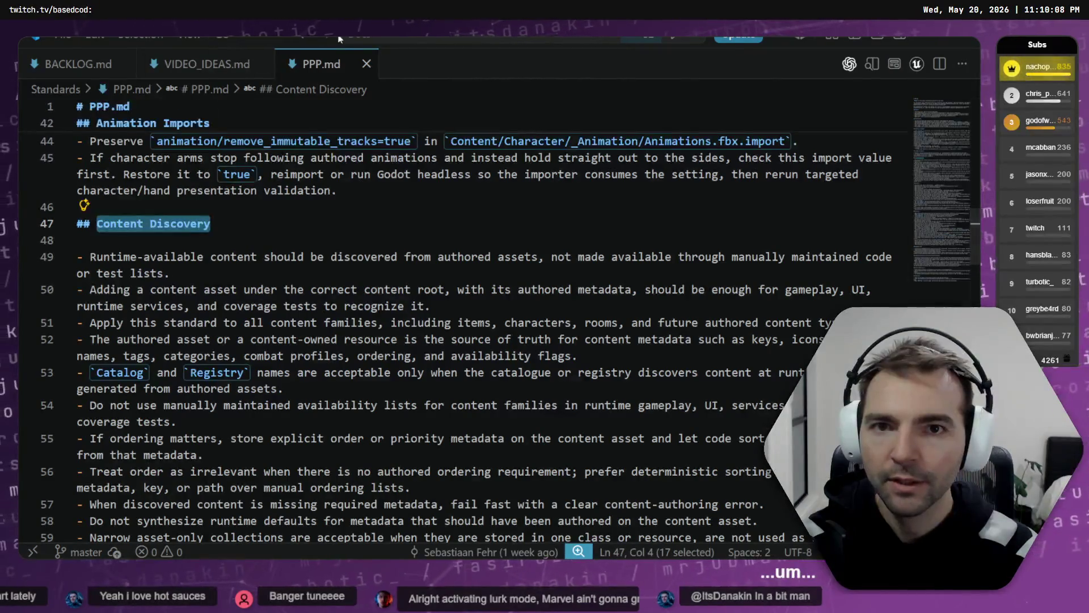
# Step: Open the Worktrees Docs folder (Bugs…Standards) in VS Code and close the Welcome page
pyautogui.click(65, 36)
pyautogui.click(79, 168)
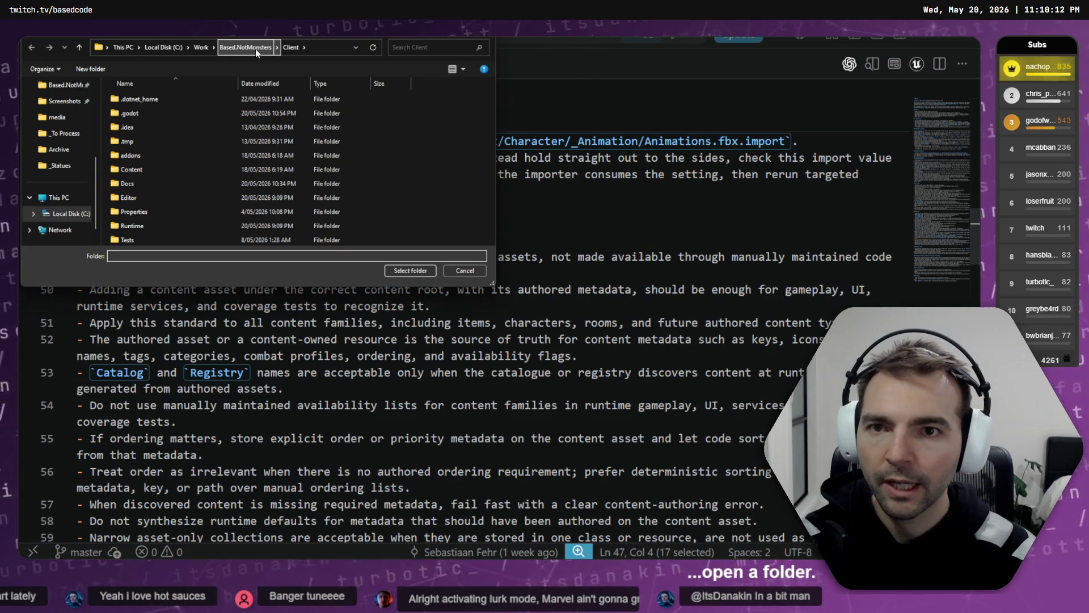
pyautogui.click(255, 49)
pyautogui.doubleClick(145, 199)
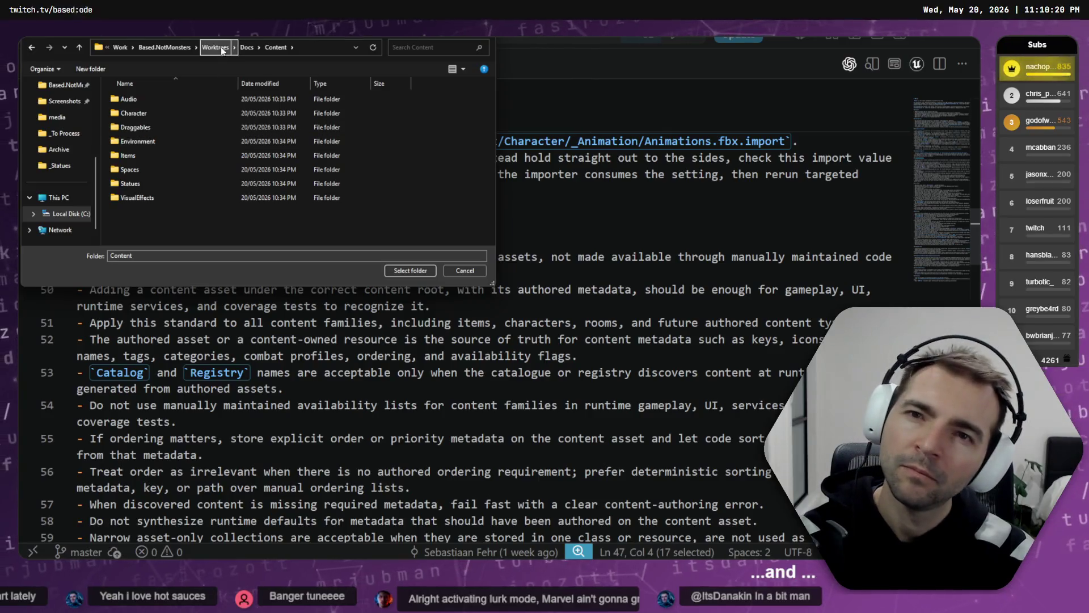
pyautogui.click(244, 49)
pyautogui.doubleClick(141, 127)
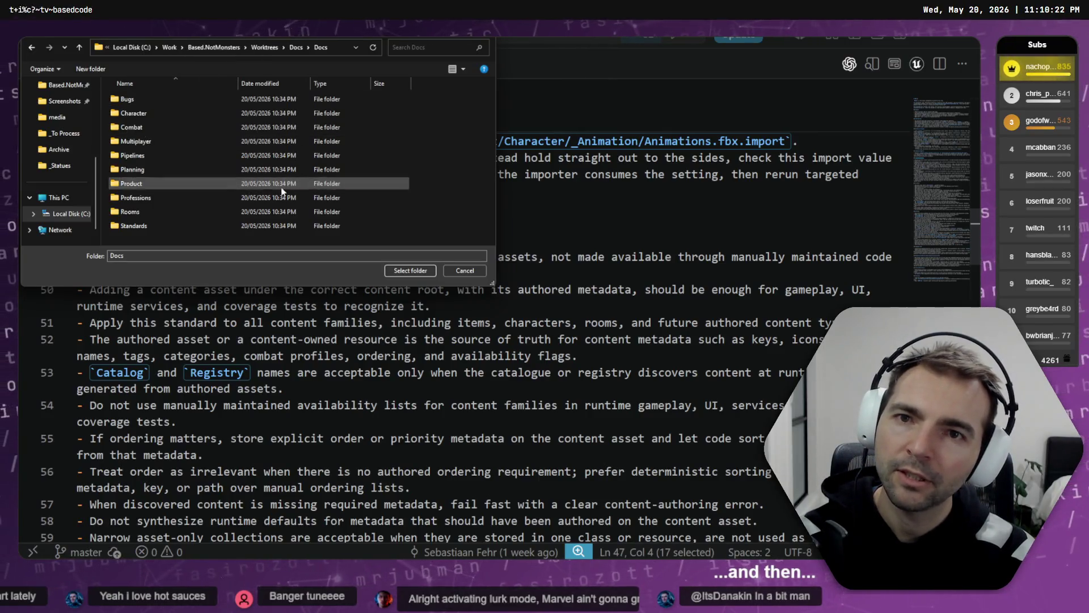
pyautogui.click(410, 270)
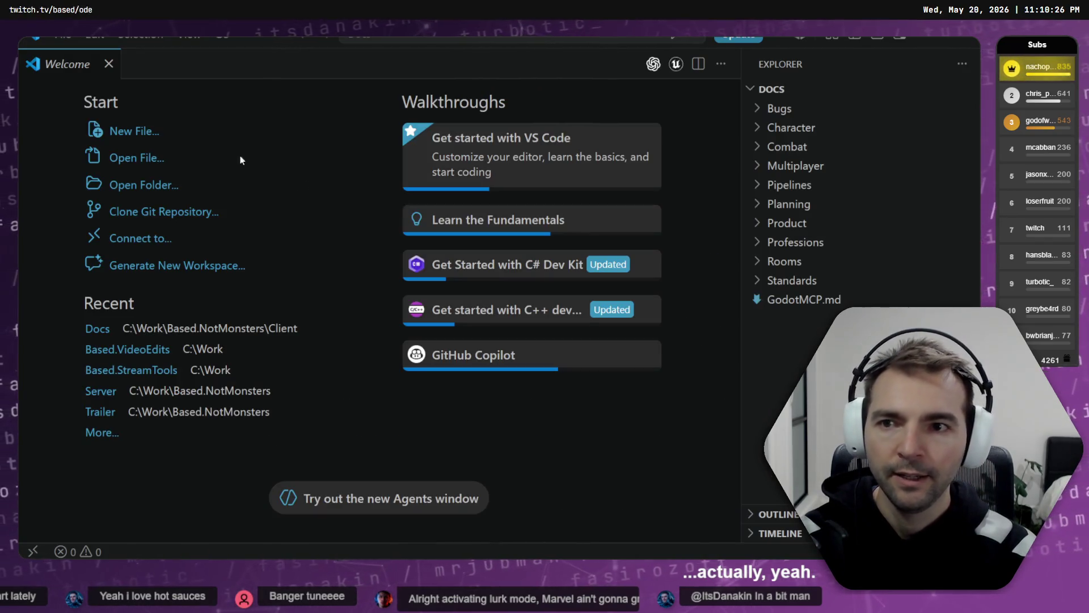
pyautogui.click(109, 63)
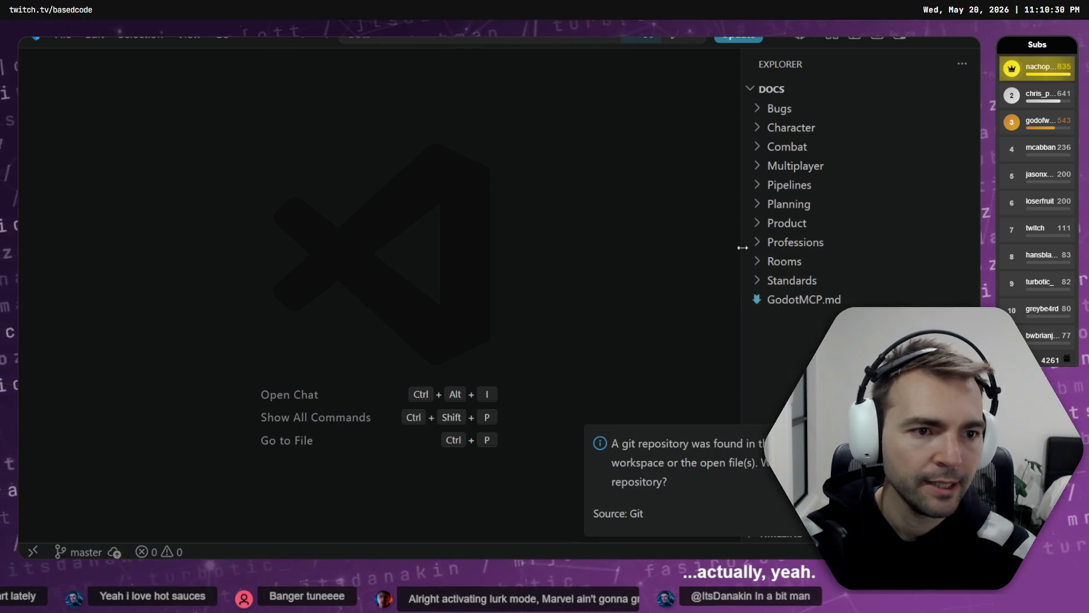
# Step: Open VIDEO_IDEAS.md through a quick-open search for 'Vid'
pyautogui.click(758, 280)
pyautogui.click(757, 281)
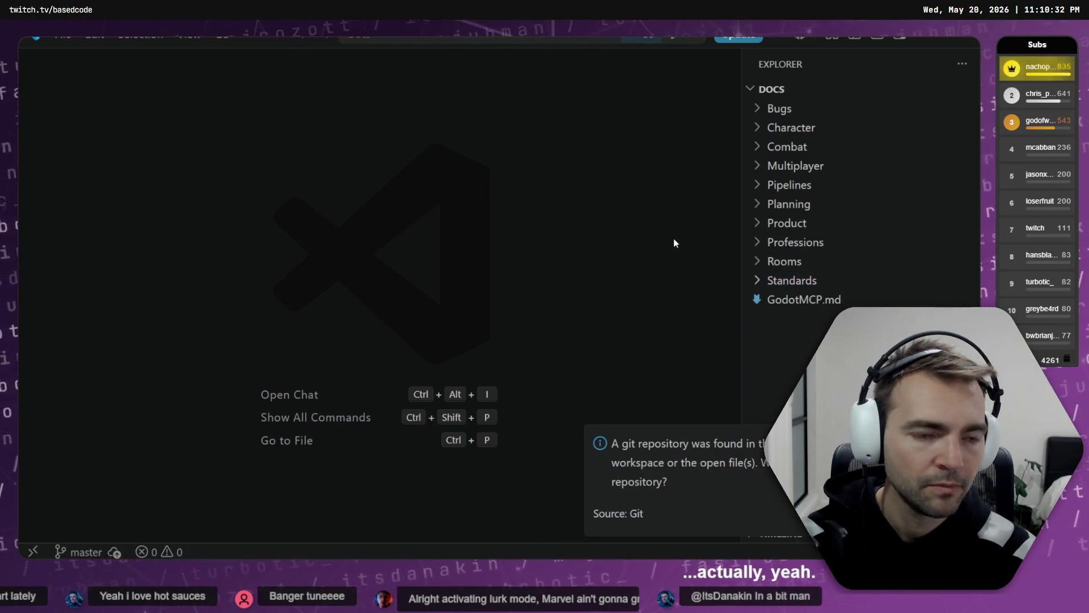
pyautogui.hotkey('ctrl', 'p')
pyautogui.write('#Vide')
pyautogui.press('BackSpace')
pyautogui.press('BackSpace')
pyautogui.write('d')
pyautogui.press('BackSpace')
pyautogui.press('BackSpace')
pyautogui.press('BackSpace')
pyautogui.write('Vid')
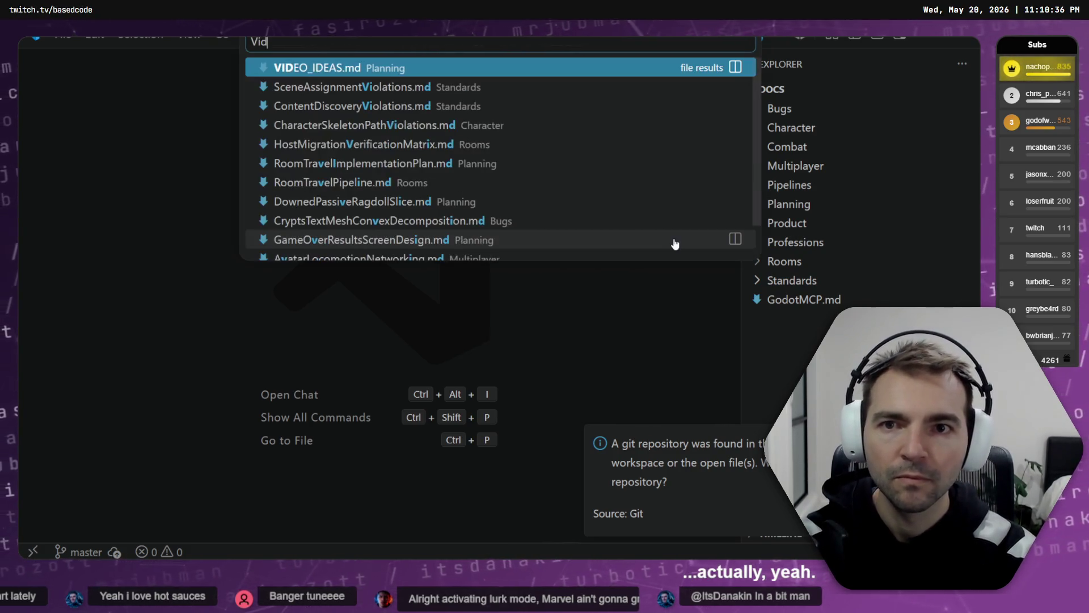
pyautogui.press('Return')
# Step: Add blank lines at the end of VIDEO_IDEAS.md, then bring Fork to the front
pyautogui.scroll(-5, 372, 371)
pyautogui.click(373, 372)
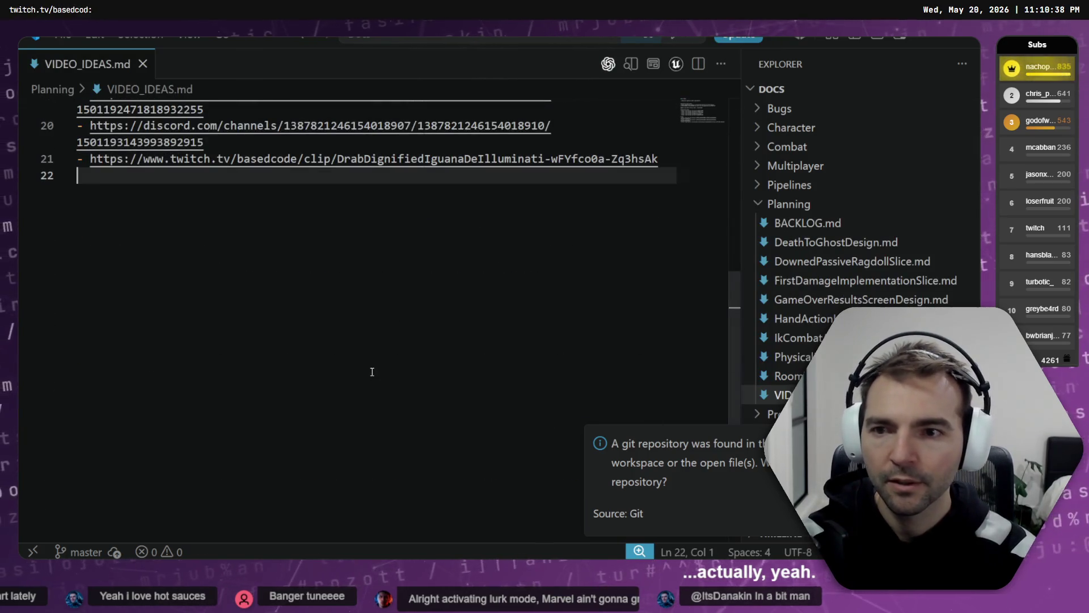
pyautogui.press('Return')
pyautogui.press('Return')
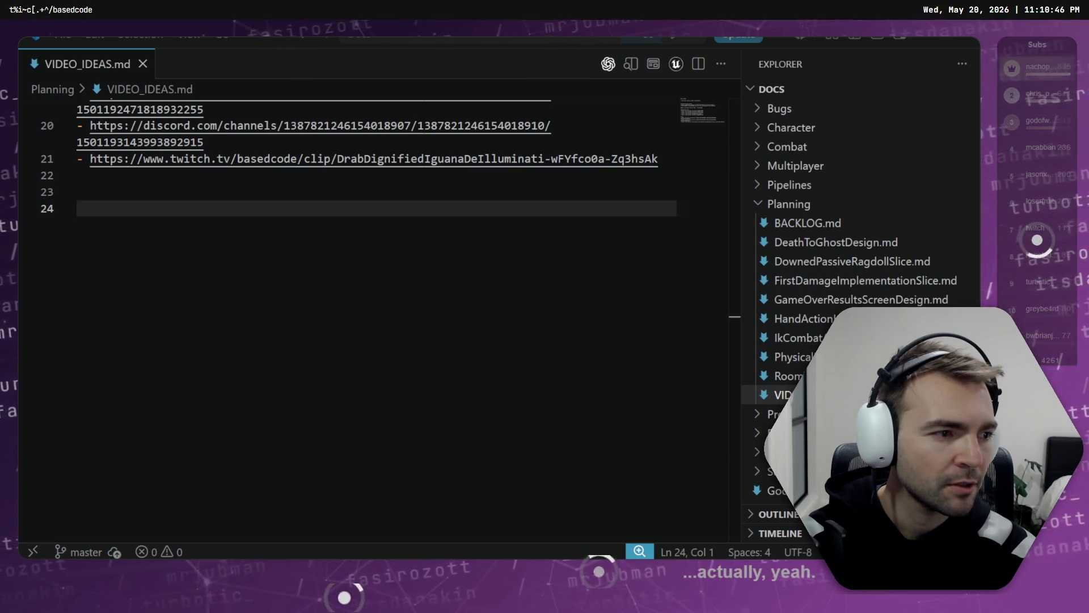
pyautogui.hotkey('alt', 'Tab')
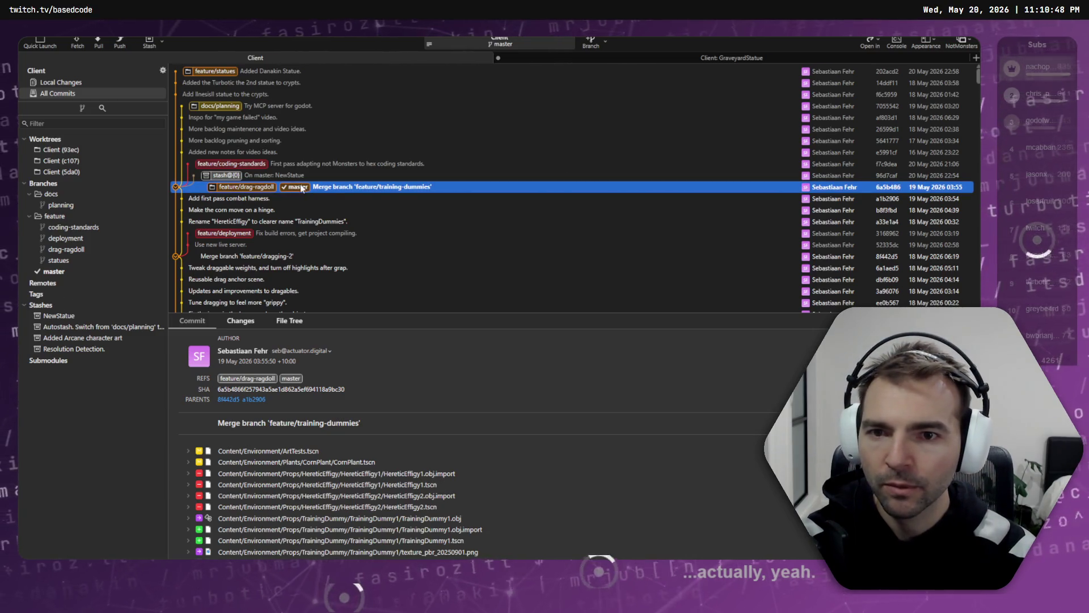
# Step: Inspect the Client repo's autostash, the training-dummies merge commit, and its local changes
pyautogui.click(70, 316)
pyautogui.click(76, 328)
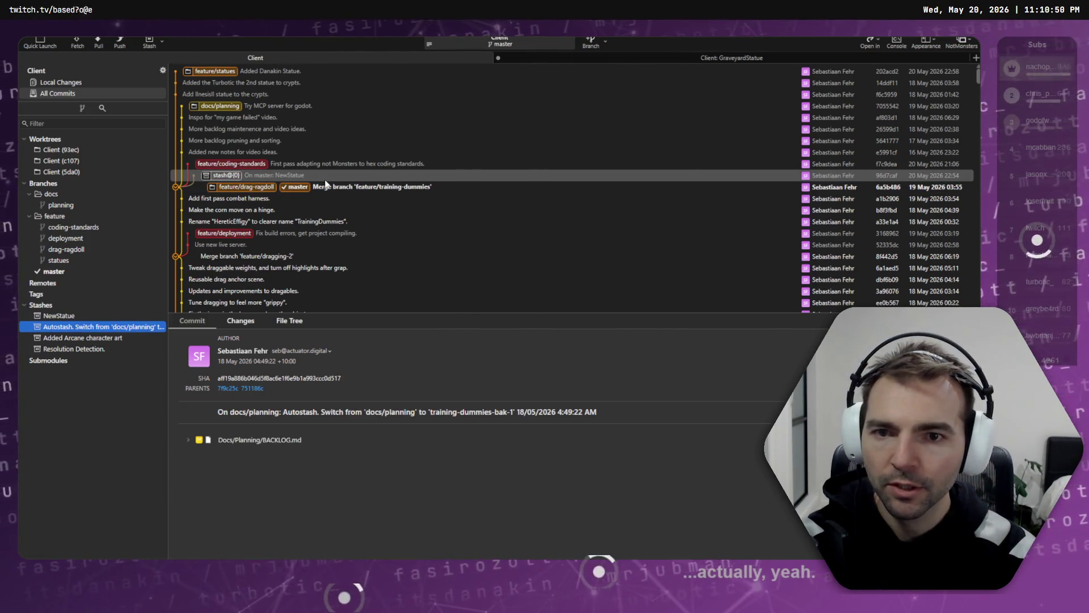
pyautogui.click(57, 93)
pyautogui.click(136, 82)
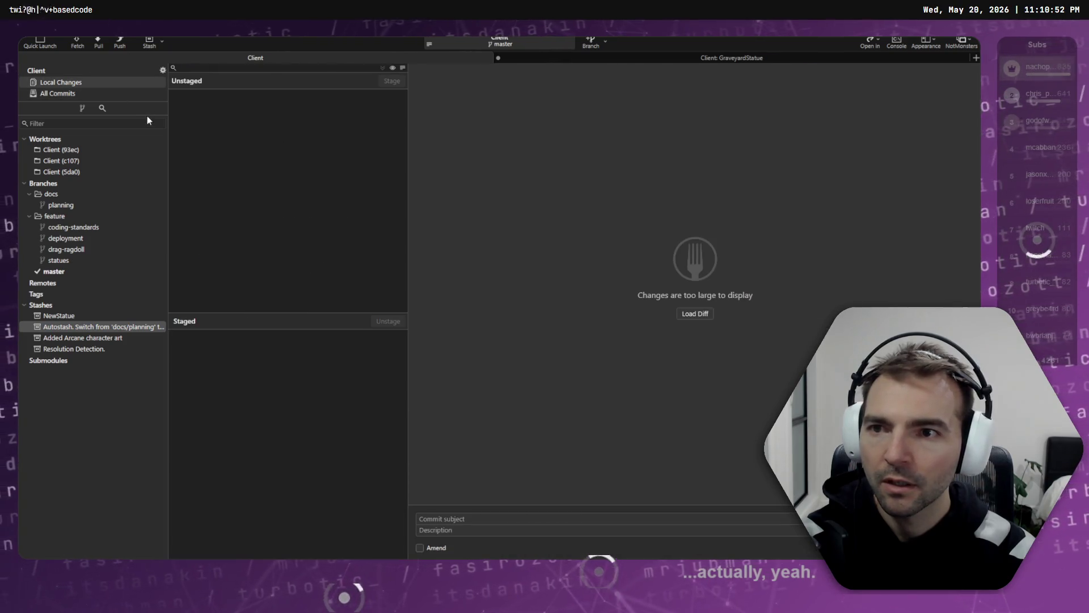
pyautogui.hotkey('alt', 'Tab')
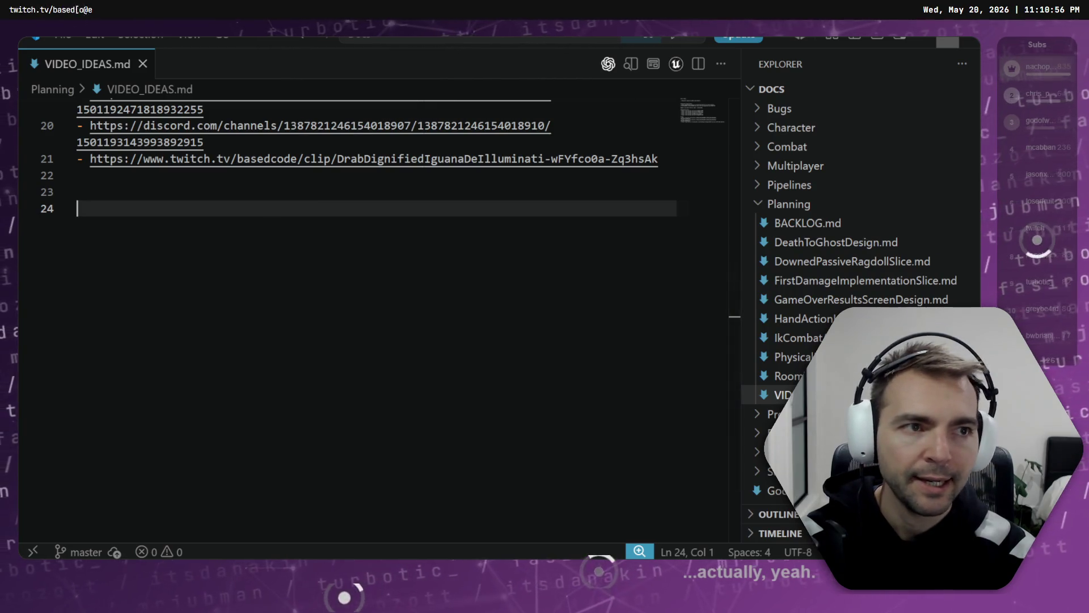
pyautogui.hotkey('alt', 'Tab')
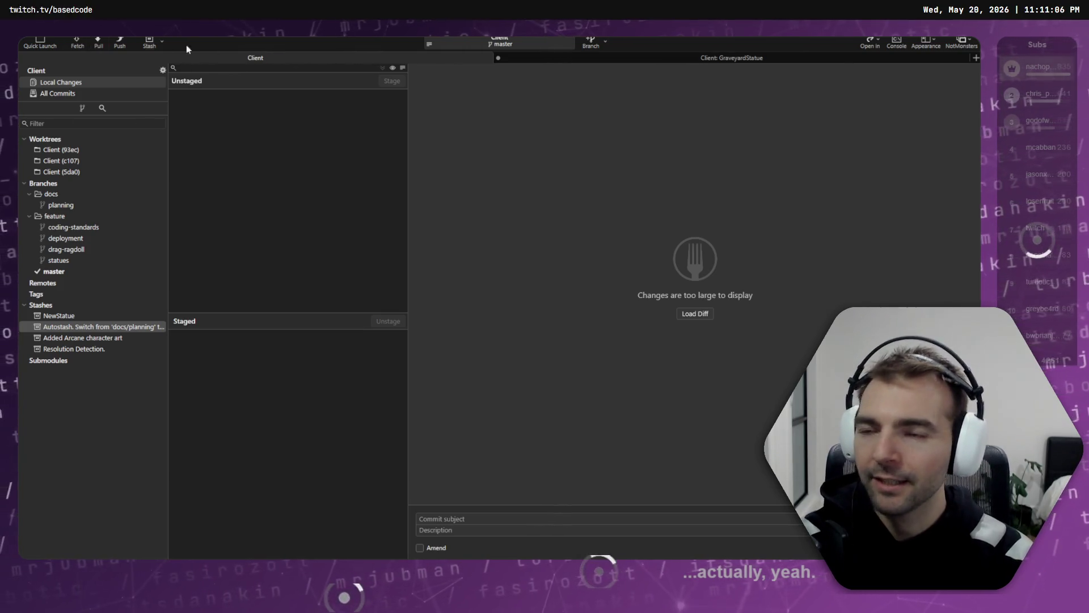
# Step: Review the GraveyardStatue repository's commit history and local changes
pyautogui.click(557, 59)
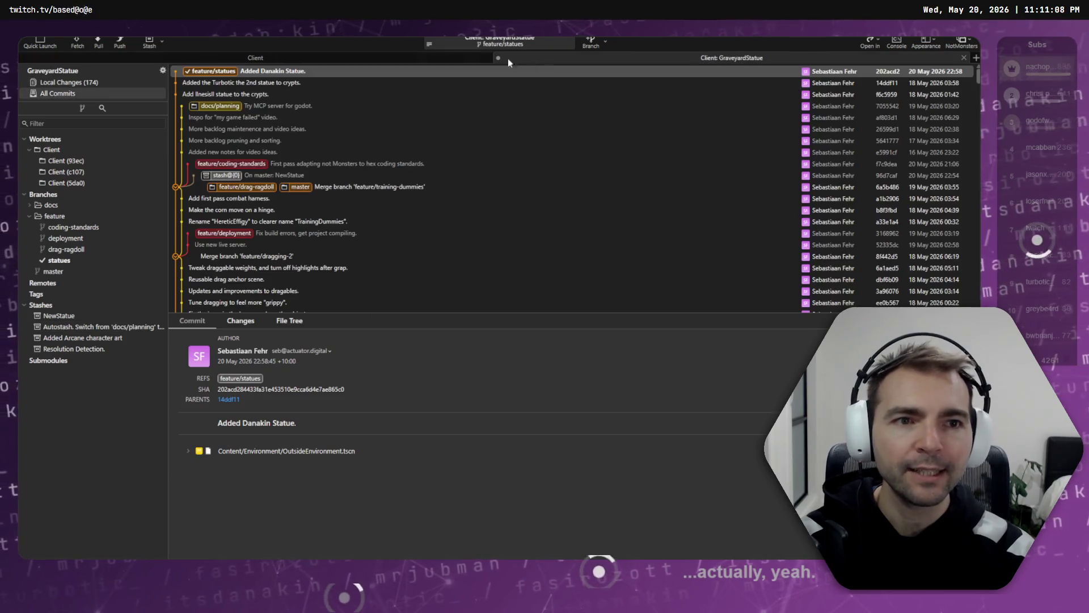
pyautogui.click(329, 61)
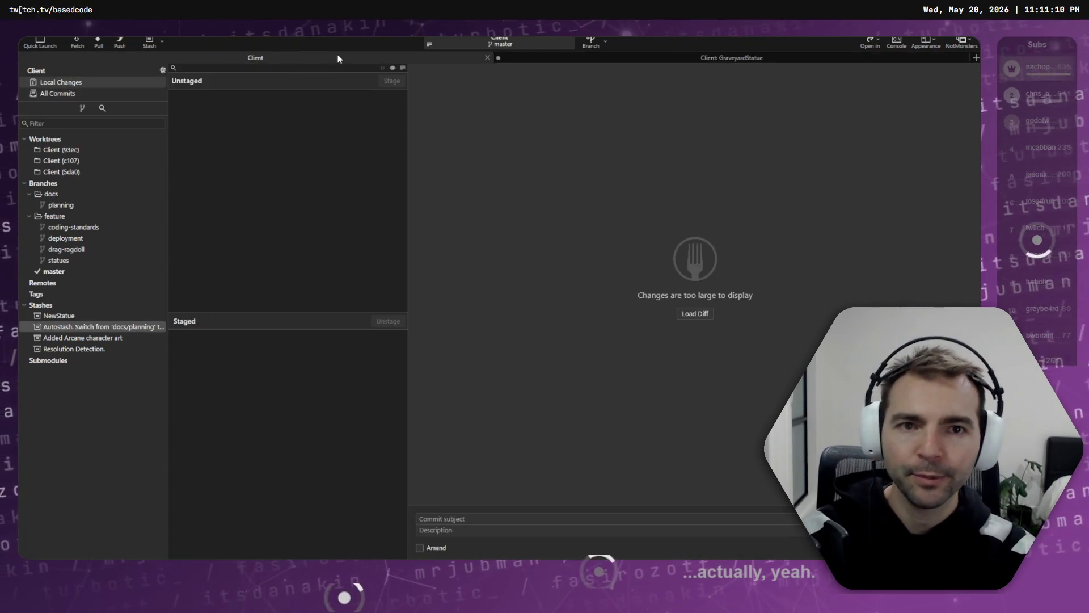
pyautogui.click(705, 64)
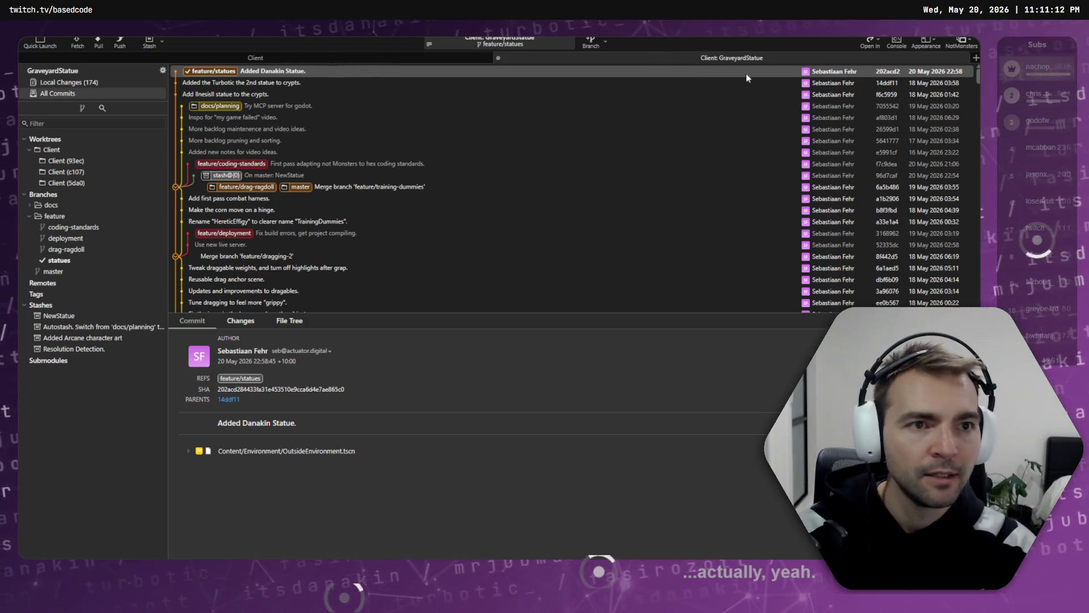
pyautogui.click(92, 81)
pyautogui.click(155, 94)
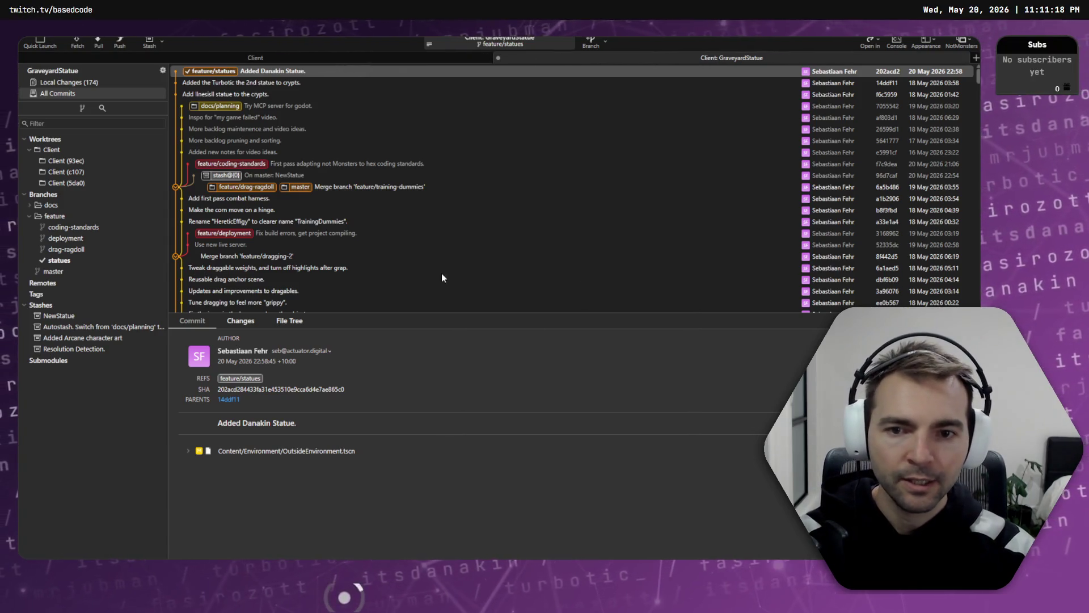
# Step: Open Based.NotMonsters\Worktrees\DragRagdoll as a repository in Fork and confirm it has no local changes
pyautogui.click(29, 32)
pyautogui.click(50, 76)
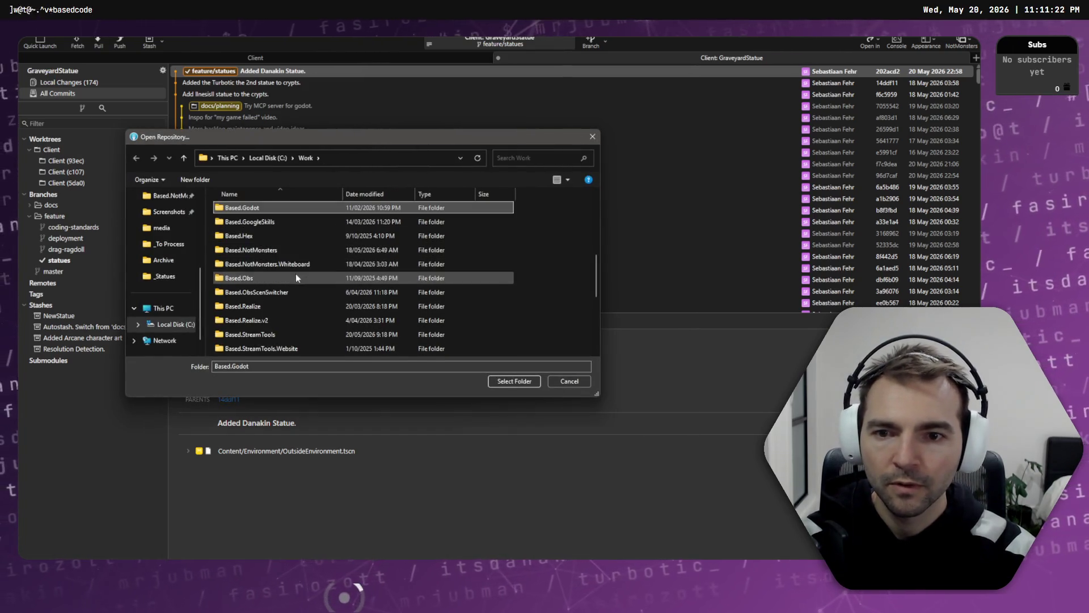
pyautogui.doubleClick(290, 250)
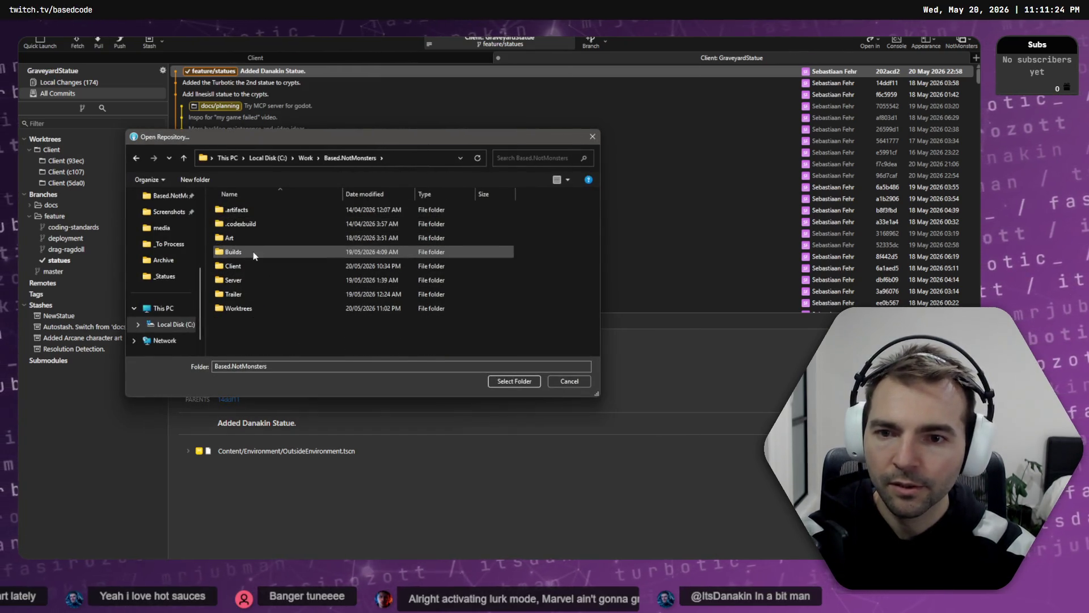
pyautogui.doubleClick(240, 306)
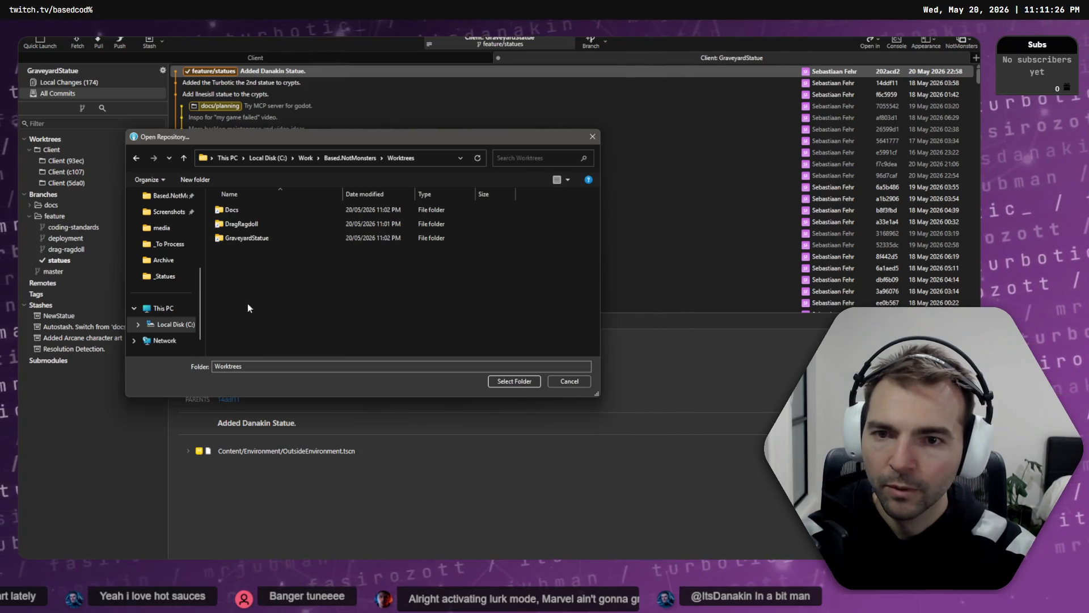
pyautogui.doubleClick(247, 226)
pyautogui.click(523, 382)
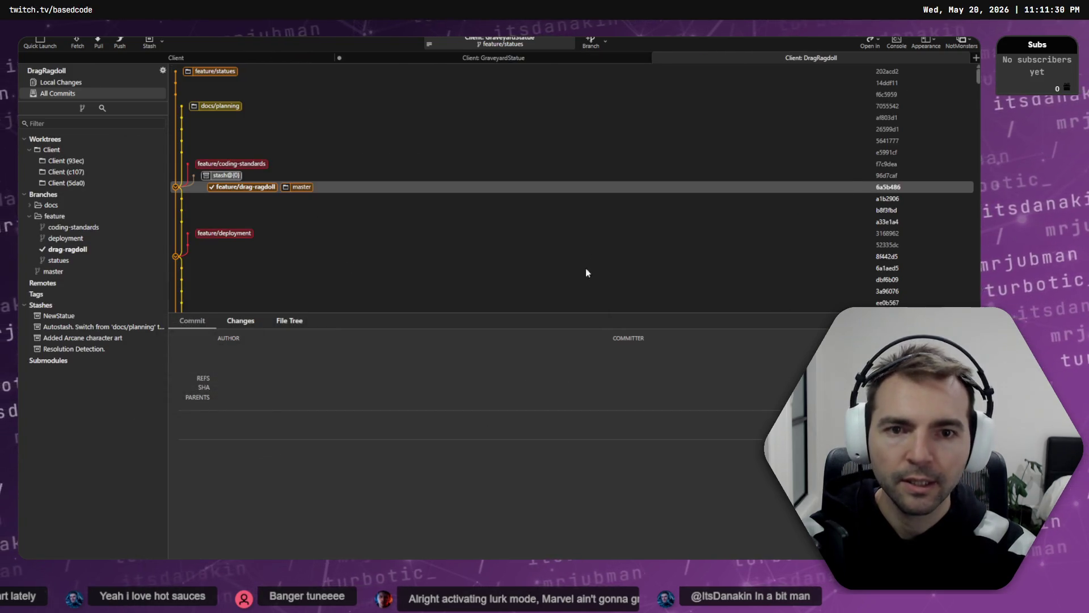
pyautogui.click(91, 83)
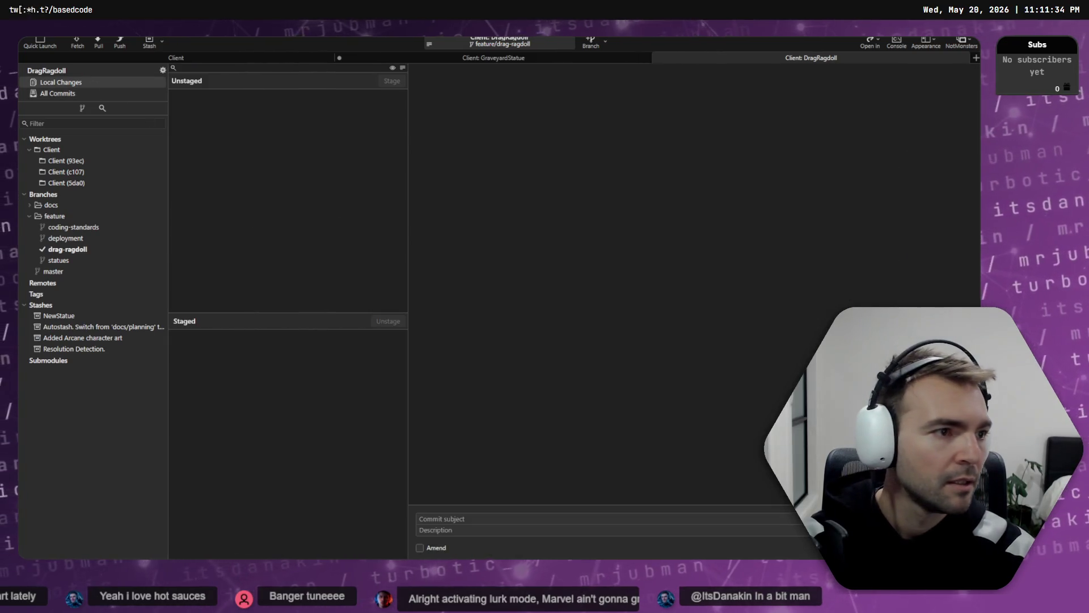
pyautogui.hotkey('alt', 'Tab')
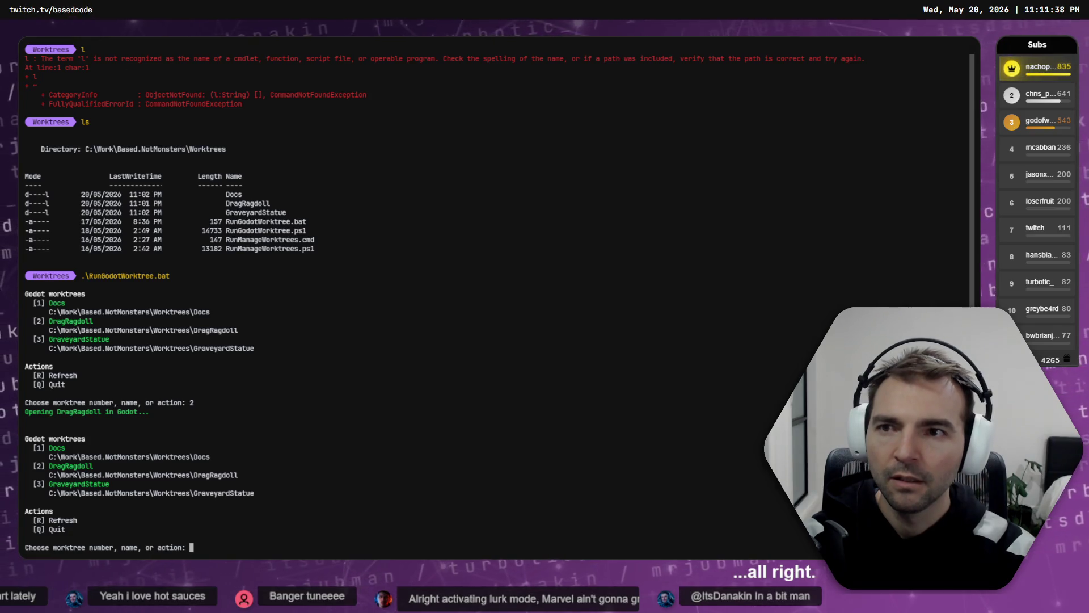
# Step: Review the Codex session in the DragRagdoll worktree and quit it with Ctrl+C
pyautogui.hotkey('alt', 'Tab')
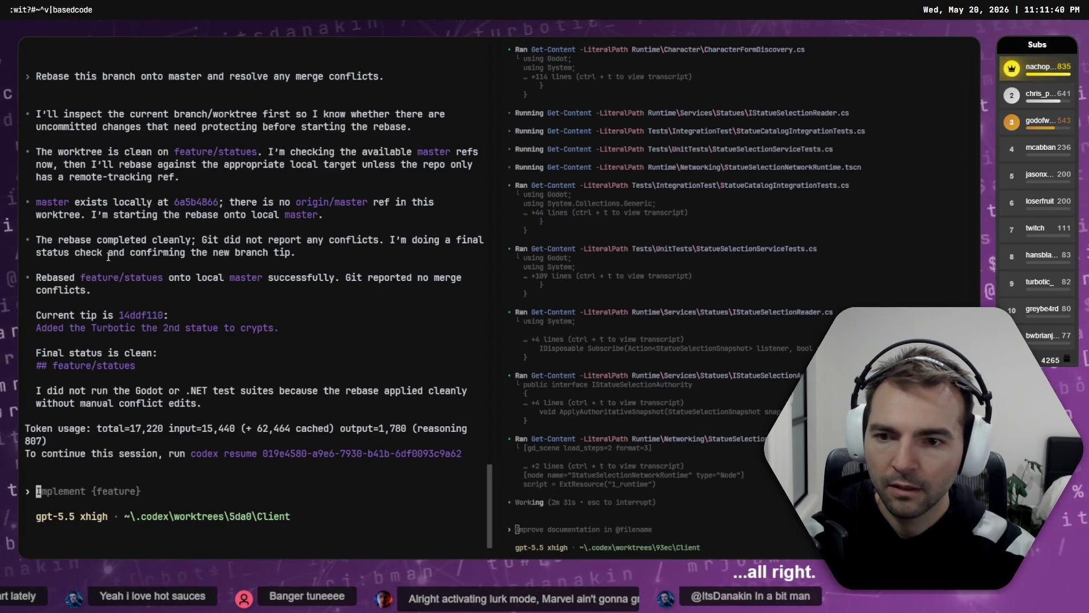
pyautogui.scroll(10, 316, 357)
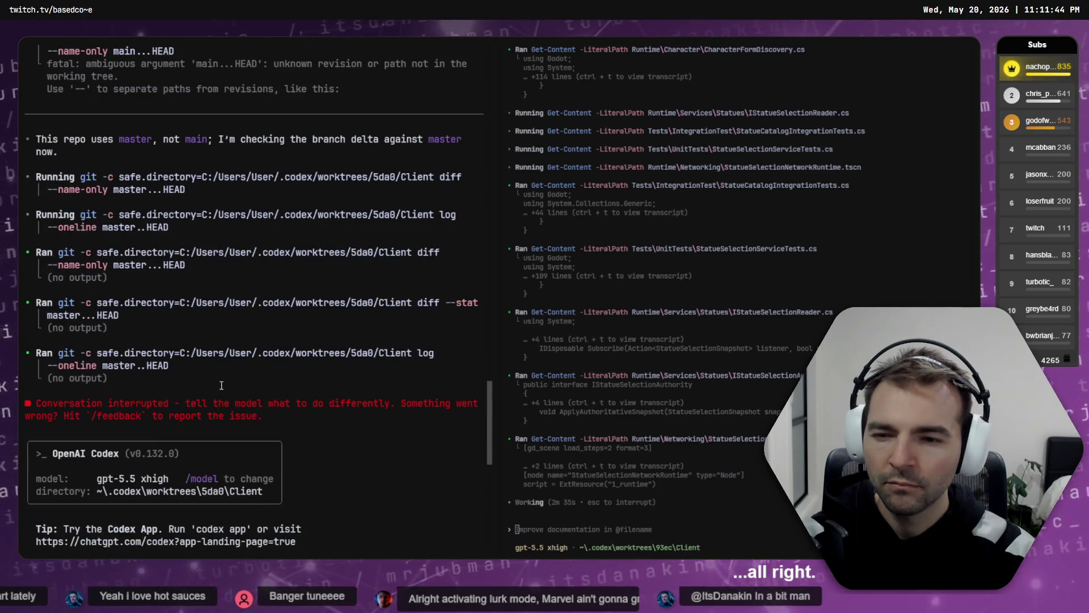
pyautogui.scroll(-10, 227, 380)
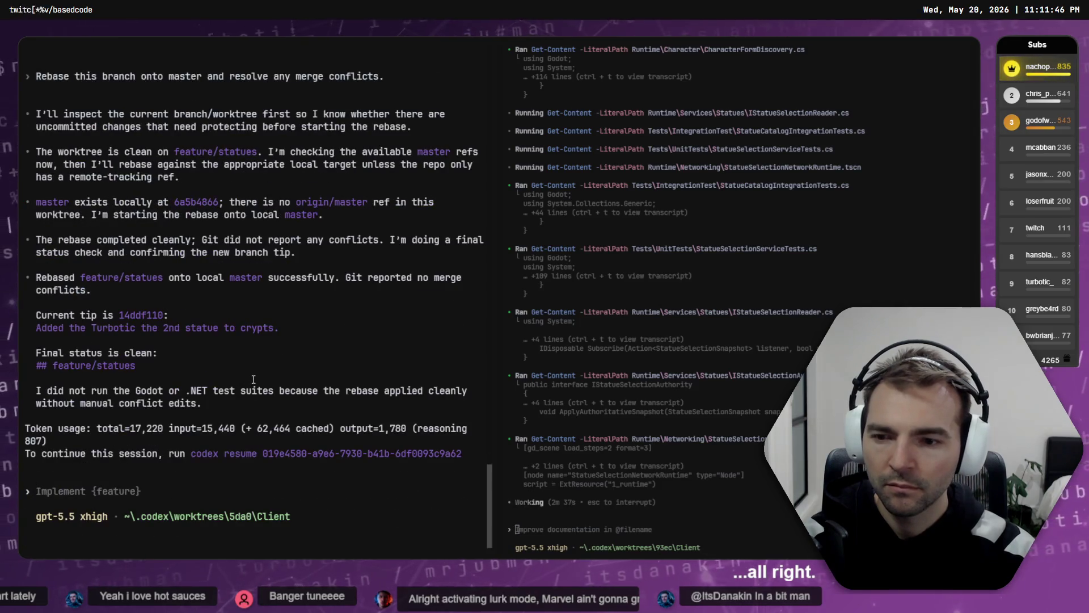
pyautogui.hotkey('ctrl', 'c')
pyautogui.hotkey('ctrl', 'c')
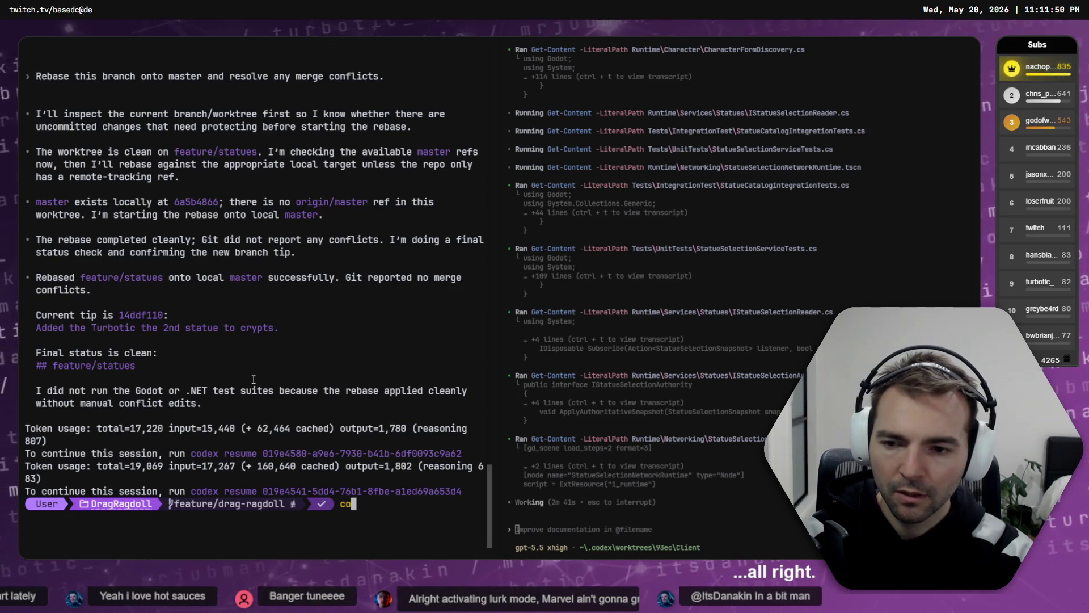
# Step: Run codex resume to list previous DragRagdoll sessions, then switch to the Codex app
pyautogui.write('resume')
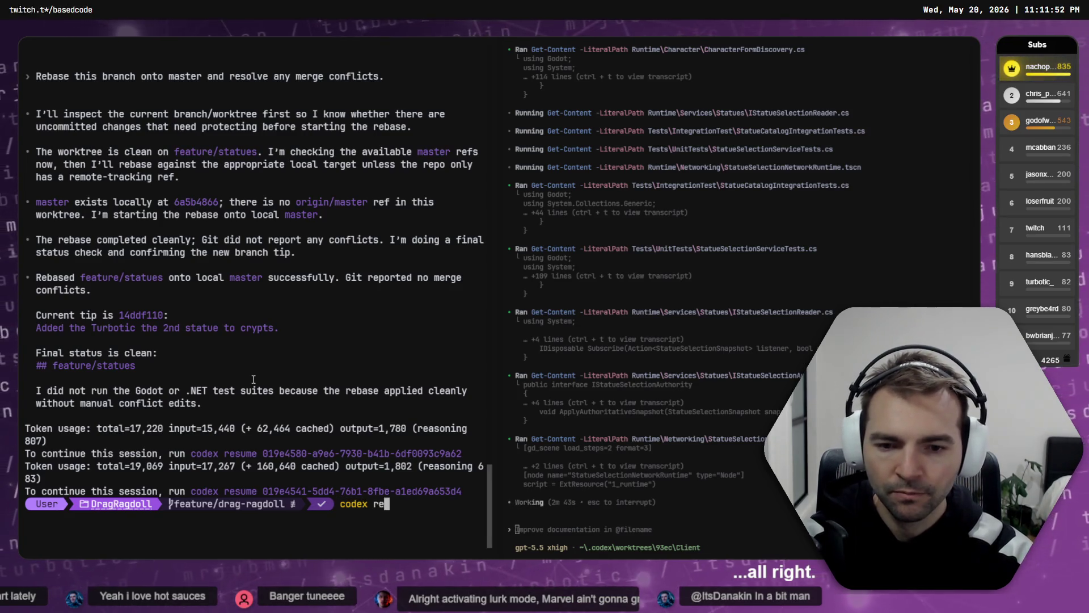
pyautogui.press('Return')
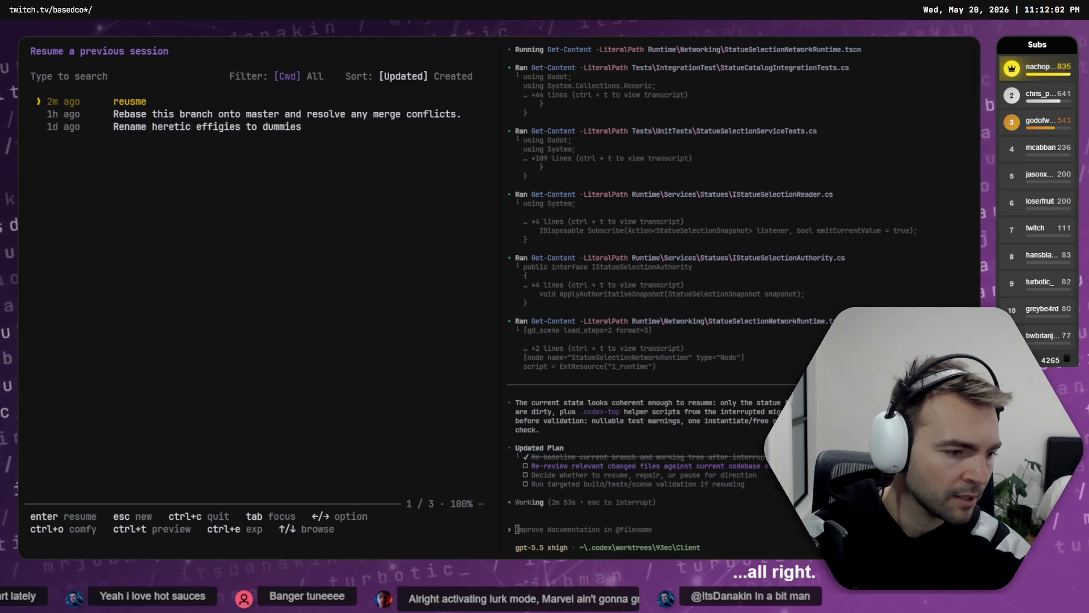
pyautogui.hotkey('alt', 'Tab')
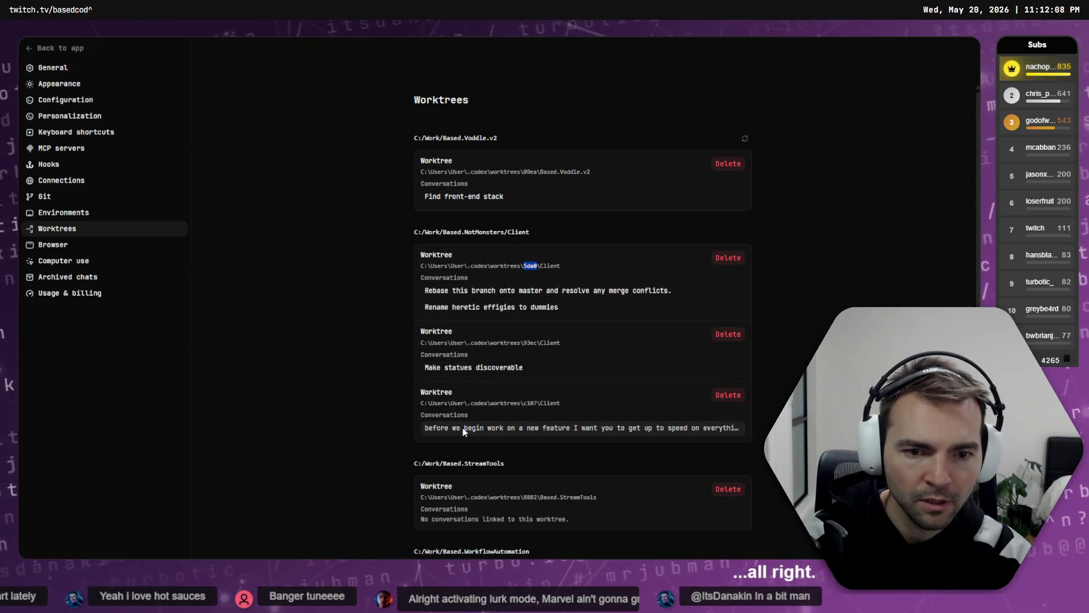
# Step: Open the 'before we begin work on a new feature' chat and check its worktree folder path in Explorer
pyautogui.click(543, 431)
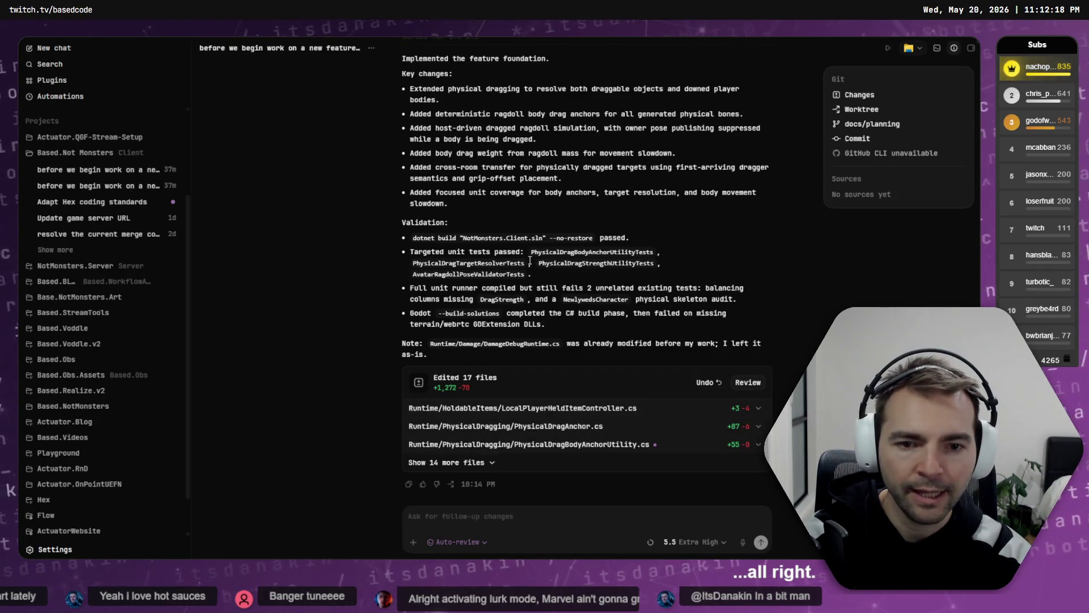
pyautogui.click(908, 47)
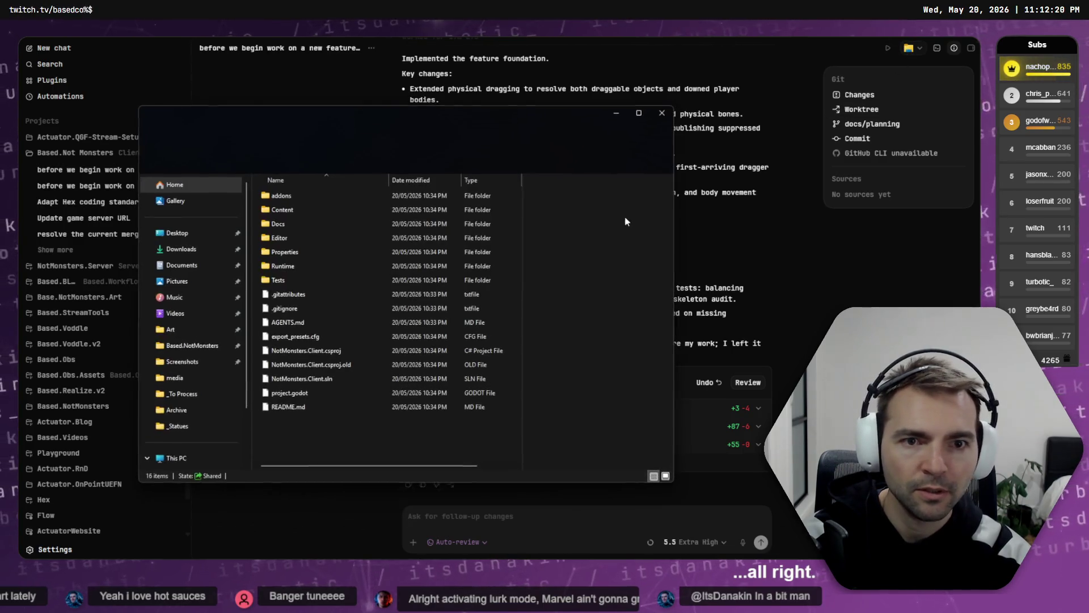
pyautogui.click(507, 137)
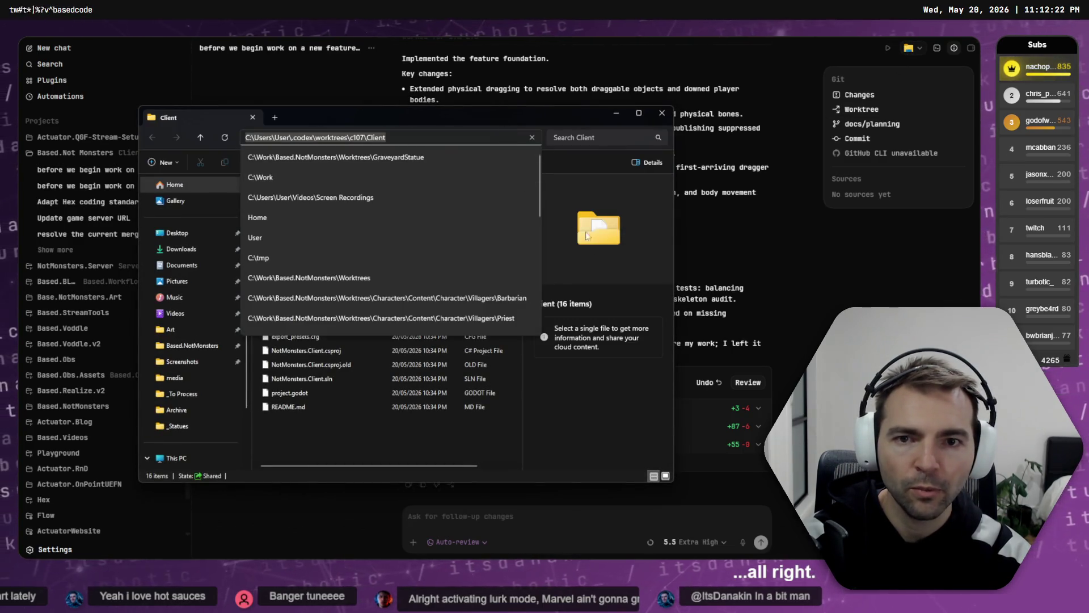
pyautogui.hotkey('alt', 'F4')
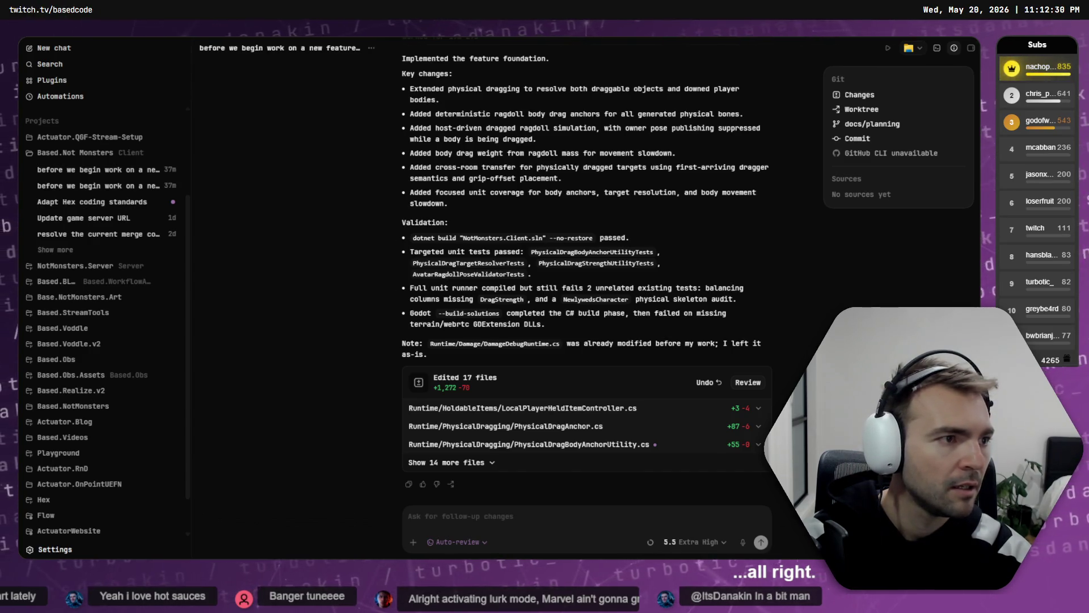
pyautogui.hotkey('alt', 'Tab')
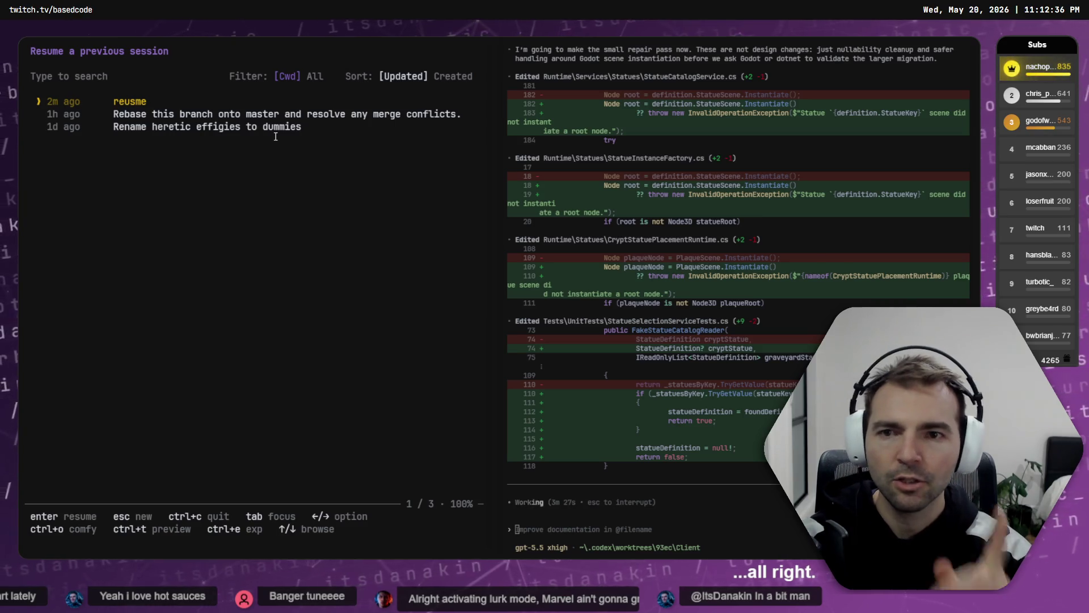
# Step: Leave the session picker, move up to the Worktrees folder, and launch the junction manager
pyautogui.hotkey('ctrl', 'c')
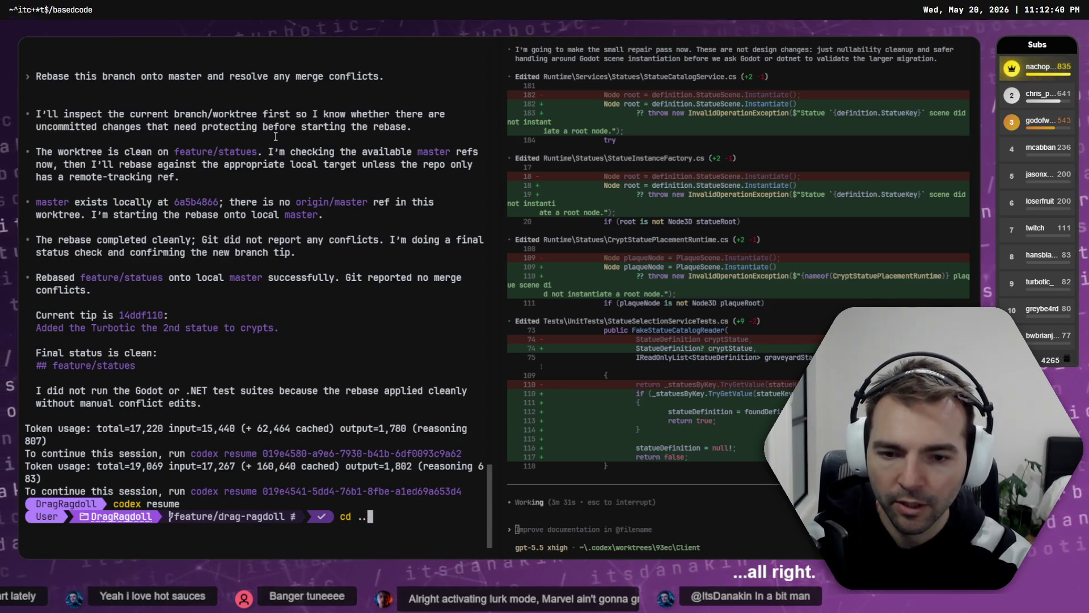
pyautogui.write('.')
pyautogui.press('Return')
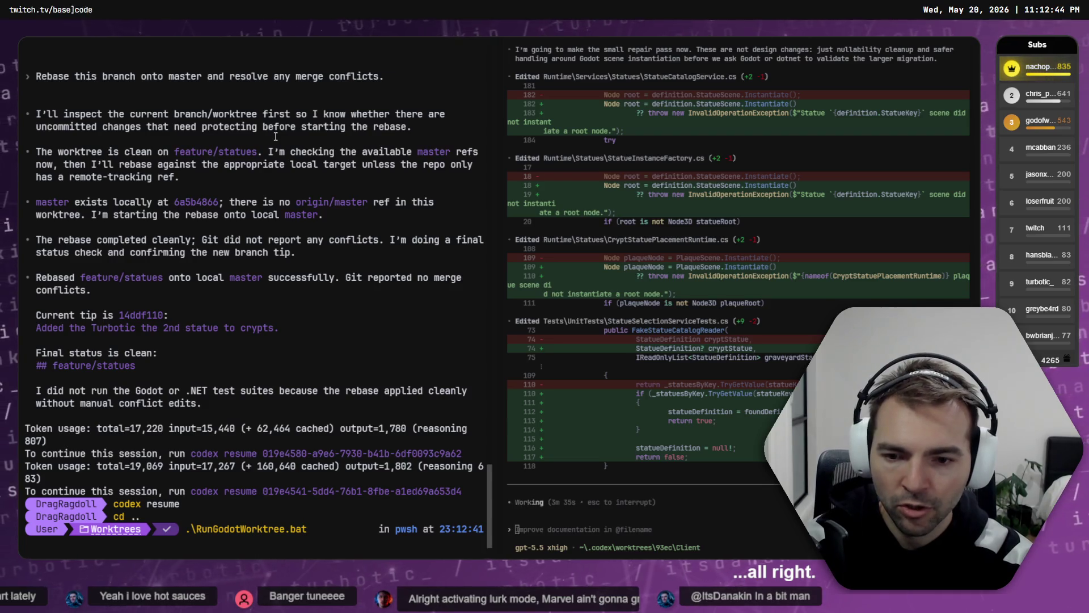
pyautogui.press('Return')
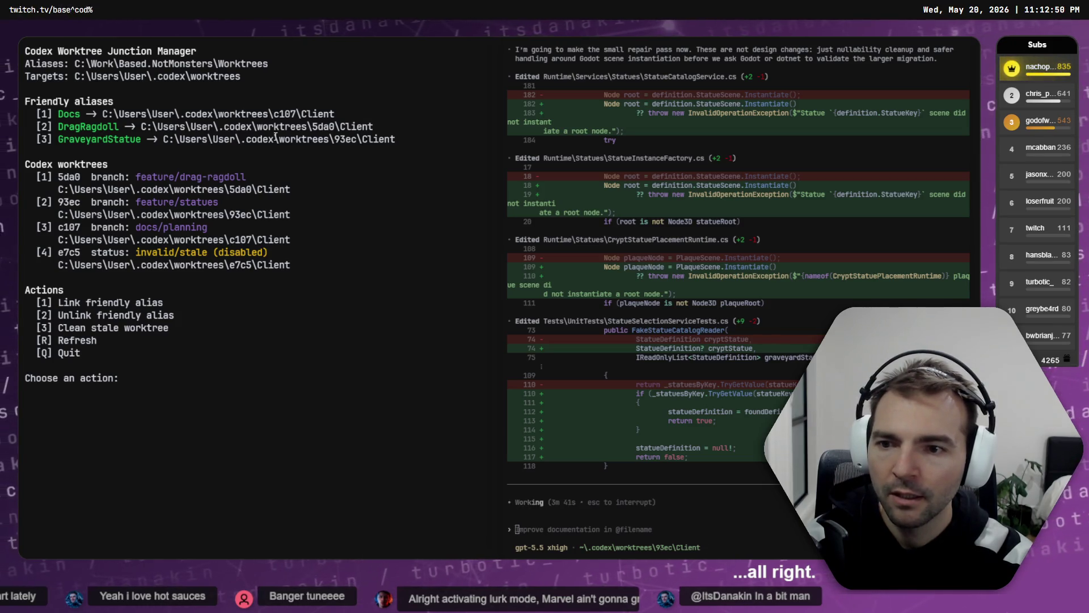
# Step: Unlink friendly alias 2 (DragRagdoll) and confirm with Y
pyautogui.write('2')
pyautogui.press('Return')
pyautogui.write('2')
pyautogui.press('Return')
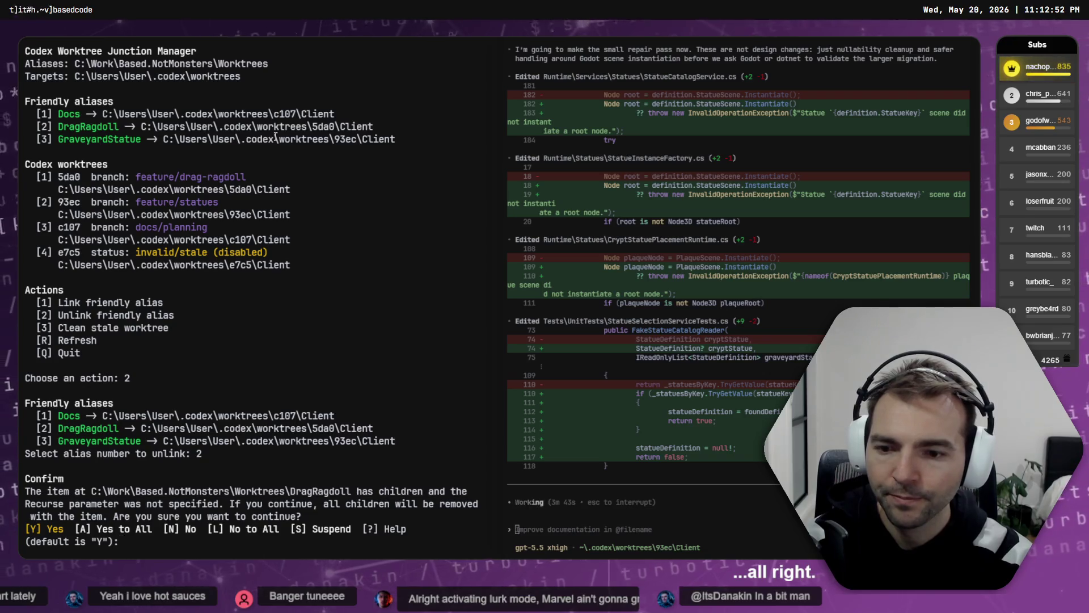
pyautogui.write('Y')
pyautogui.press('Return')
pyautogui.press('Return')
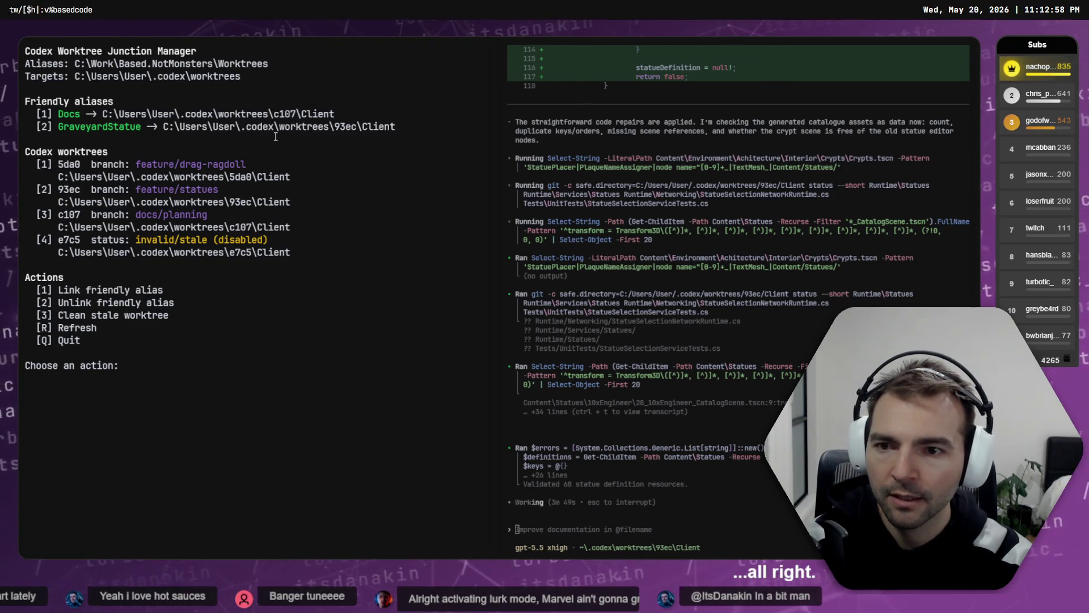
pyautogui.hotkey('alt', 'Tab')
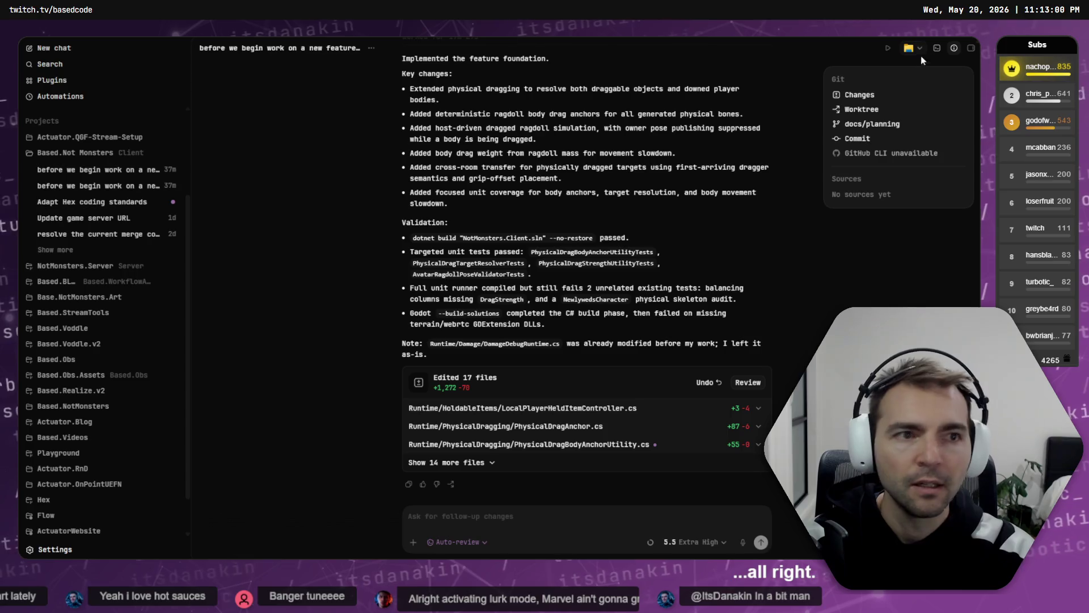
# Step: Open the c107 Client worktree folder in File Explorer, then cycle windows back to Codex
pyautogui.click(919, 48)
pyautogui.click(908, 62)
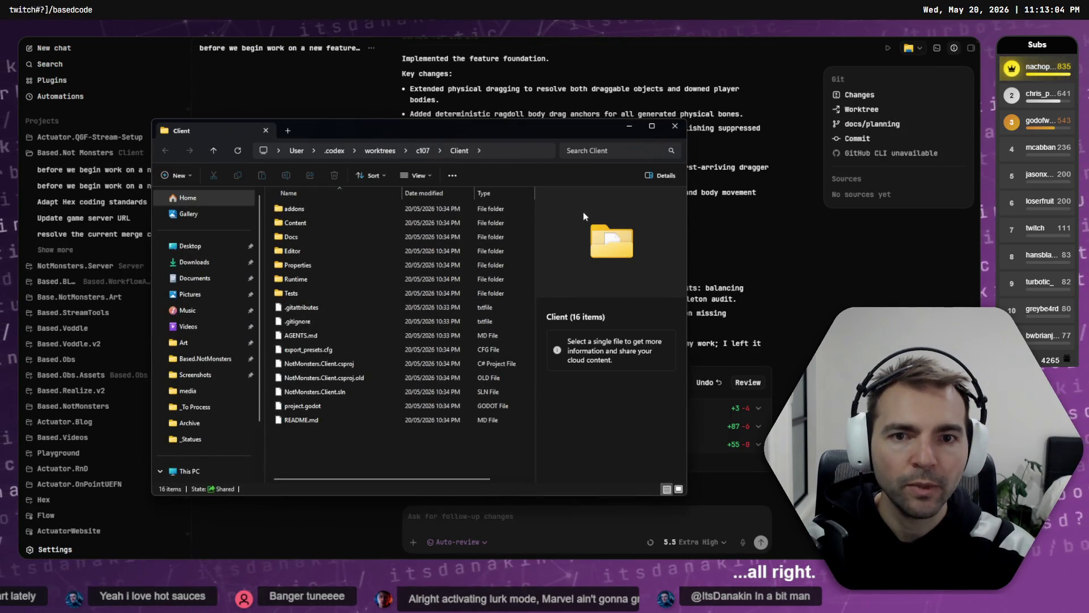
pyautogui.hotkey('alt', 'Tab')
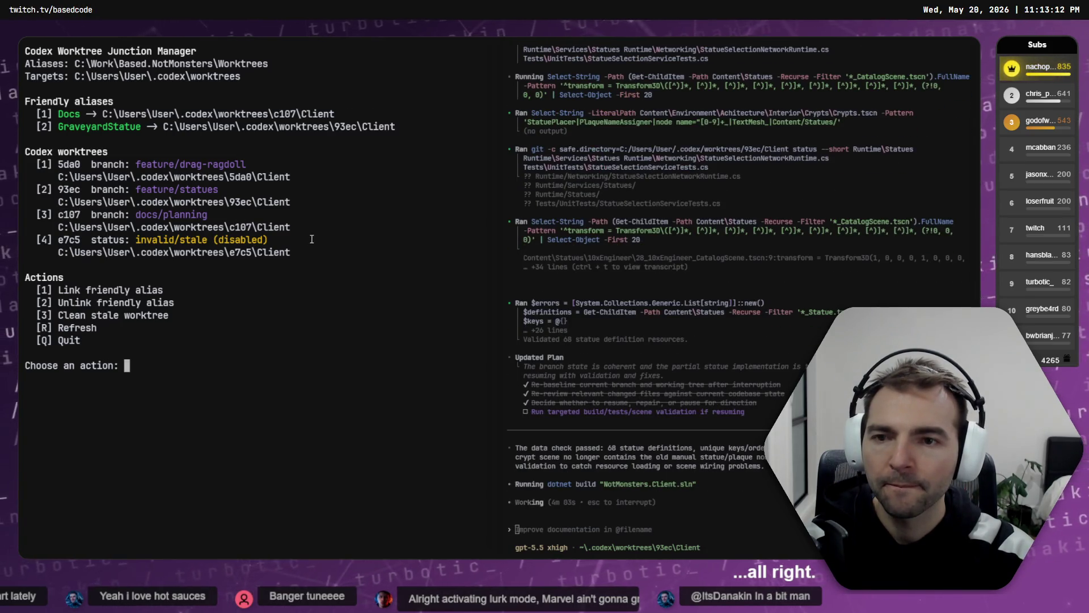
pyautogui.hotkey('alt', 'Tab')
pyautogui.hotkey('alt', 'Tab')
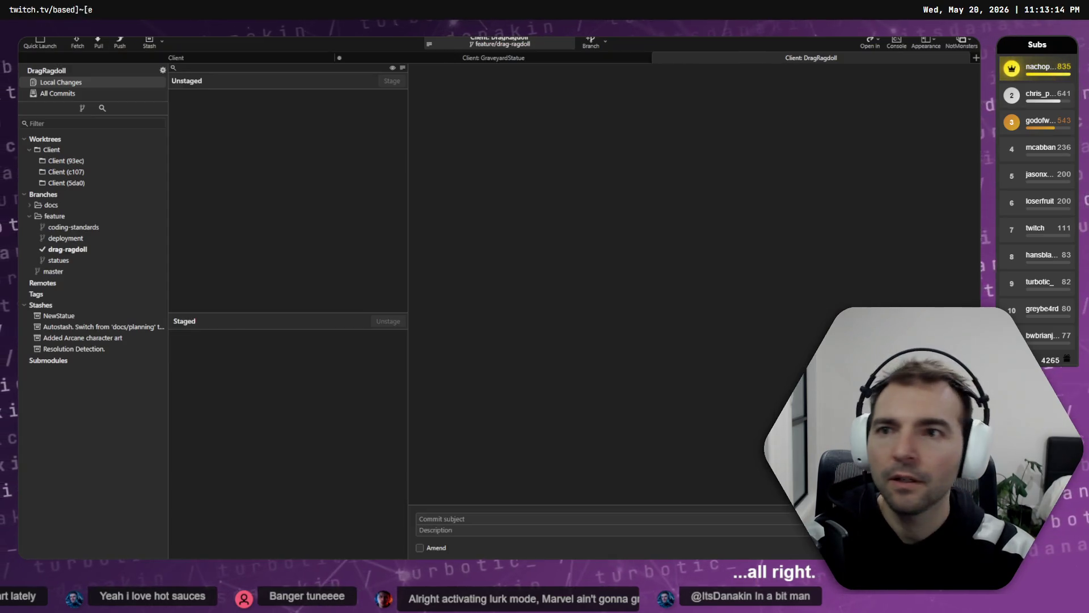
pyautogui.hotkey('alt', 'f')
pyautogui.press('Escape')
pyautogui.hotkey('alt', 'Tab')
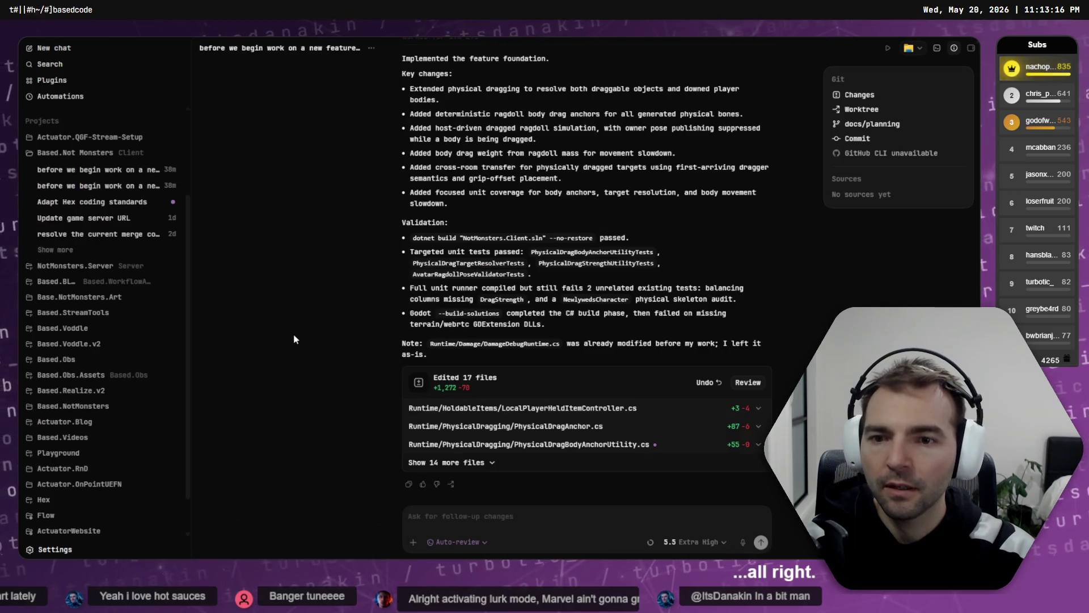
pyautogui.hotkey('alt', 'Tab')
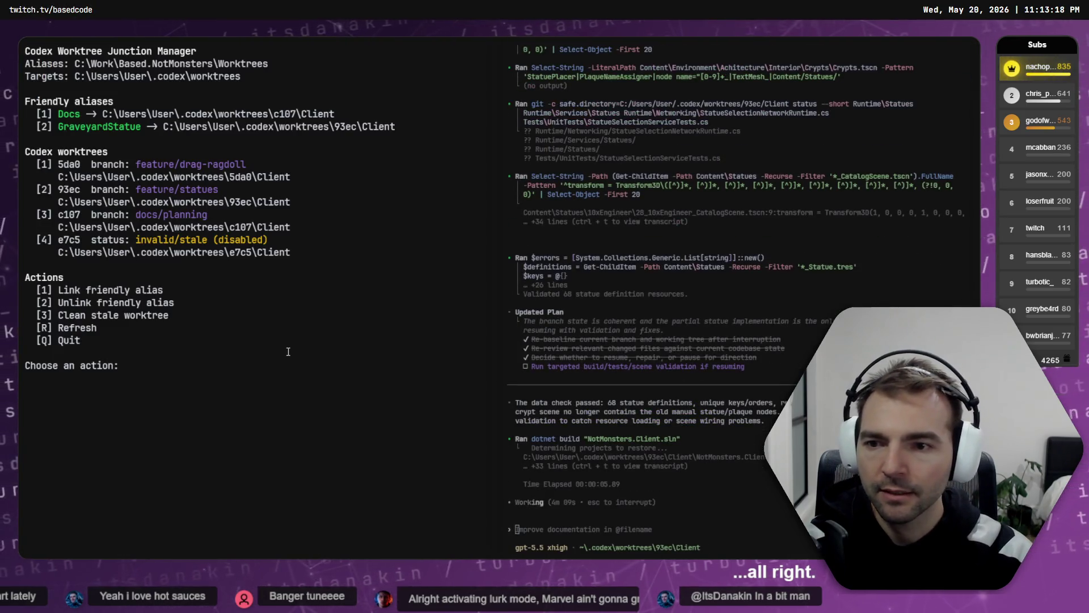
# Step: Link a new RagdollDrag friendly alias to worktree 3, the c107 Client, in the junction manager
pyautogui.press('Return')
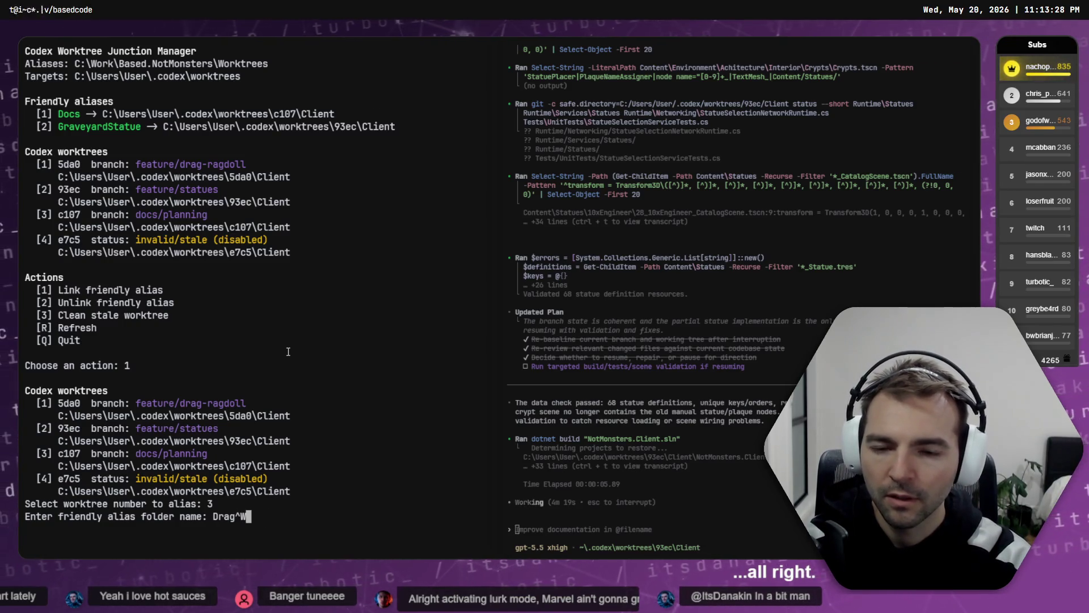
pyautogui.press('BackSpace')
pyautogui.press('BackSpace')
pyautogui.press('BackSpace')
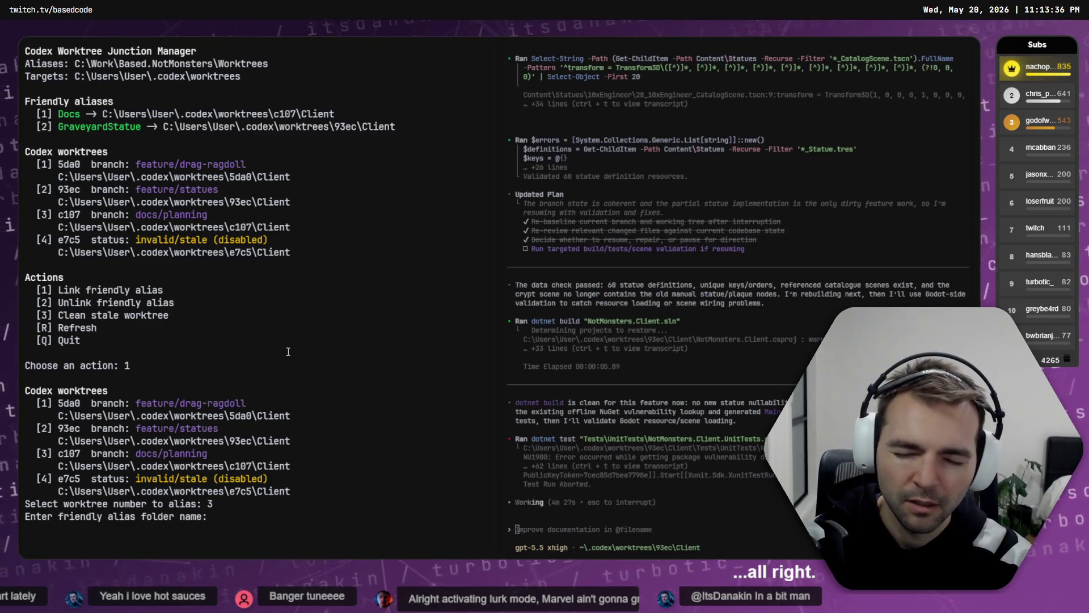
pyautogui.write('RagdollDrag')
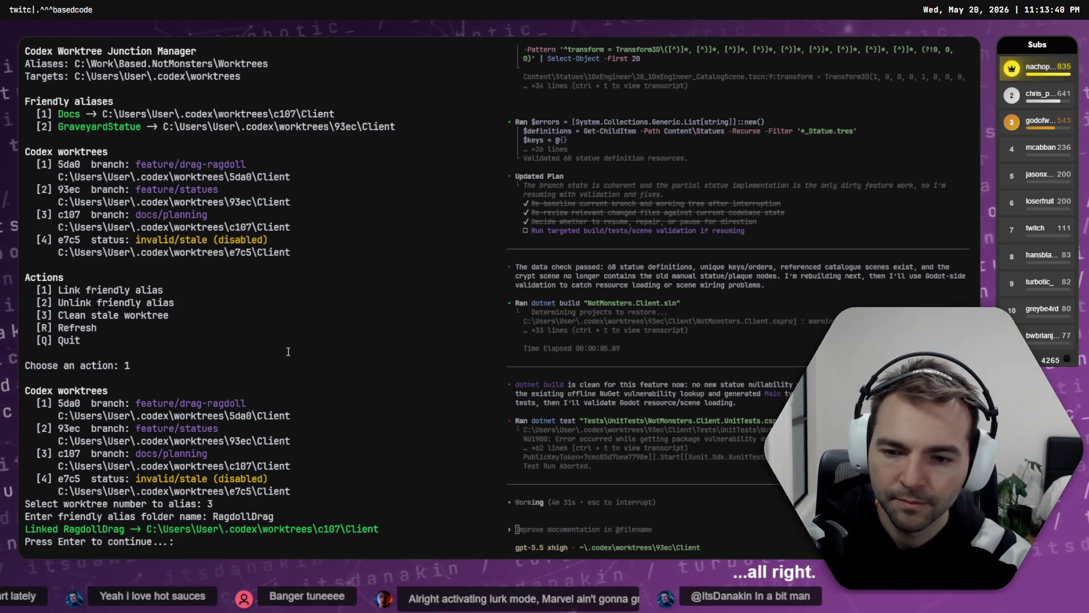
pyautogui.press('Return')
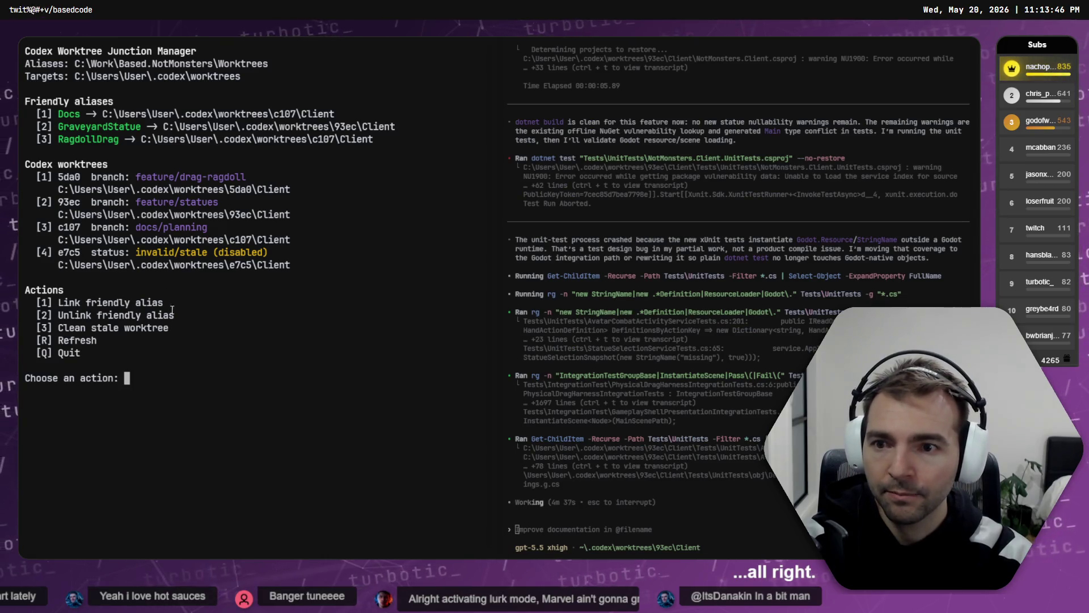
pyautogui.hotkey('alt', 'Tab')
pyautogui.hotkey('alt', 'Tab')
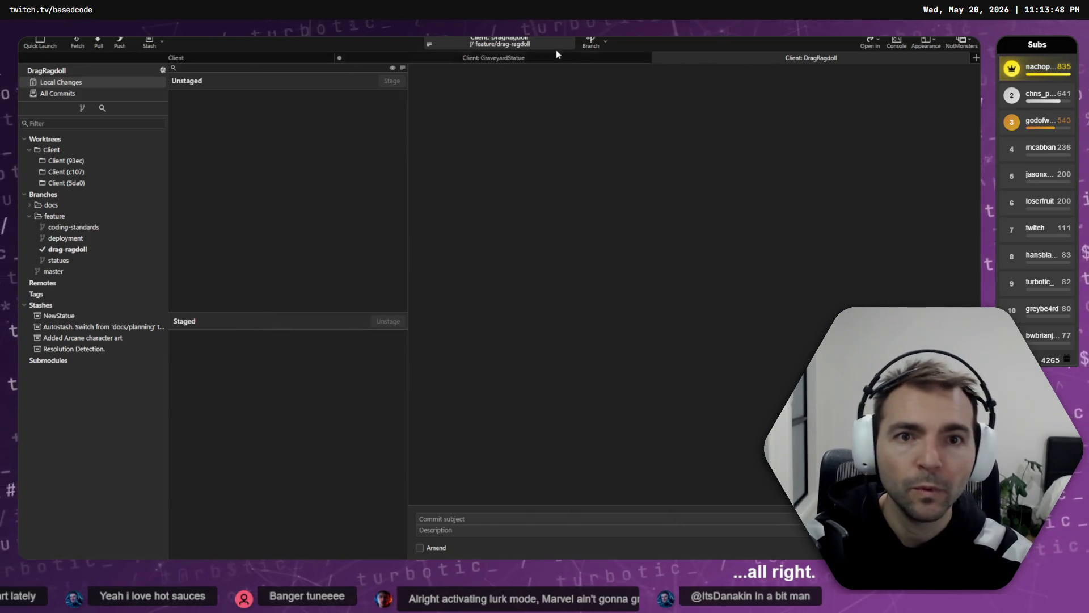
# Step: Close the DragRagdoll repository tab in Fork
pyautogui.click(740, 60)
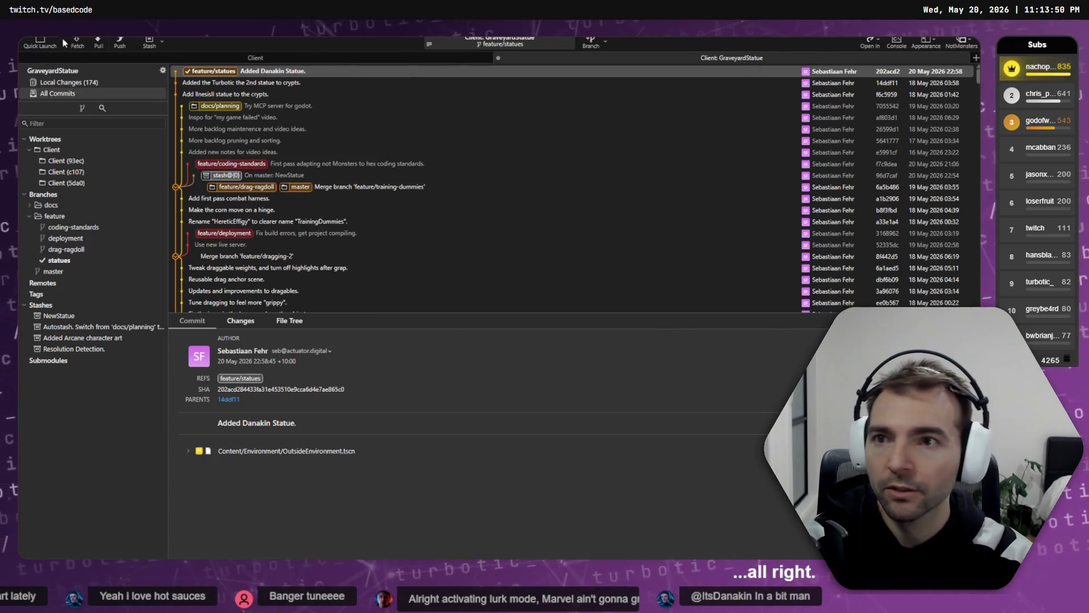
pyautogui.click(34, 40)
pyautogui.click(338, 152)
# Step: Open C:\Work\Based.NotMonsters\Worktrees\RagdollDrag as a repository in Fork
pyautogui.hotkey('ctrl', 'o')
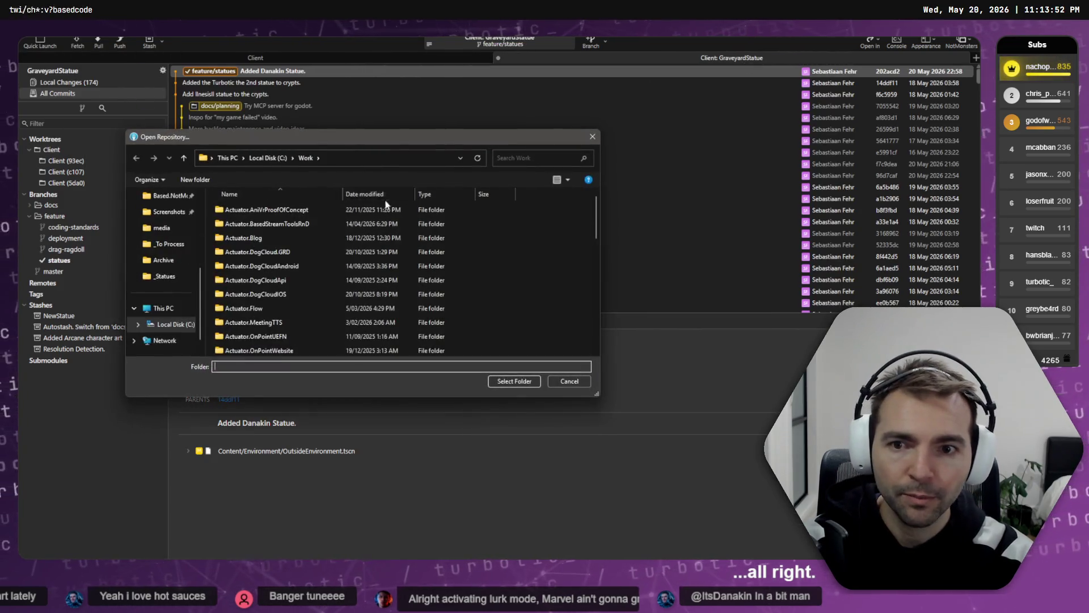
pyautogui.scroll(-5, 526, 257)
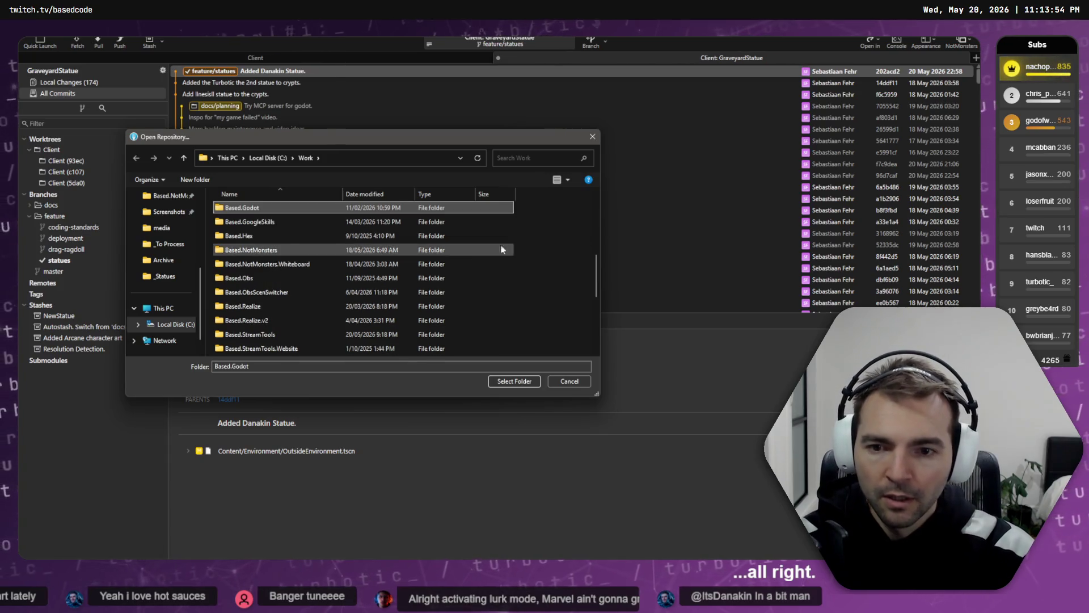
pyautogui.click(286, 252)
pyautogui.doubleClick(285, 253)
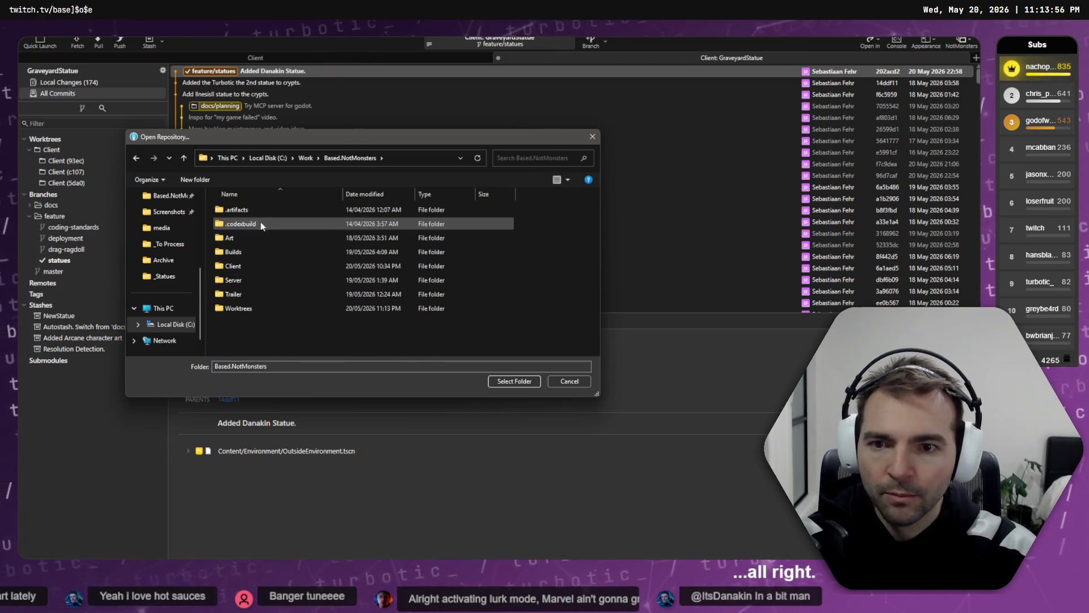
pyautogui.doubleClick(260, 305)
pyautogui.doubleClick(256, 240)
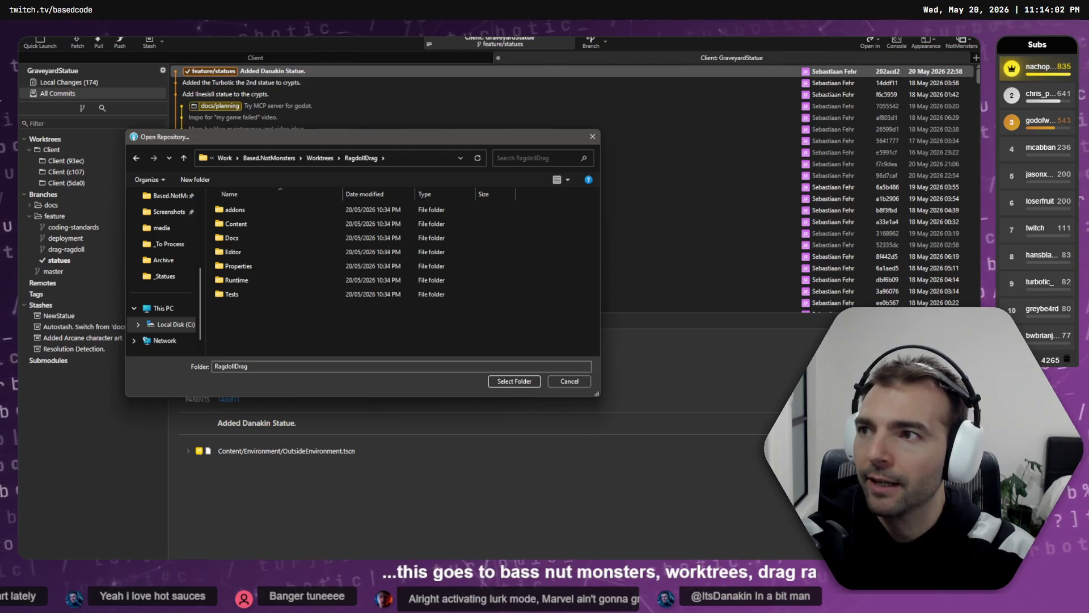
pyautogui.click(519, 379)
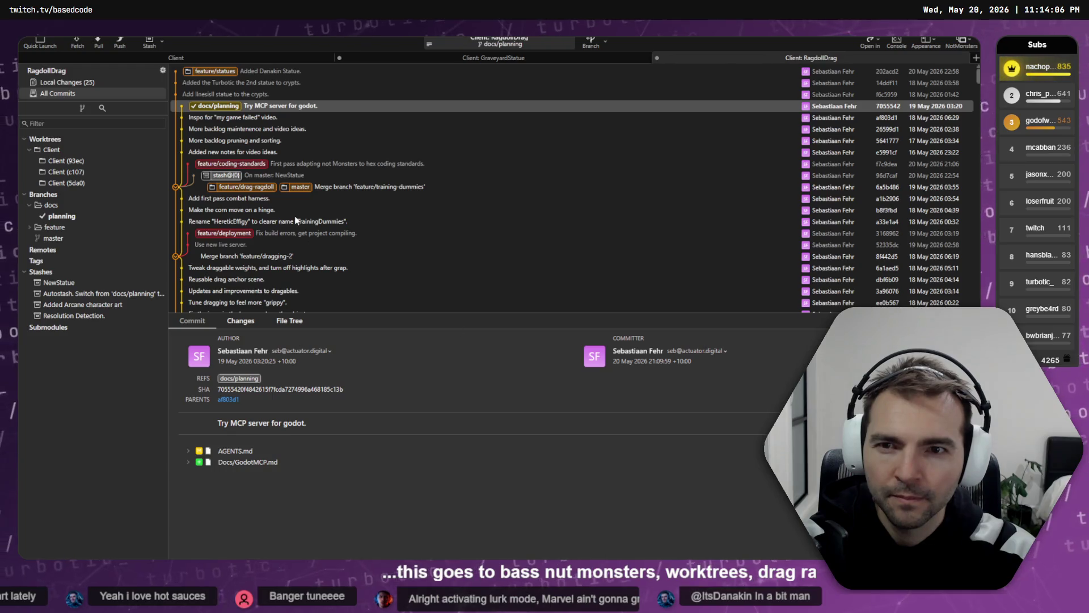
# Step: Review RagdollDrag's local changes and discard the VIDEO_IDEAS.md change
pyautogui.click(90, 82)
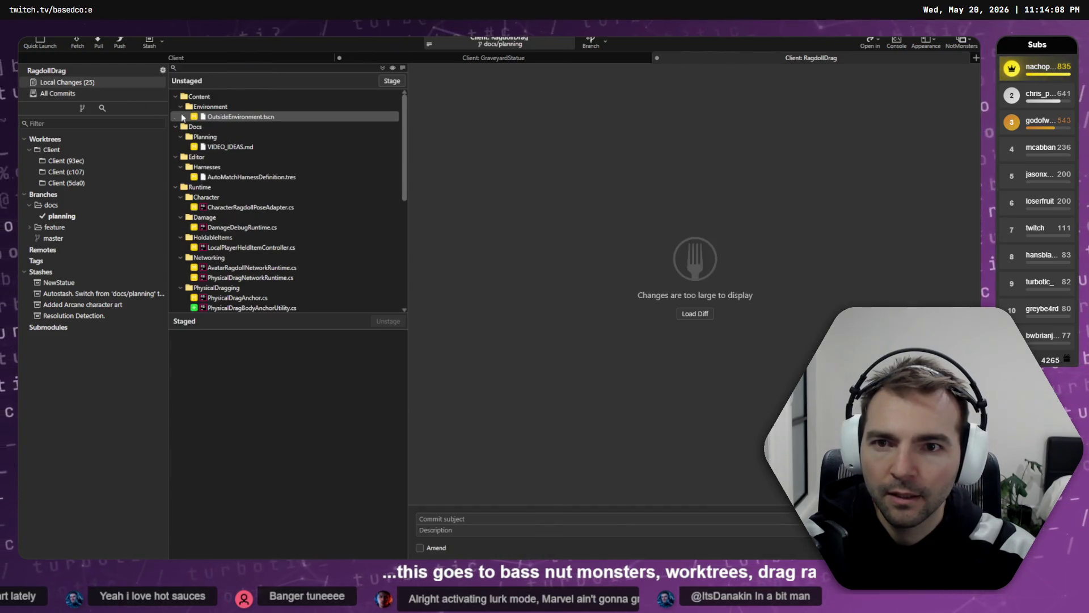
pyautogui.click(290, 178)
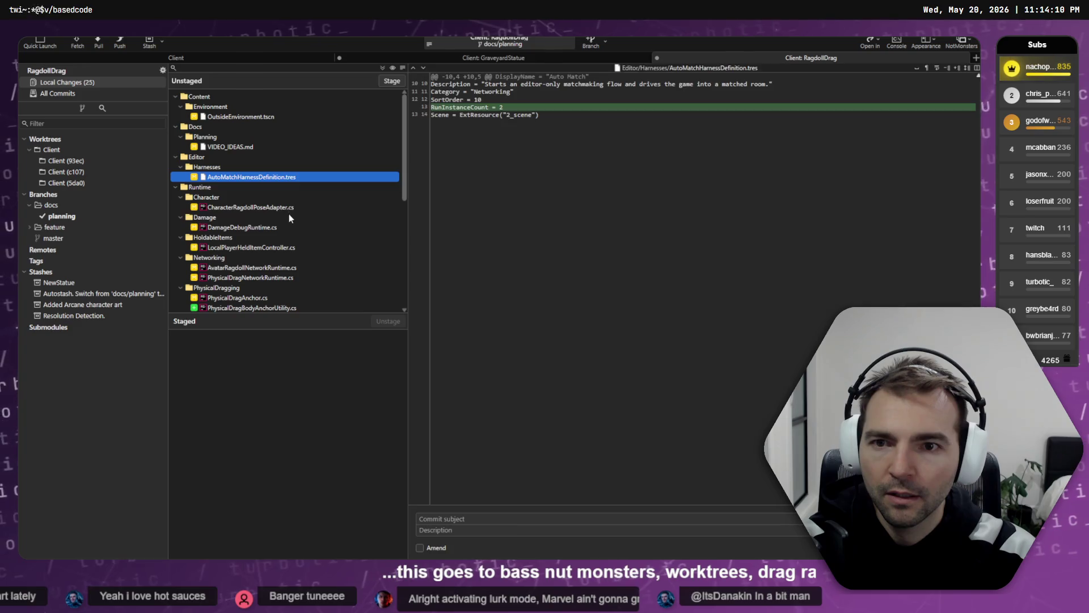
pyautogui.click(288, 217)
pyautogui.click(238, 147)
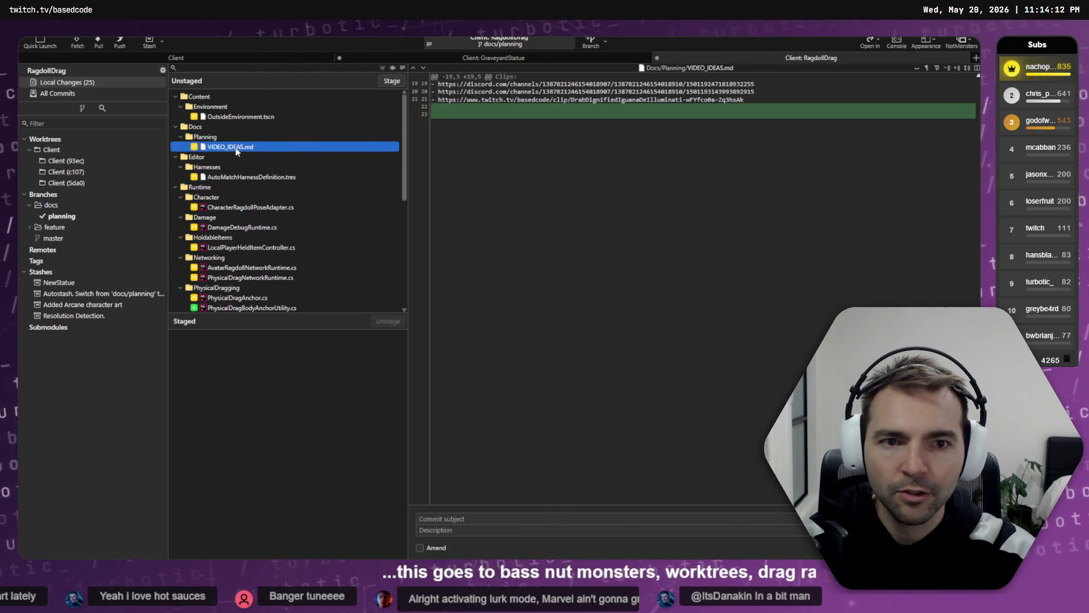
pyautogui.rightClick(237, 150)
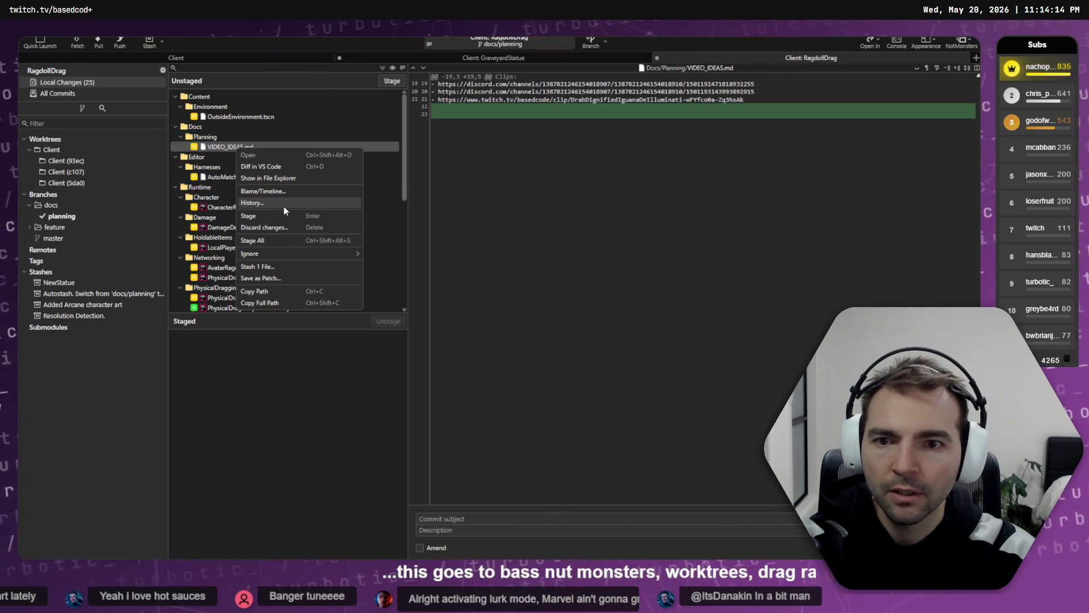
pyautogui.click(281, 227)
pyautogui.press('Return')
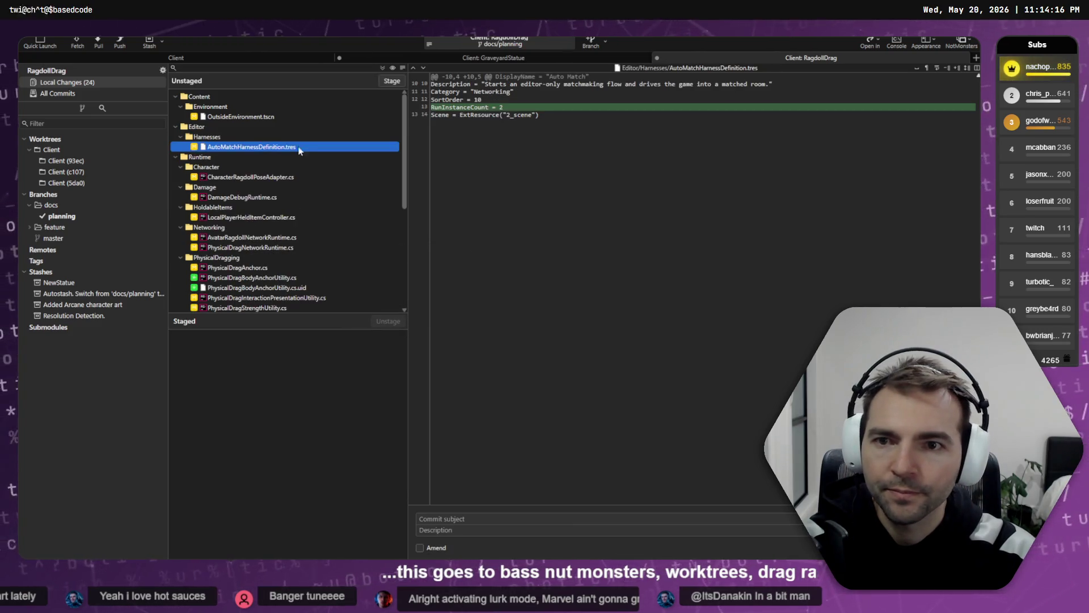
# Step: Check the planning branch history, then open the Client (5da0) worktree in a new tab
pyautogui.click(272, 268)
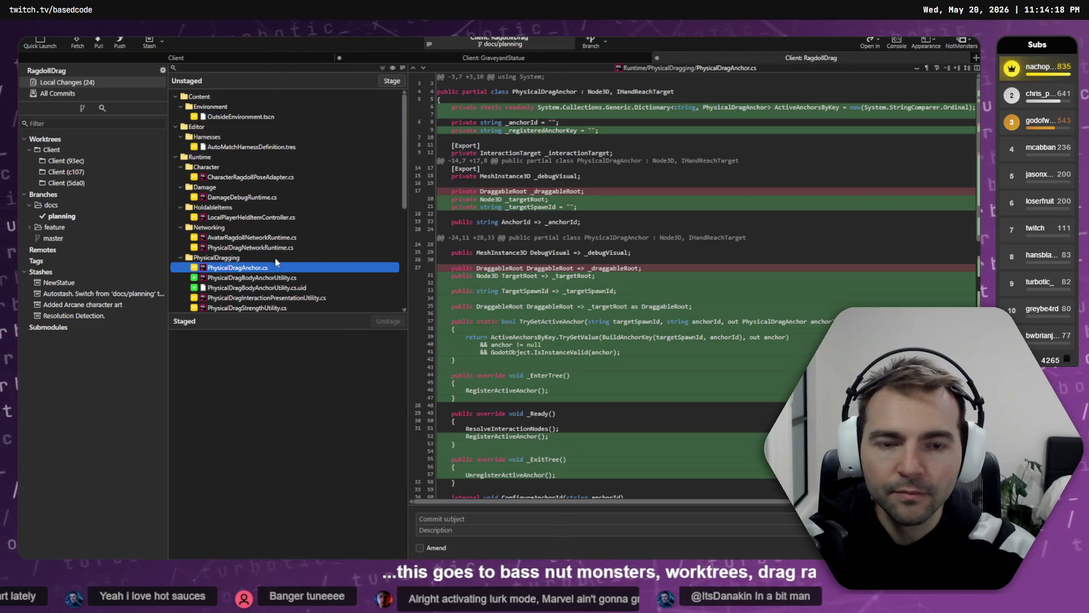
pyautogui.scroll(-5, 269, 254)
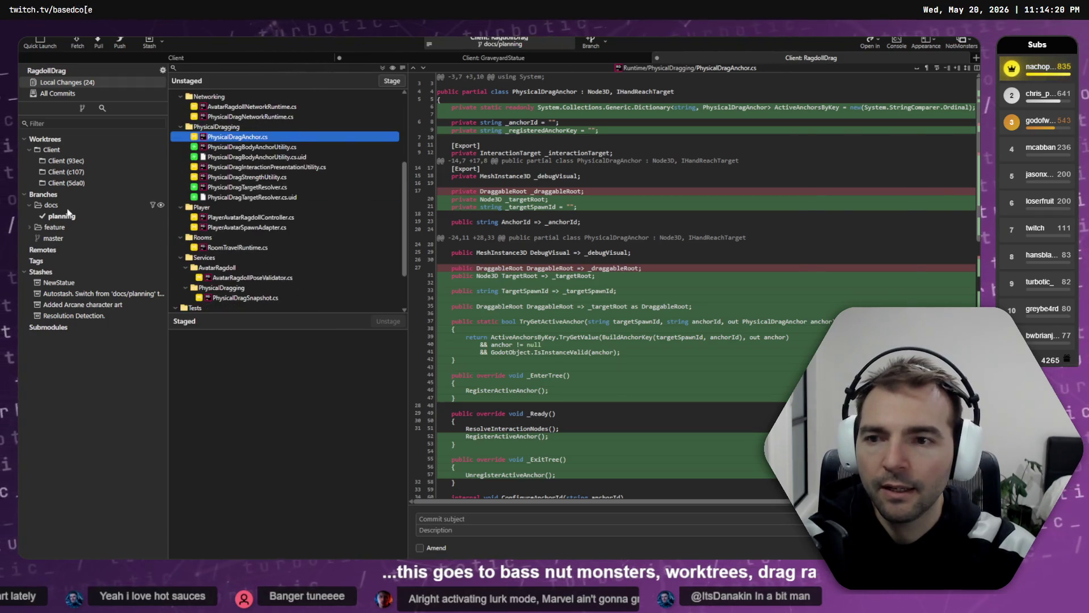
pyautogui.click(67, 217)
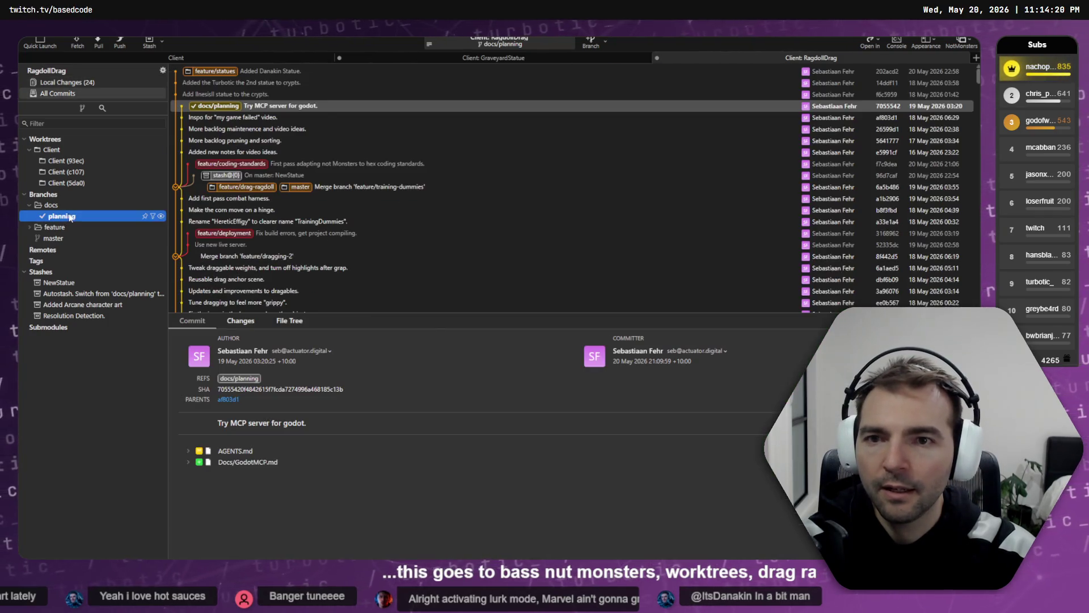
pyautogui.click(306, 190)
pyautogui.doubleClick(266, 188)
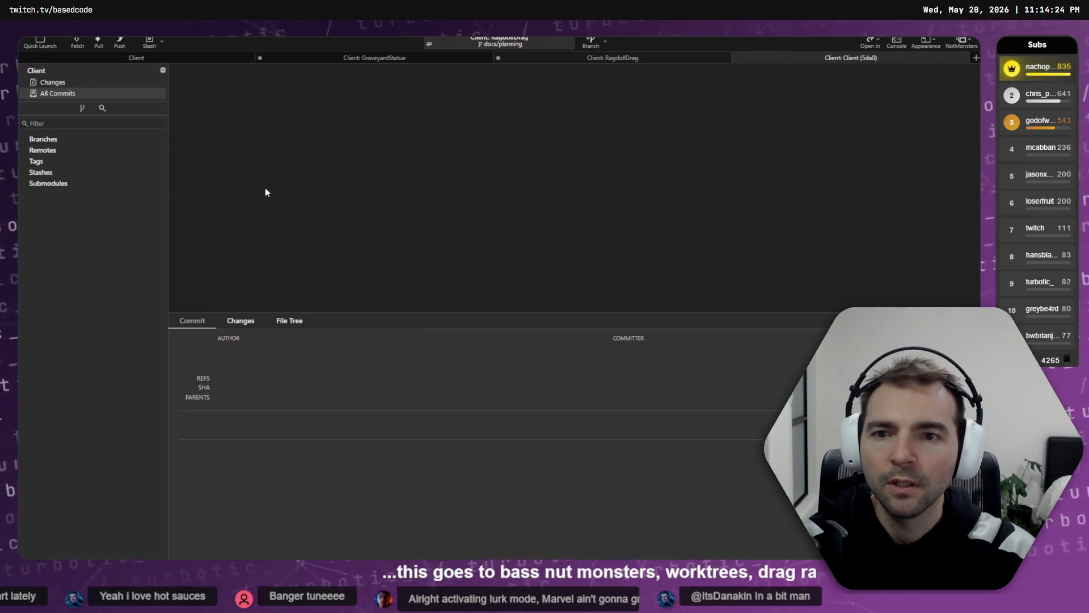
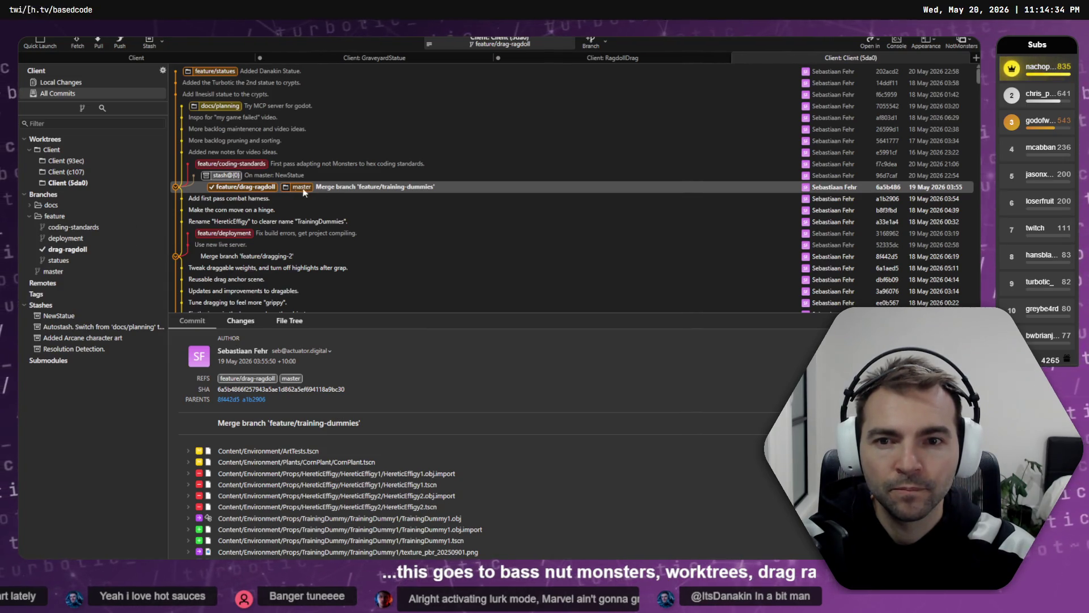
# Step: Create a branch named bak on the training-dummies merge commit
pyautogui.rightClick(365, 190)
pyautogui.click(405, 220)
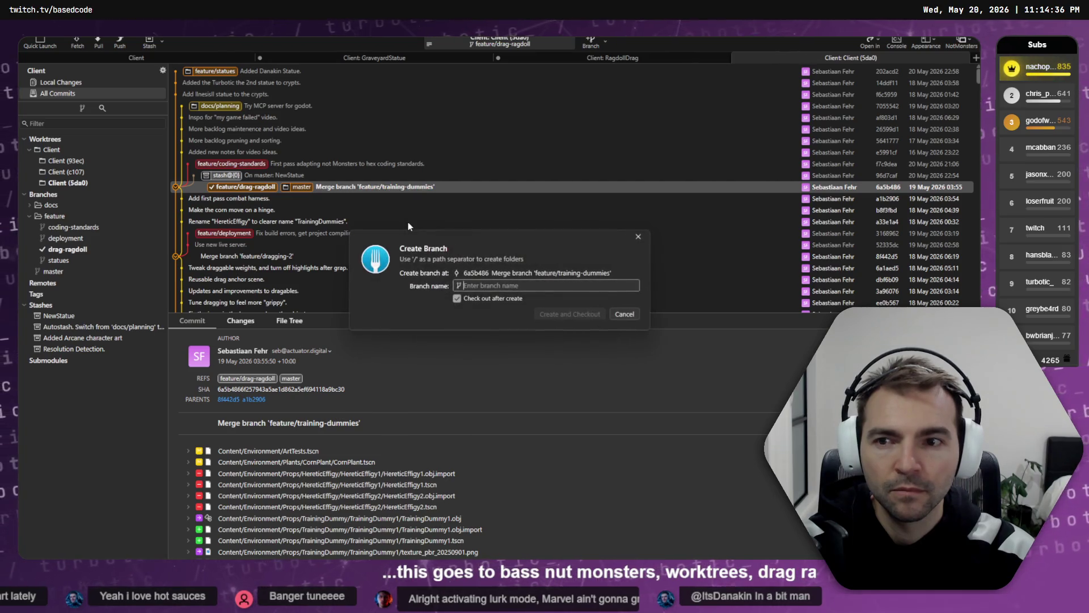
pyautogui.write('bak')
pyautogui.press('Return')
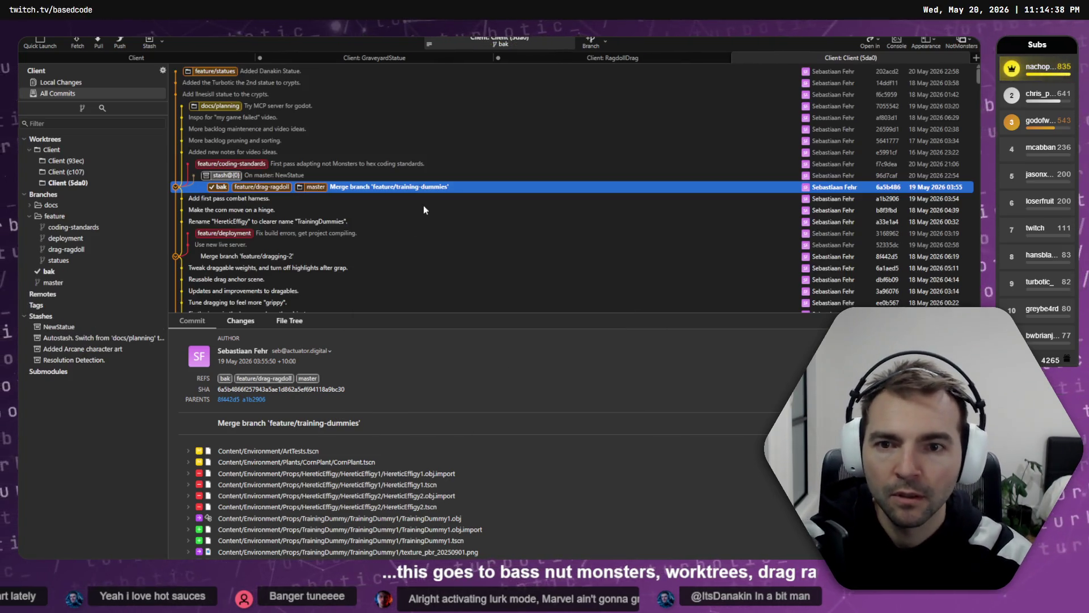
# Step: Check out feature/drag-ragdoll in the RagdollDrag worktree, then return to Client (5da0)
pyautogui.click(608, 59)
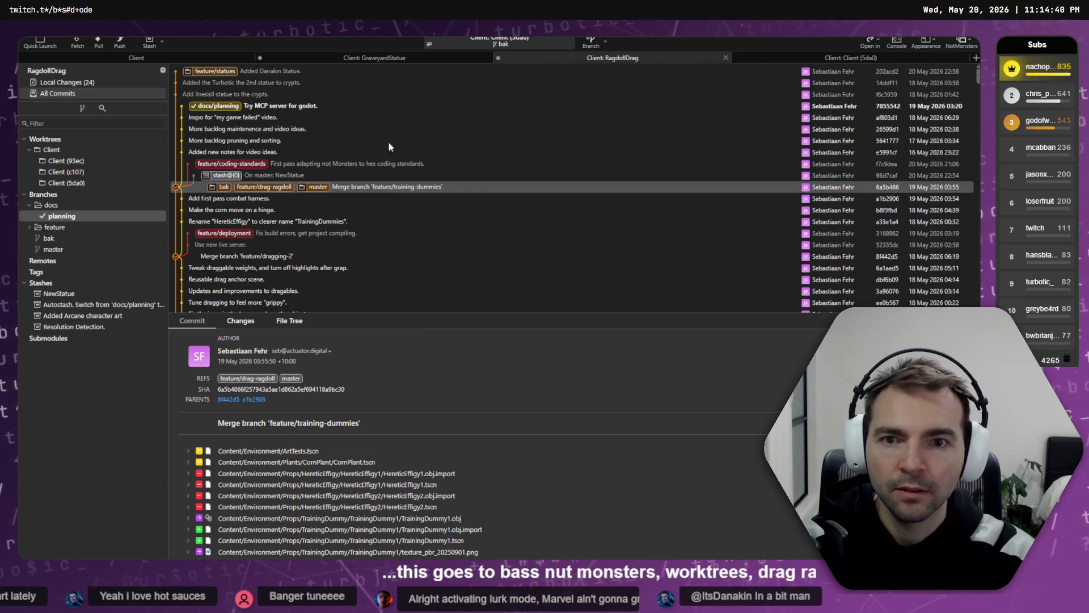
pyautogui.doubleClick(257, 187)
pyautogui.click(558, 317)
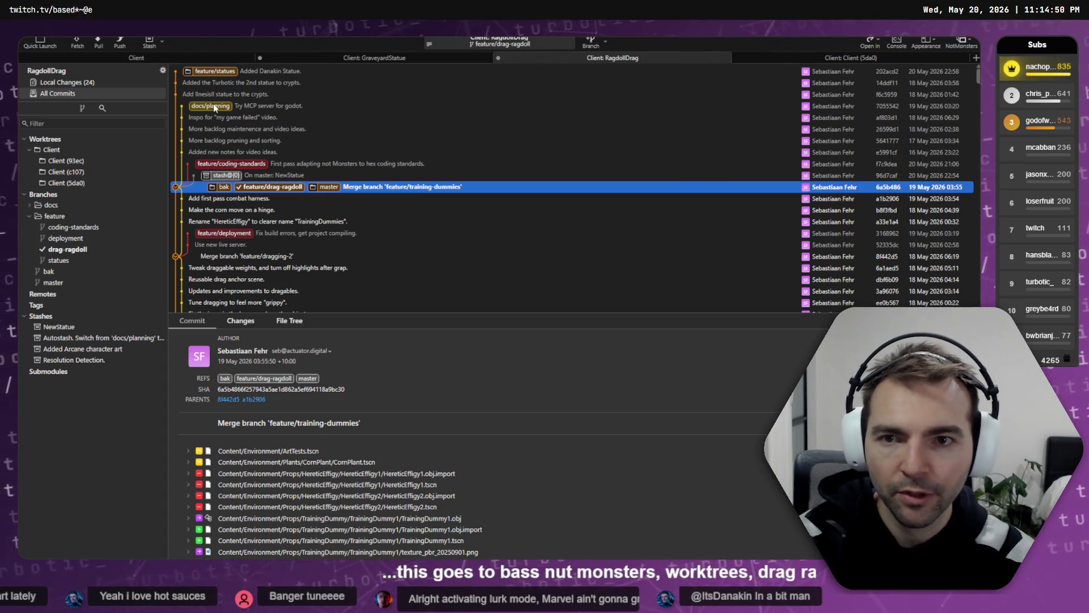
pyautogui.click(842, 56)
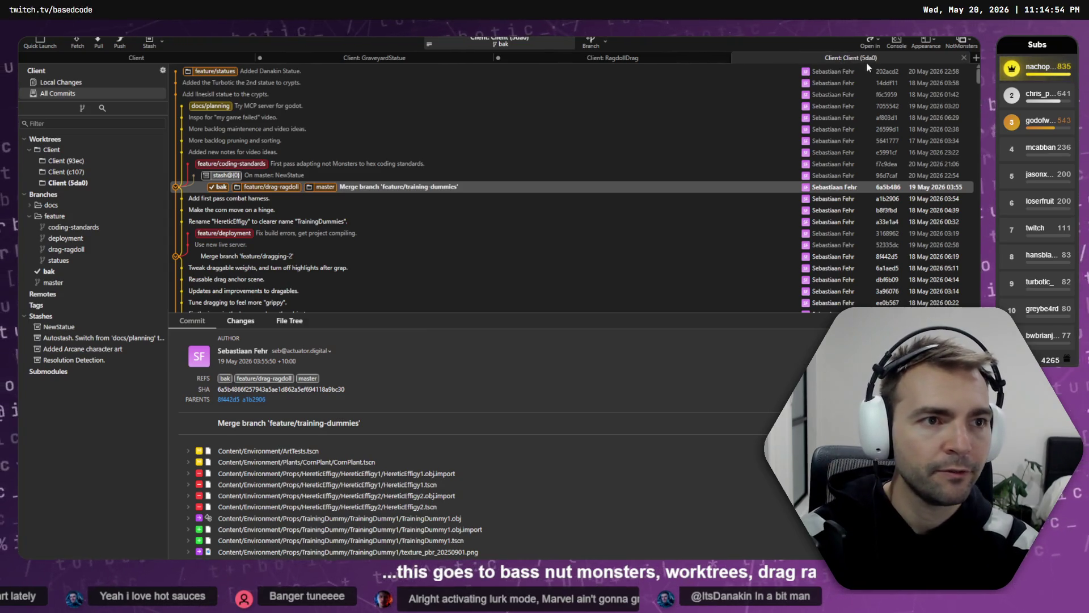
pyautogui.hotkey('alt', 'Tab')
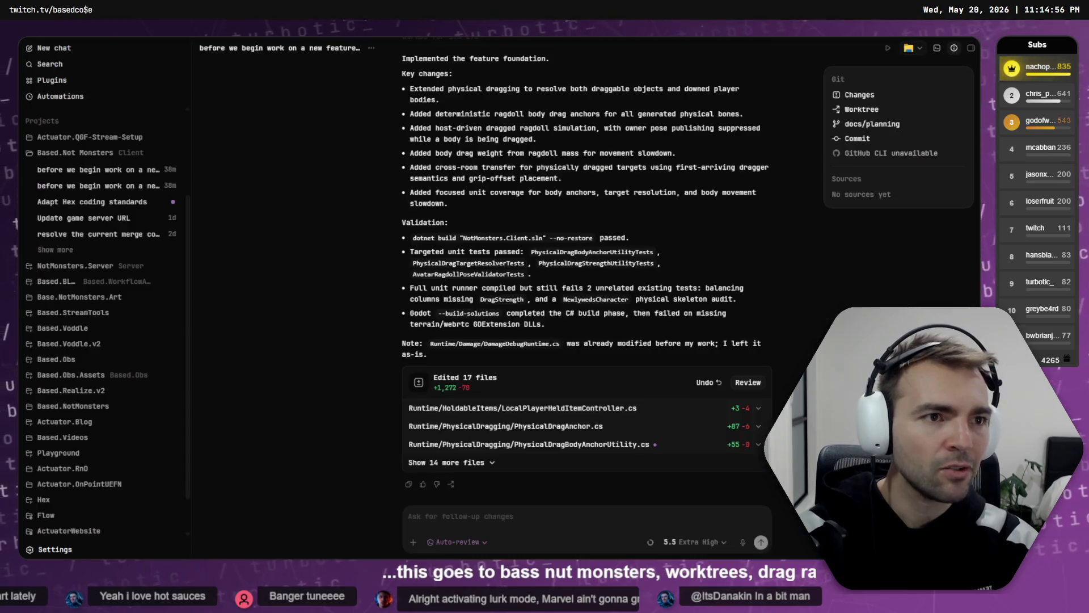
pyautogui.click(54, 550)
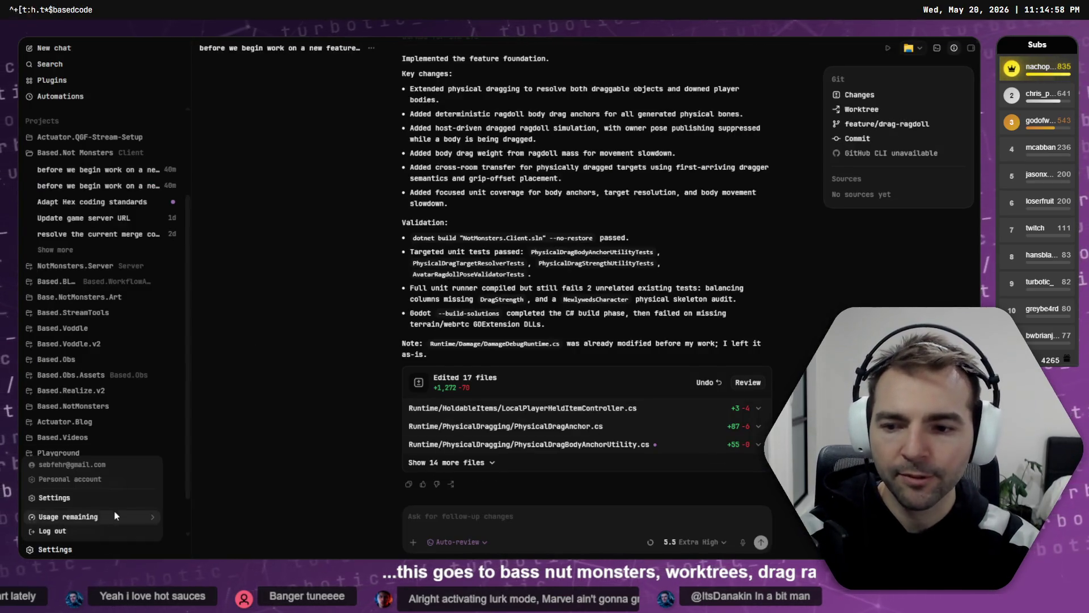
pyautogui.click(123, 502)
pyautogui.click(136, 228)
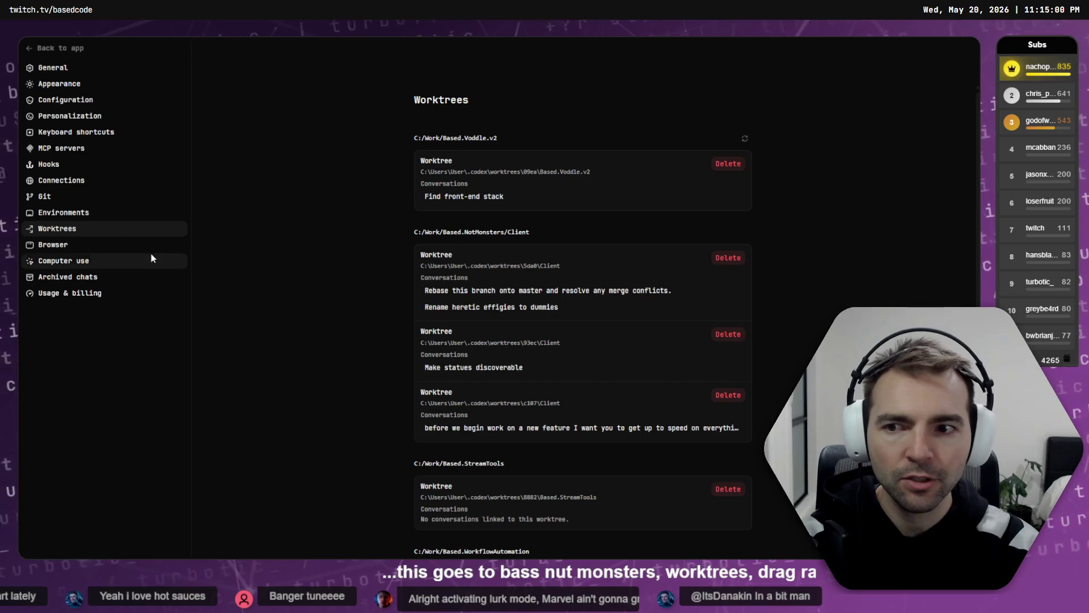
pyautogui.scroll(-3, 427, 181)
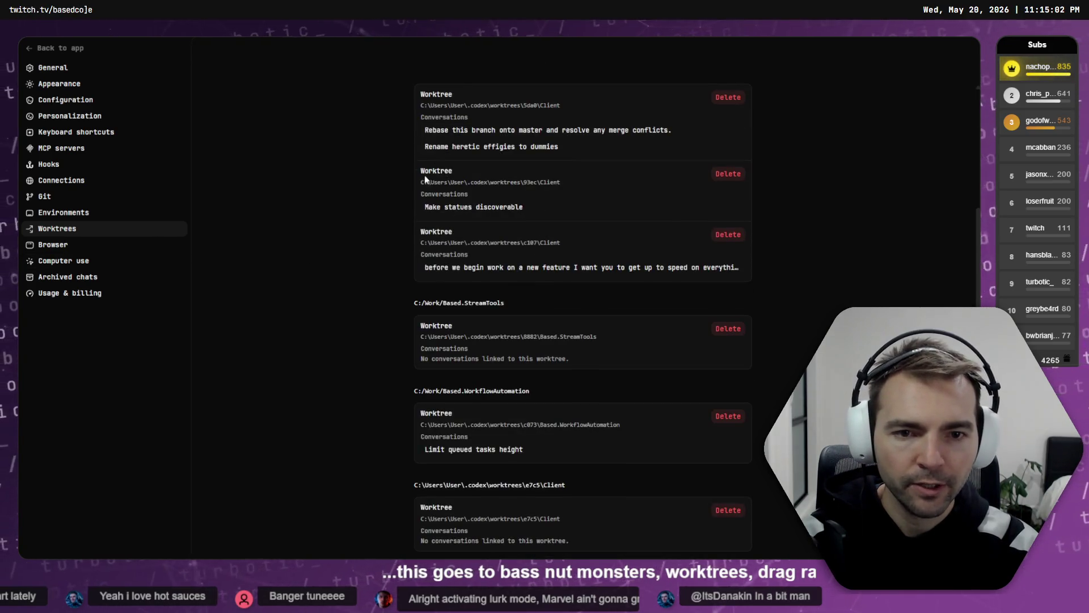
pyautogui.scroll(2, 382, 188)
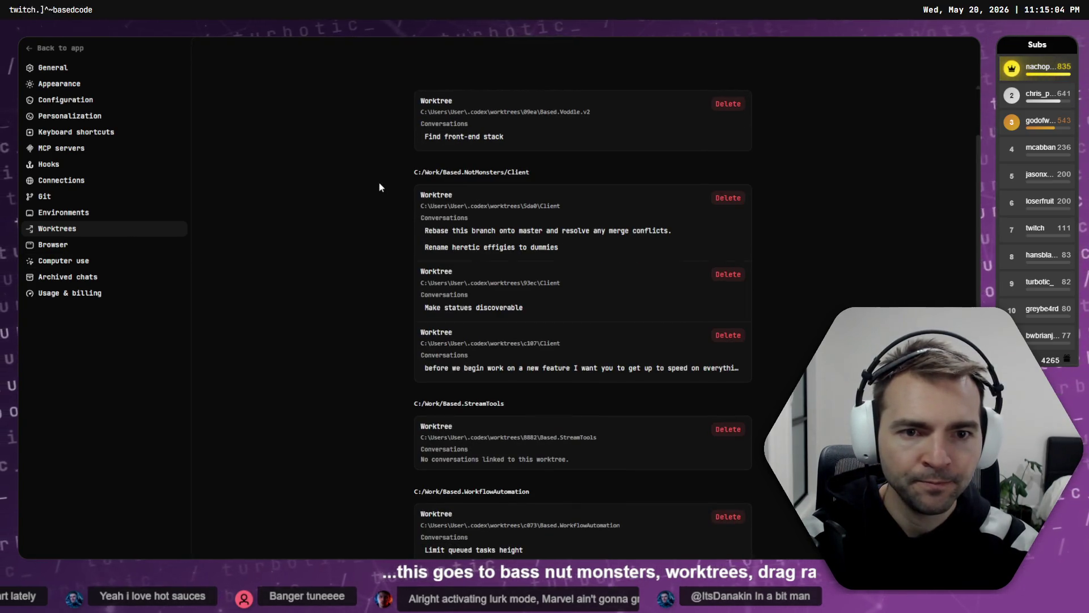
pyautogui.hotkey('alt', 'Tab')
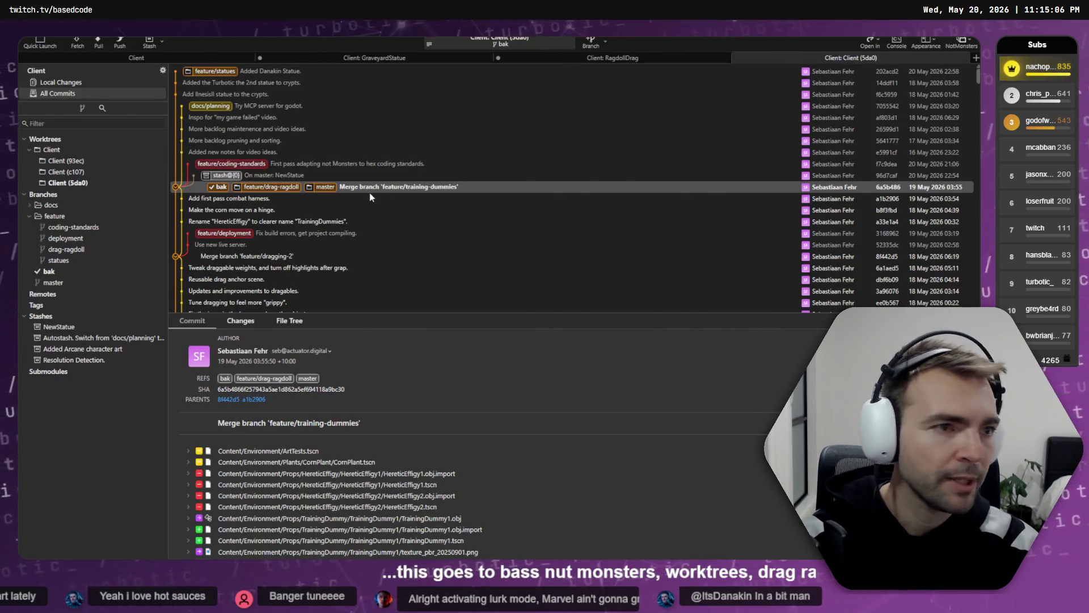
pyautogui.hotkey('alt', 'Tab')
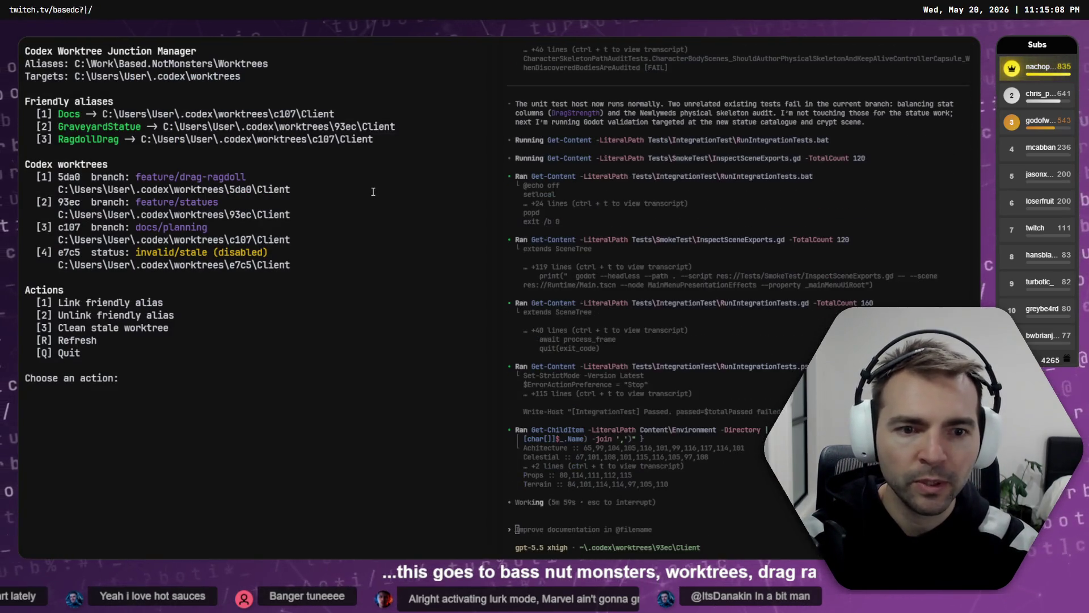
pyautogui.hotkey('alt', 'Tab')
pyautogui.hotkey('alt', 'Tab')
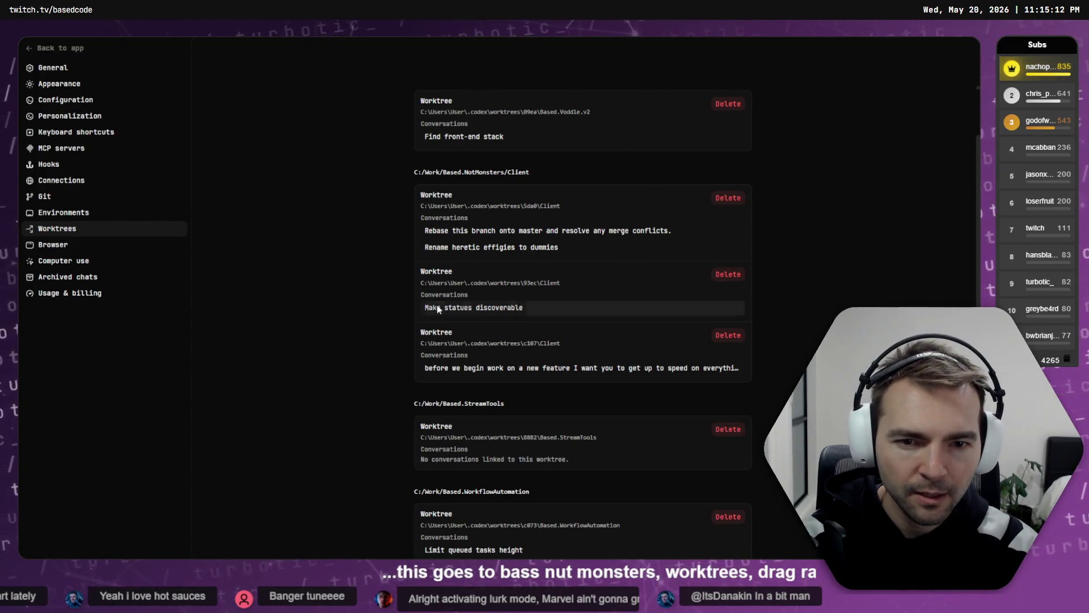
pyautogui.doubleClick(531, 207)
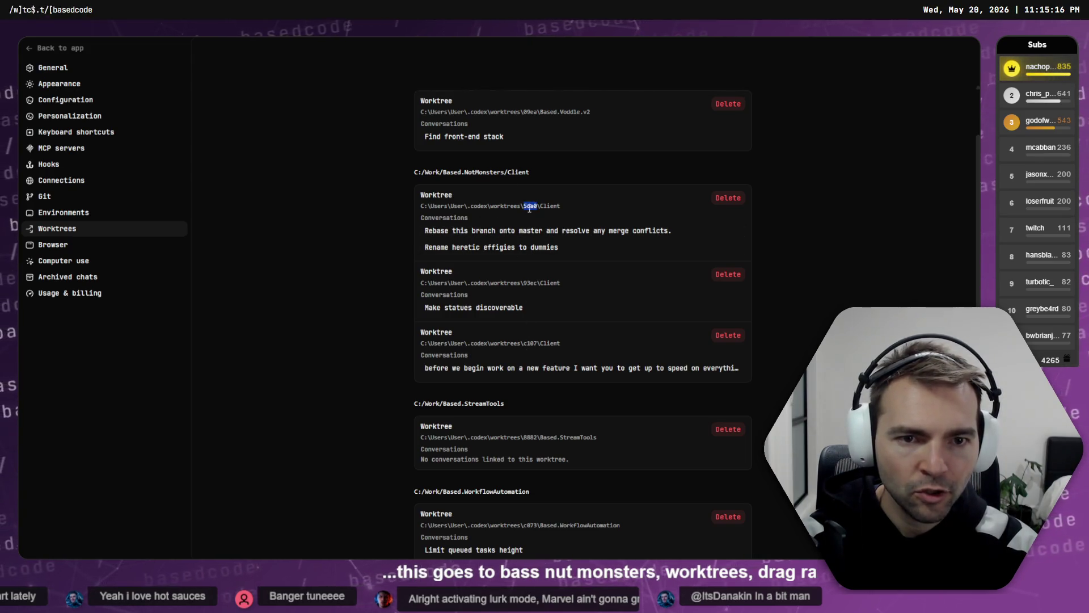
pyautogui.hotkey('alt', 'Tab')
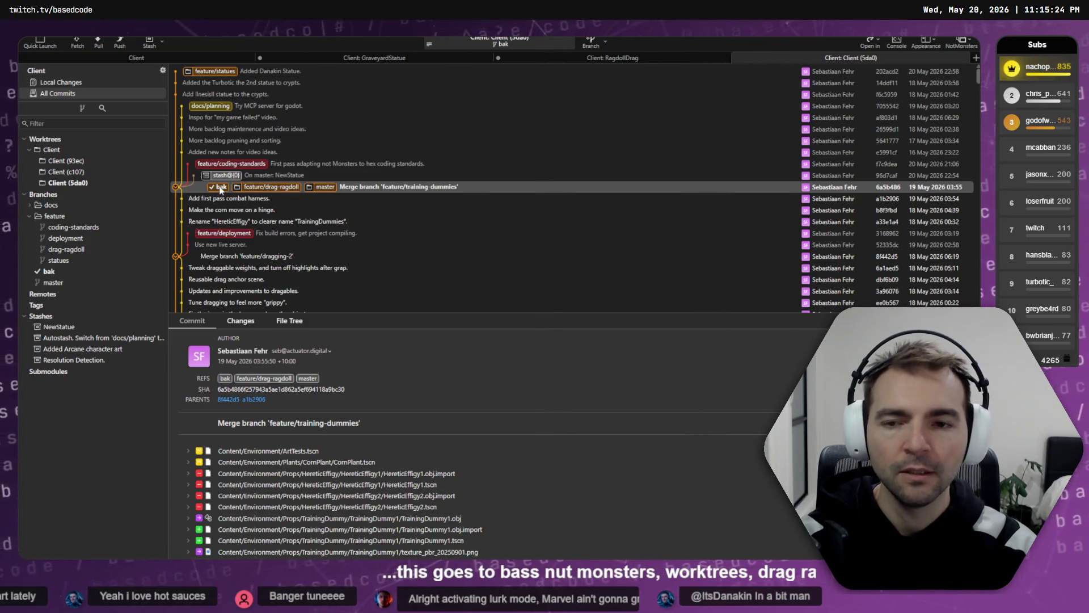
pyautogui.click(30, 205)
pyautogui.click(30, 205)
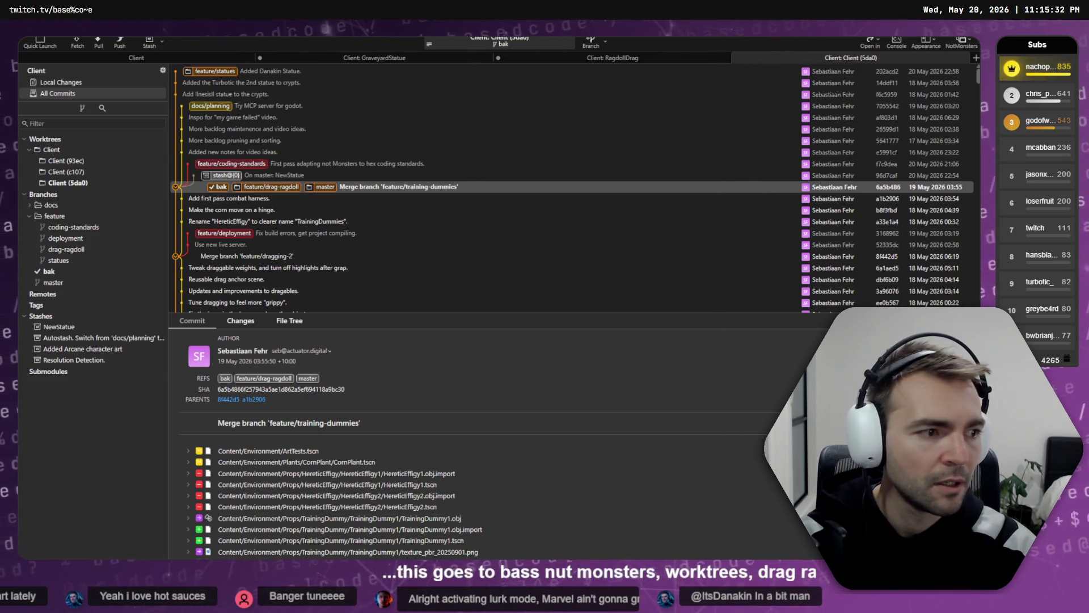
pyautogui.click(219, 188)
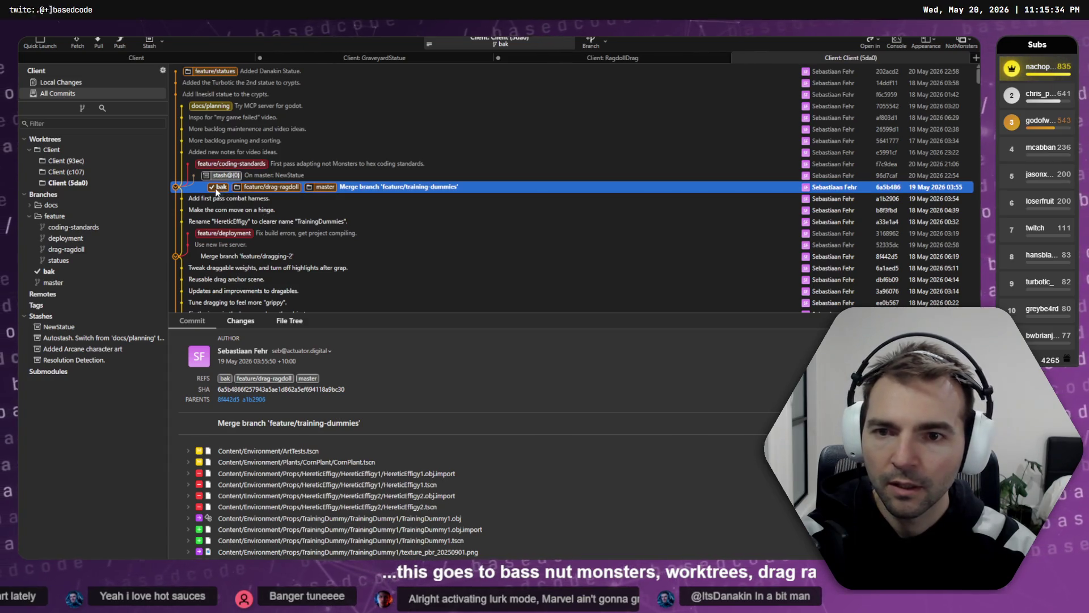
pyautogui.middleClick(842, 59)
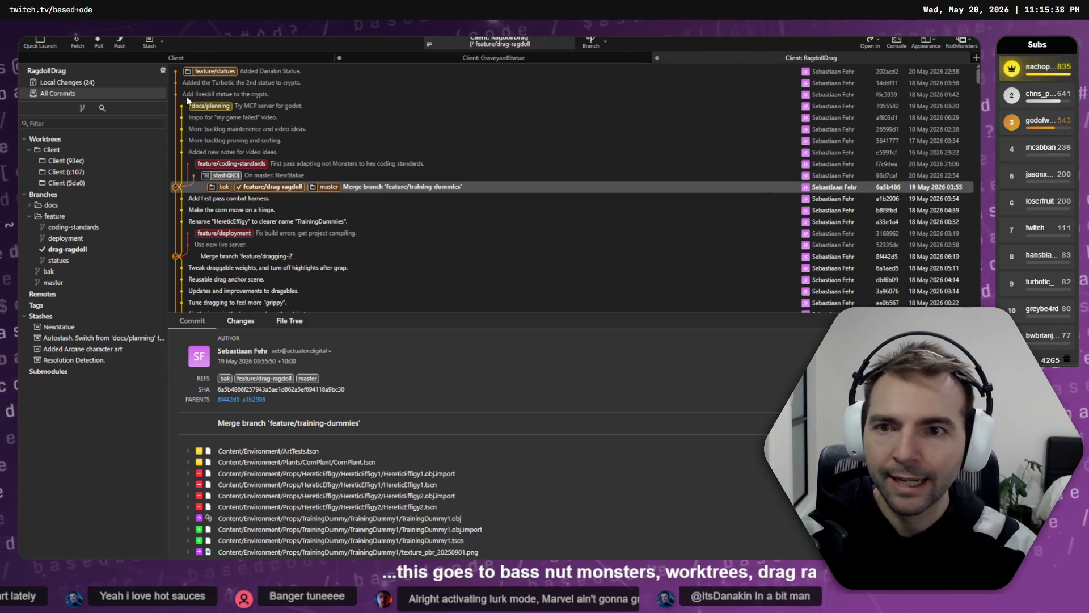
pyautogui.click(74, 82)
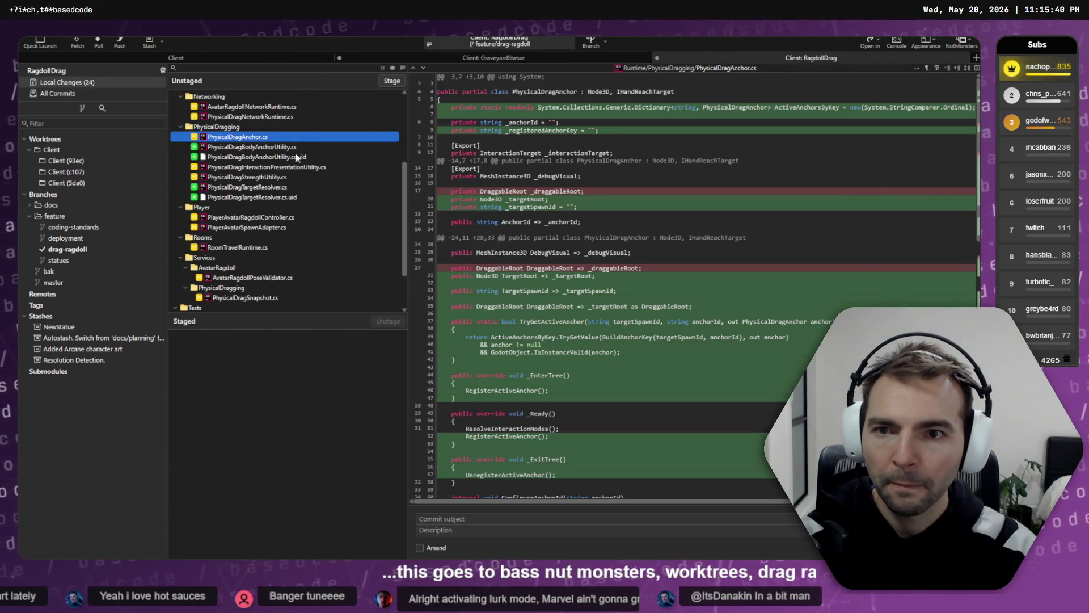
pyautogui.scroll(-3, 295, 152)
pyautogui.scroll(5, 295, 152)
pyautogui.click(269, 117)
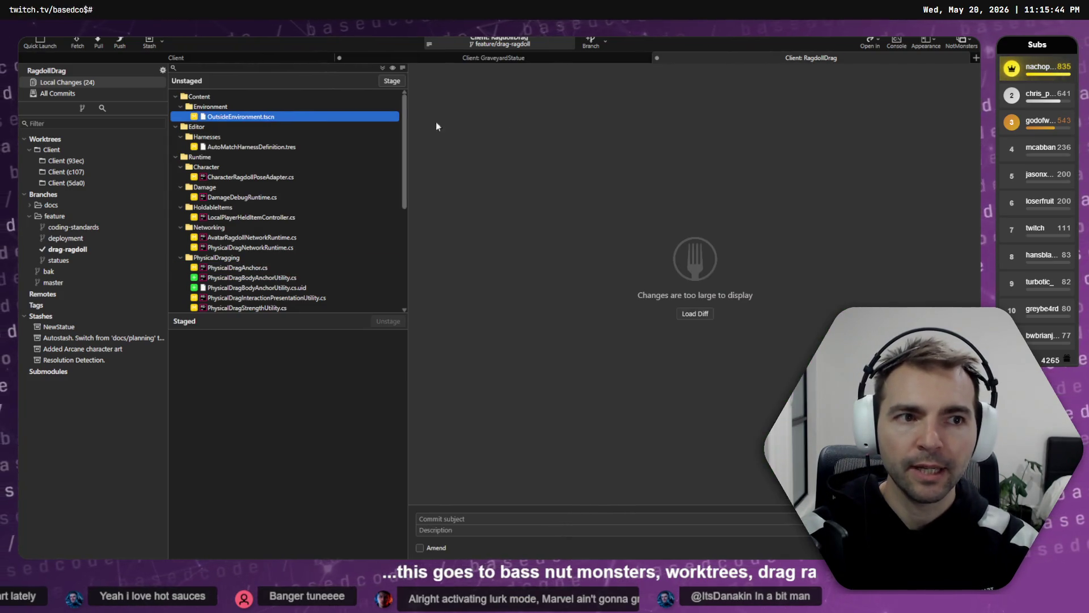
pyautogui.click(870, 43)
pyautogui.click(851, 72)
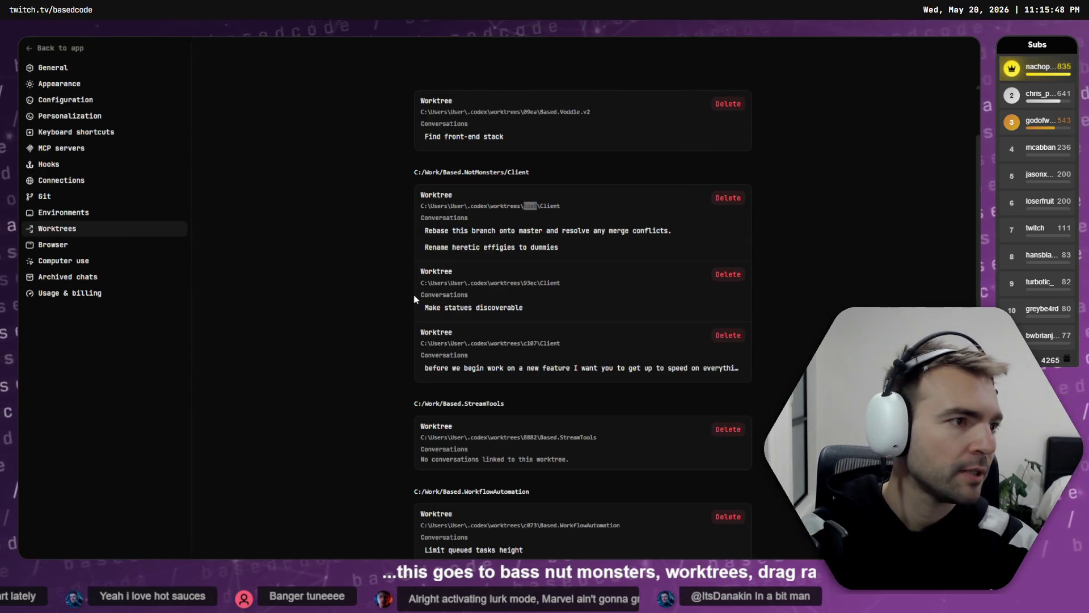
pyautogui.write('R')
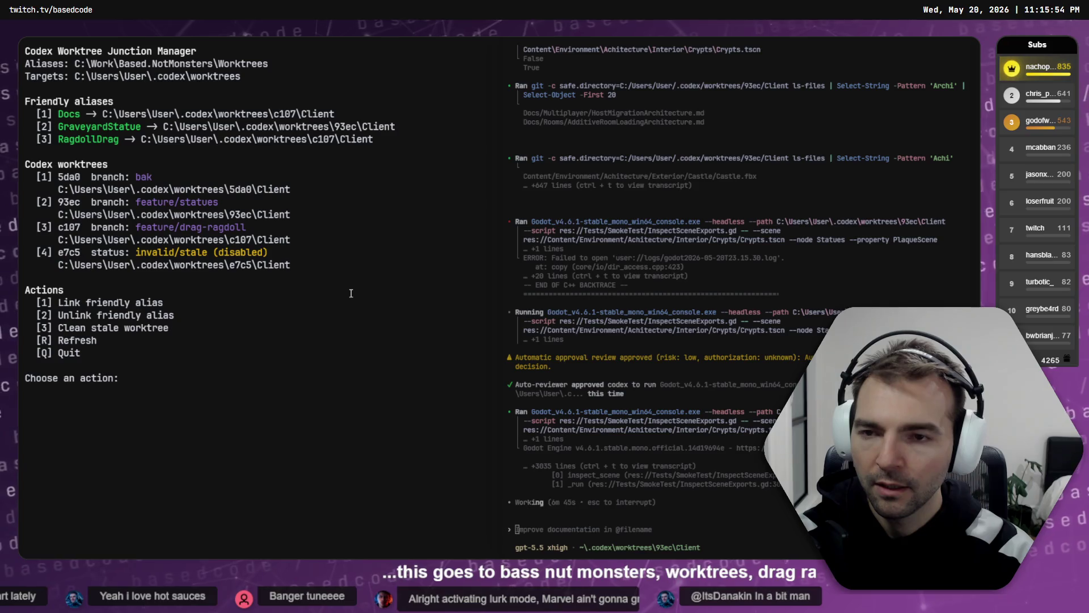
pyautogui.hotkey('alt', 'Tab')
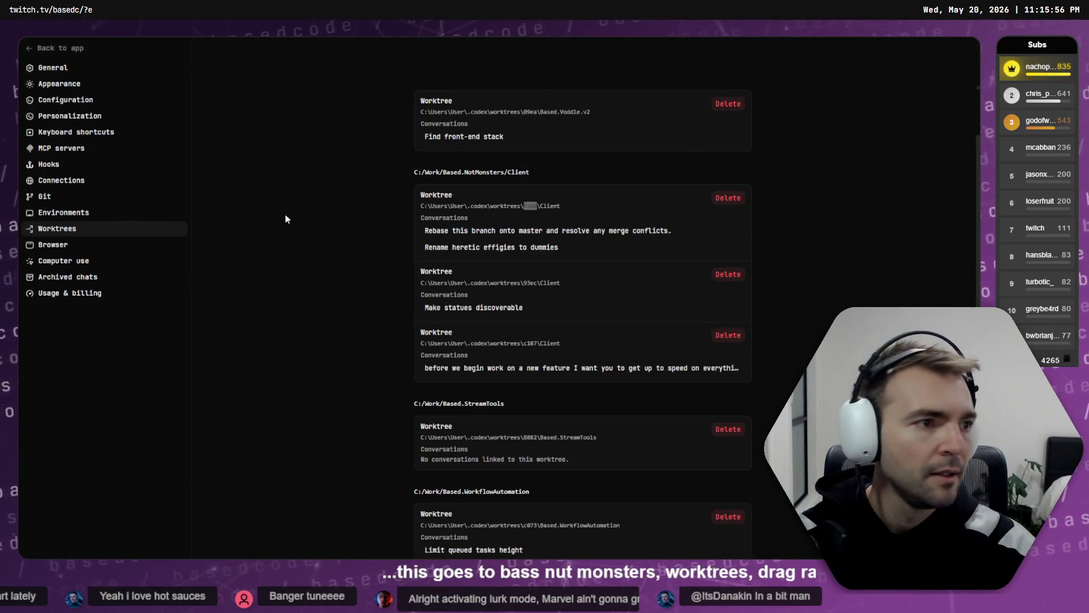
pyautogui.hotkey('alt', 'Tab')
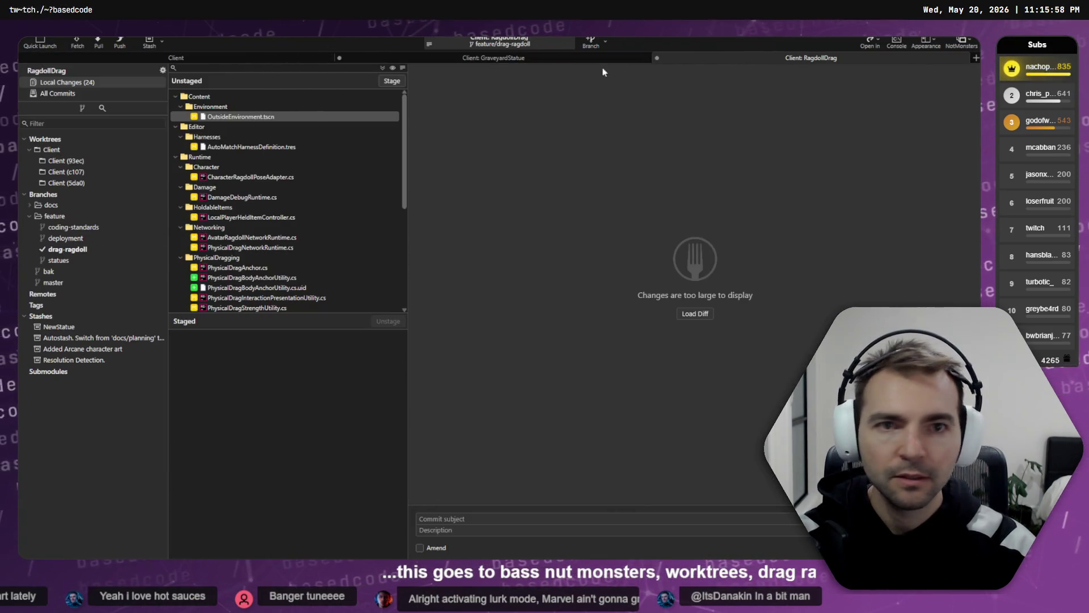
pyautogui.doubleClick(78, 172)
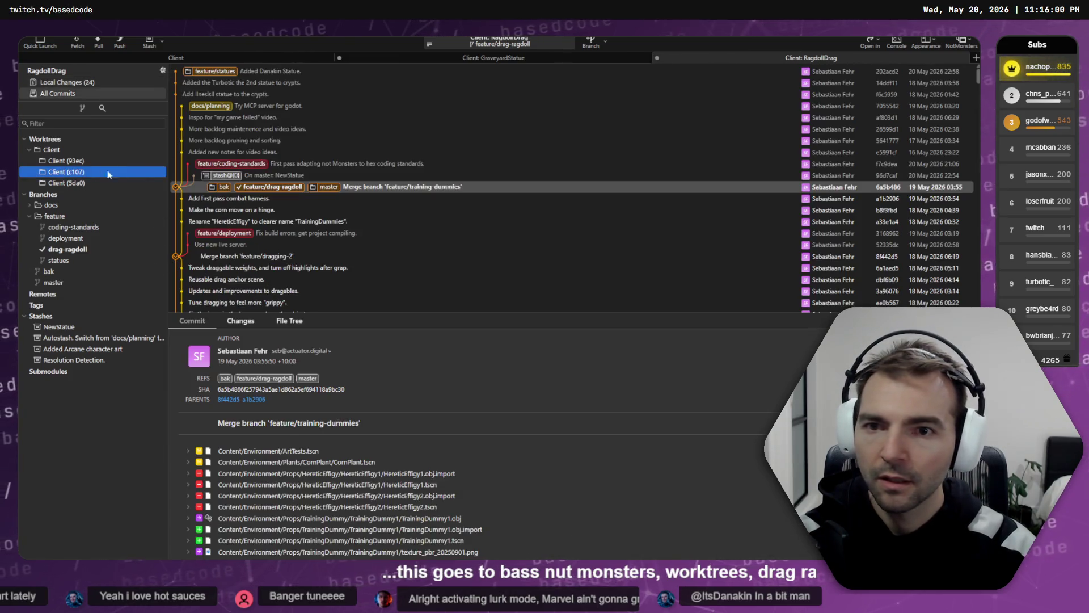
pyautogui.rightClick(59, 200)
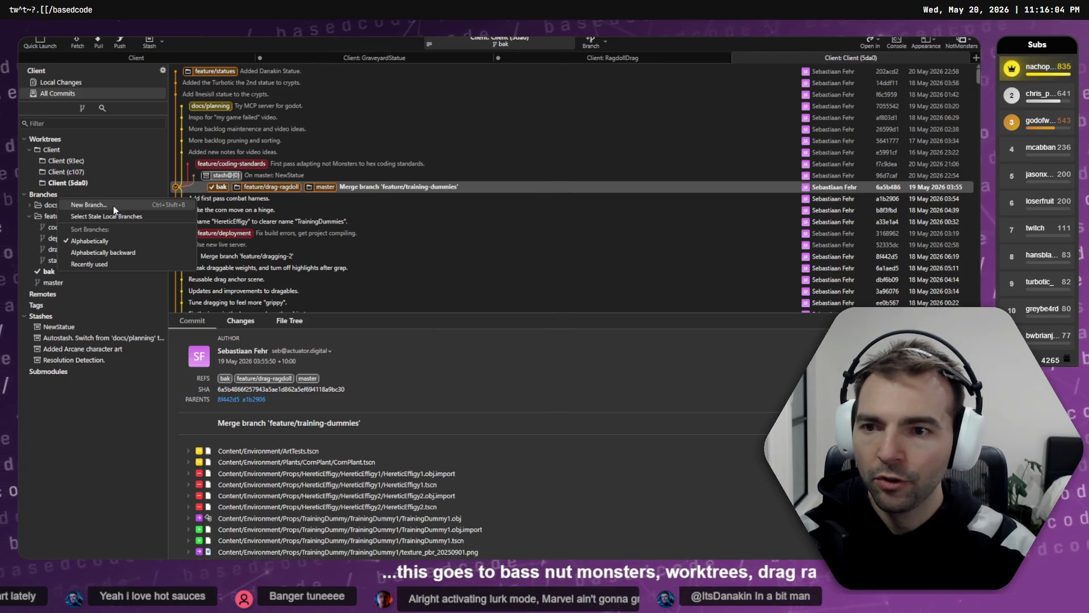
# Step: Create and check out a new branch named feature/training-dummies
pyautogui.click(113, 205)
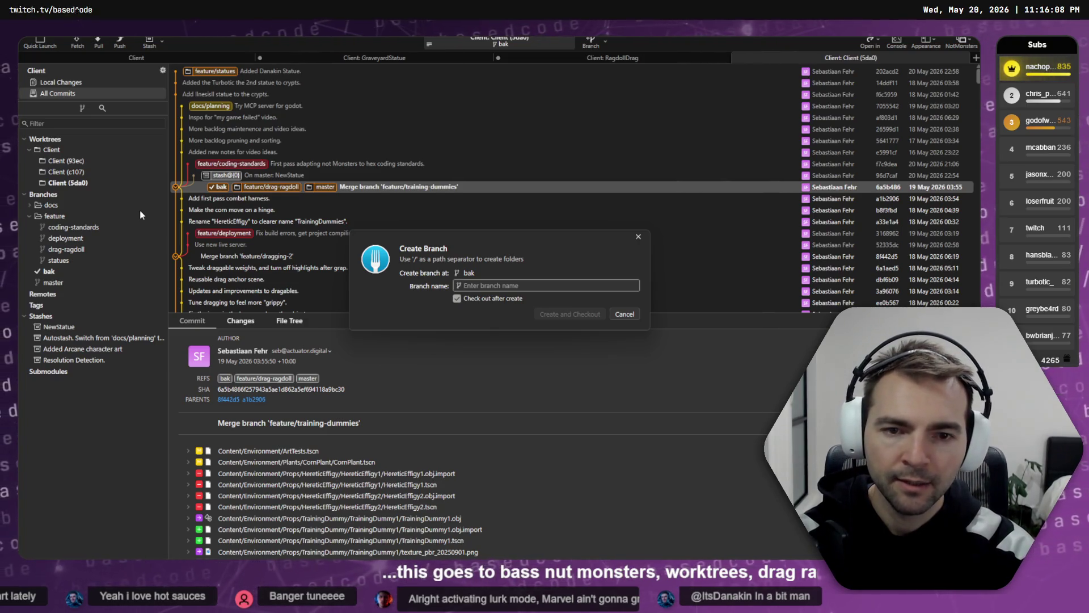
pyautogui.write('feature/training-dummie')
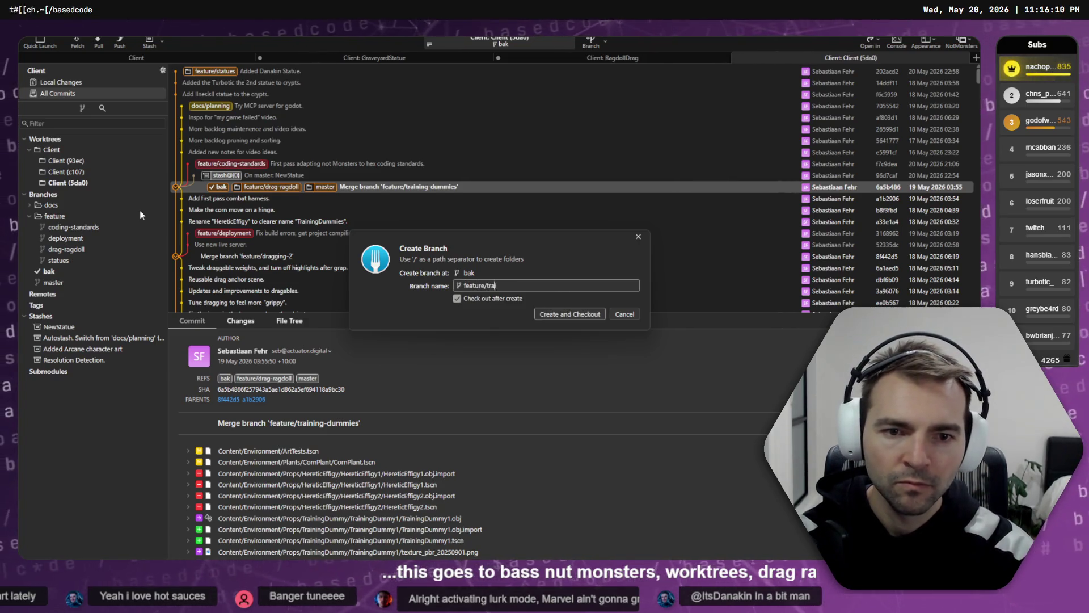
pyautogui.write('s')
pyautogui.press('Return')
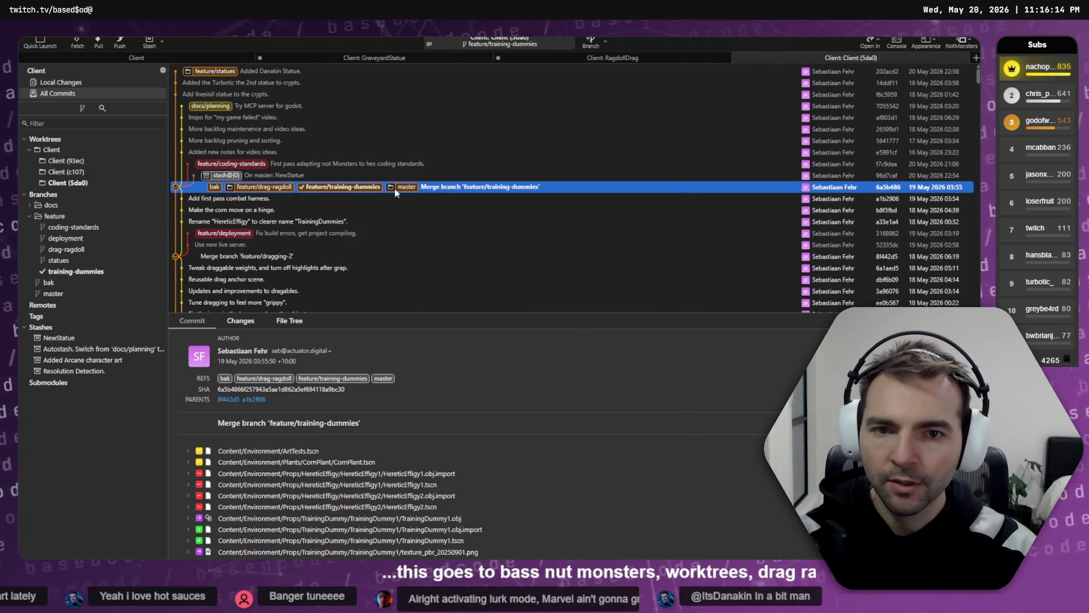
# Step: Delete the bak branch
pyautogui.rightClick(220, 187)
pyautogui.moveTo(340, 194)
pyautogui.click(458, 257)
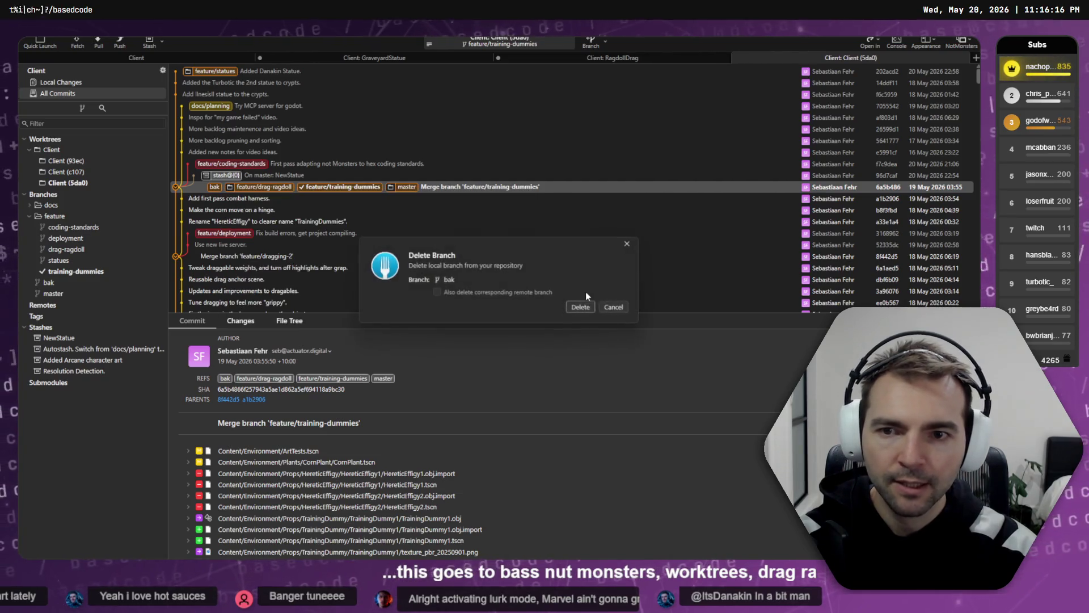
pyautogui.click(590, 311)
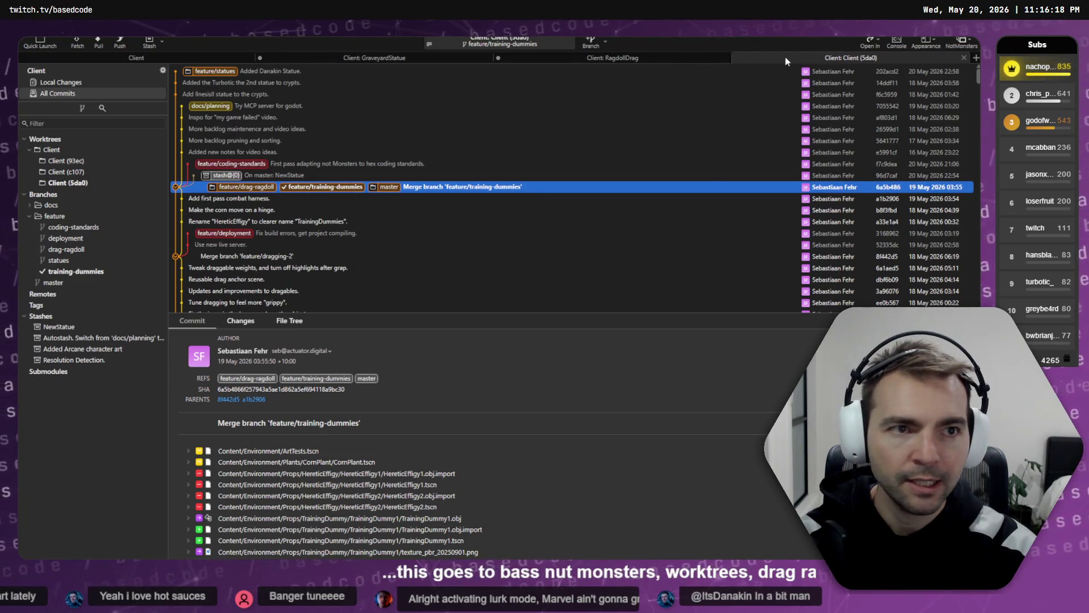
# Step: Switch to the RagdollDrag worktree and select the first-pass combat harness commit
pyautogui.click(679, 58)
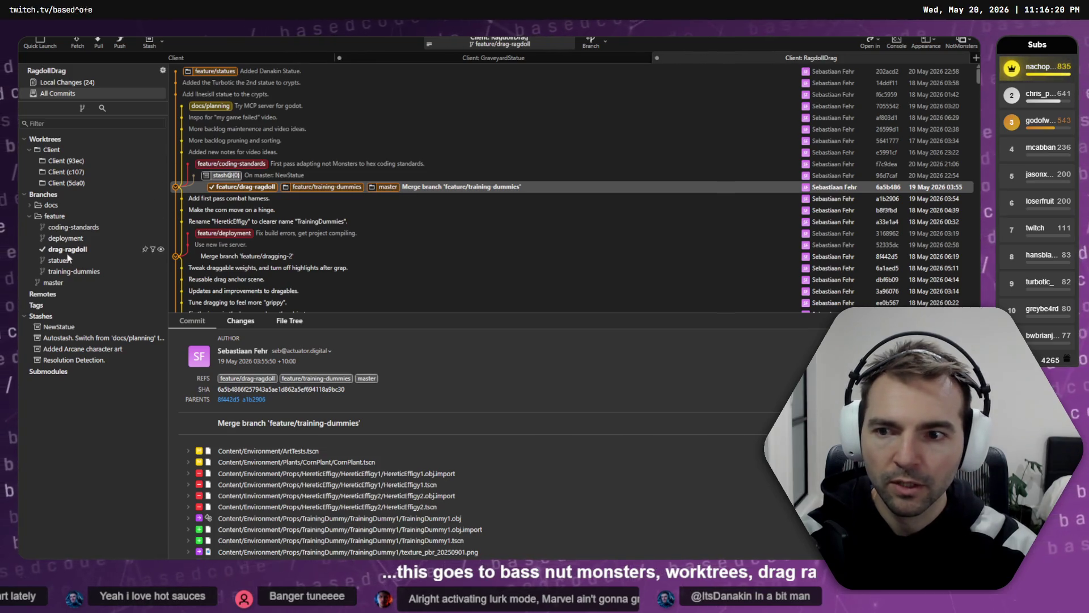
pyautogui.click(316, 199)
pyautogui.hotkey('alt', 'Tab')
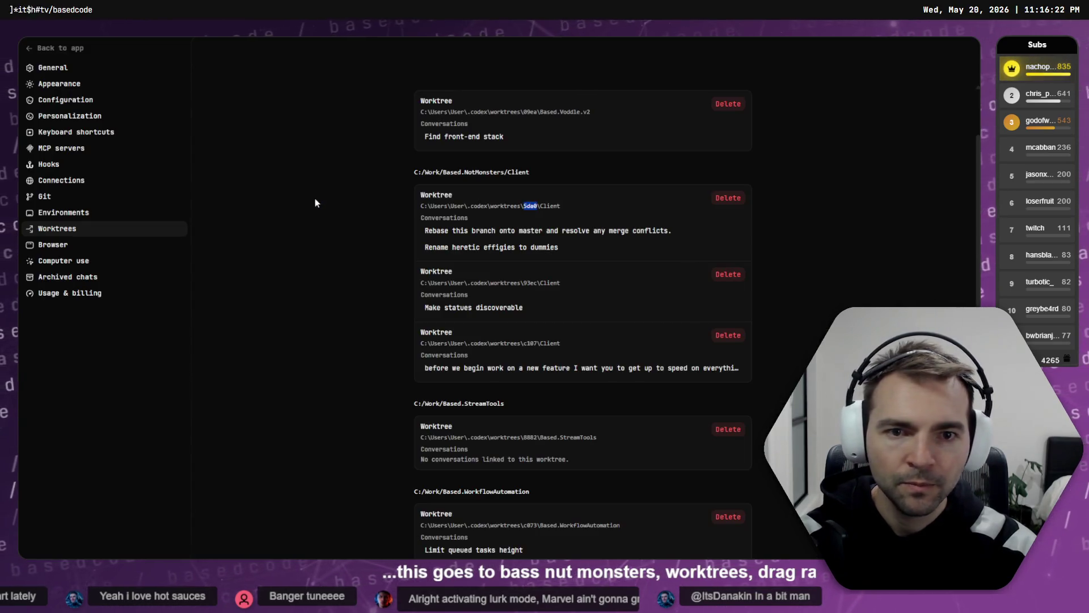
# Step: Refresh the junction manager with R so 5da0 lists feature/training-dummies
pyautogui.hotkey('alt', 'Tab')
pyautogui.write('R')
pyautogui.press('Return')
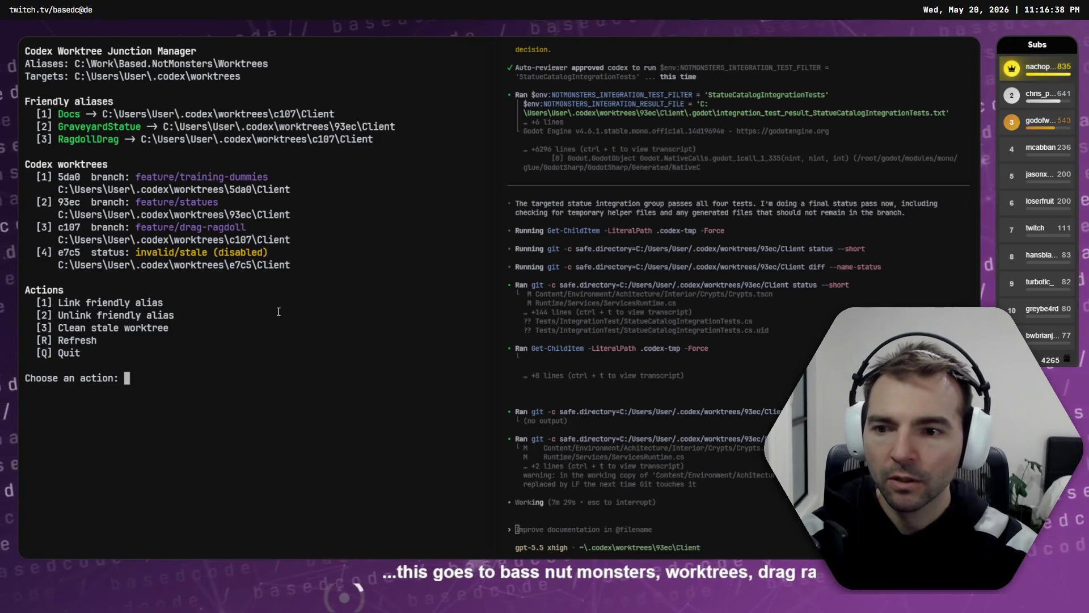
# Step: Run .\RunGodotWorktree.bat and pick option 3 to open RagdollDrag in Godot
pyautogui.write('.\\RunGodotWorktree.bat')
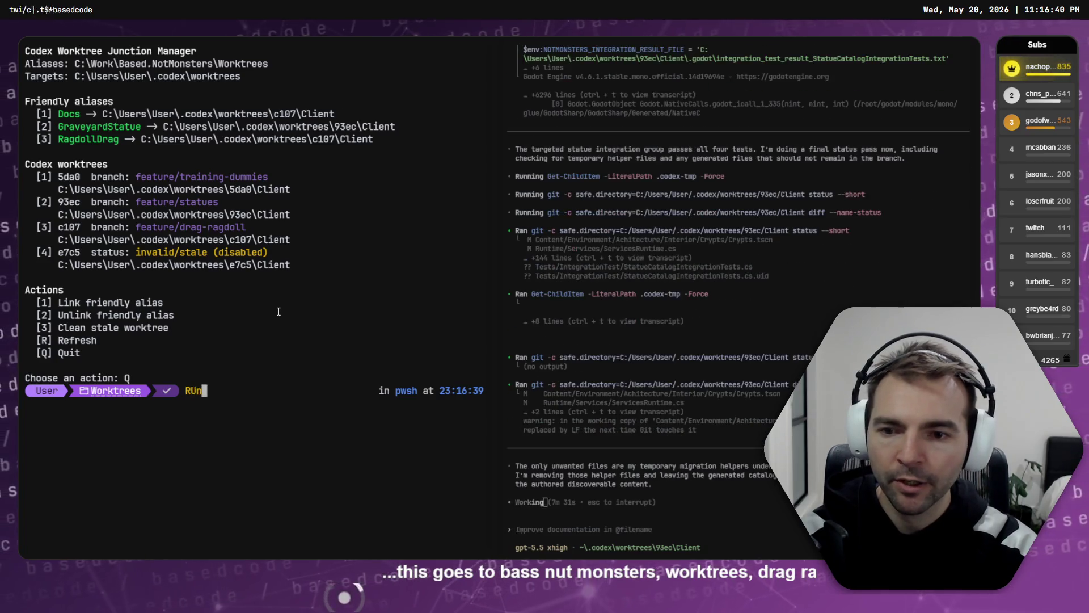
pyautogui.press('Tab')
pyautogui.press('Return')
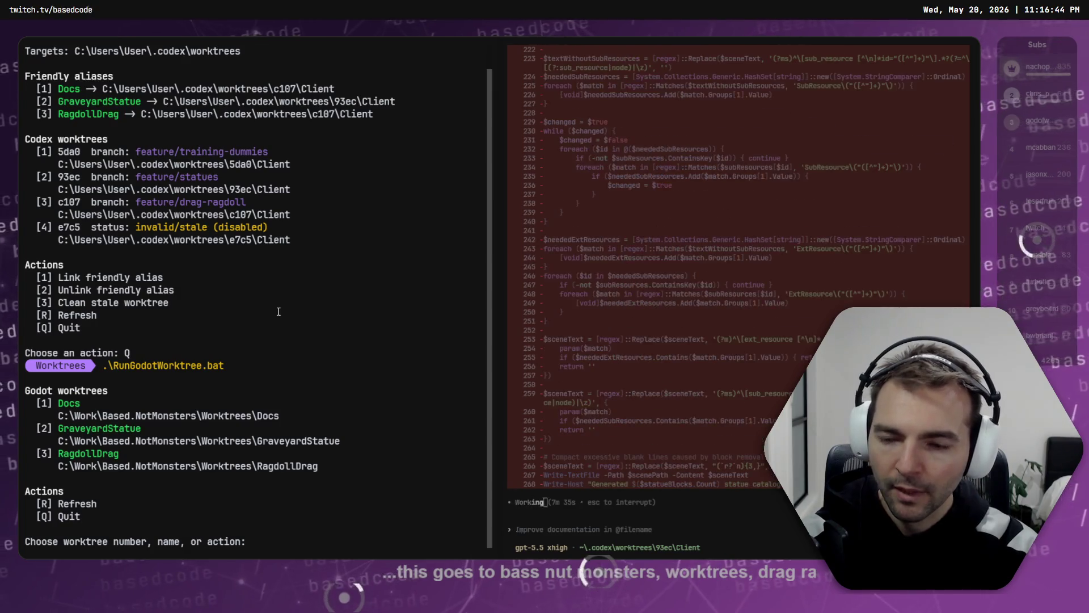
pyautogui.write('3')
pyautogui.press('Return')
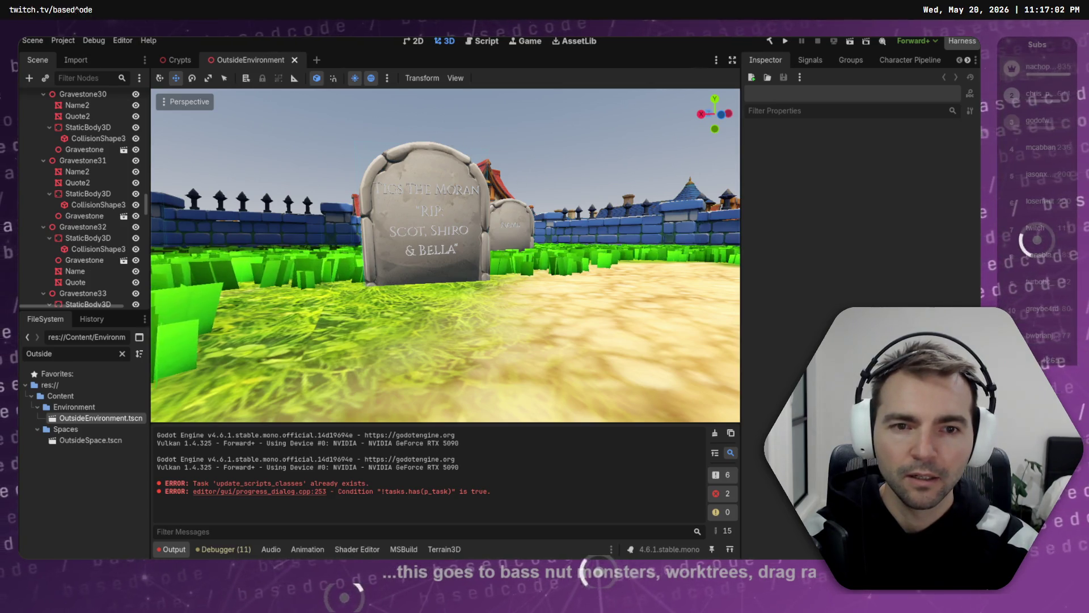
# Step: Zoom the 3D viewport out from the gravestone toward an overview of the graveyard
pyautogui.scroll(-5, 498, 142)
pyautogui.hotkey('alt', 'Tab')
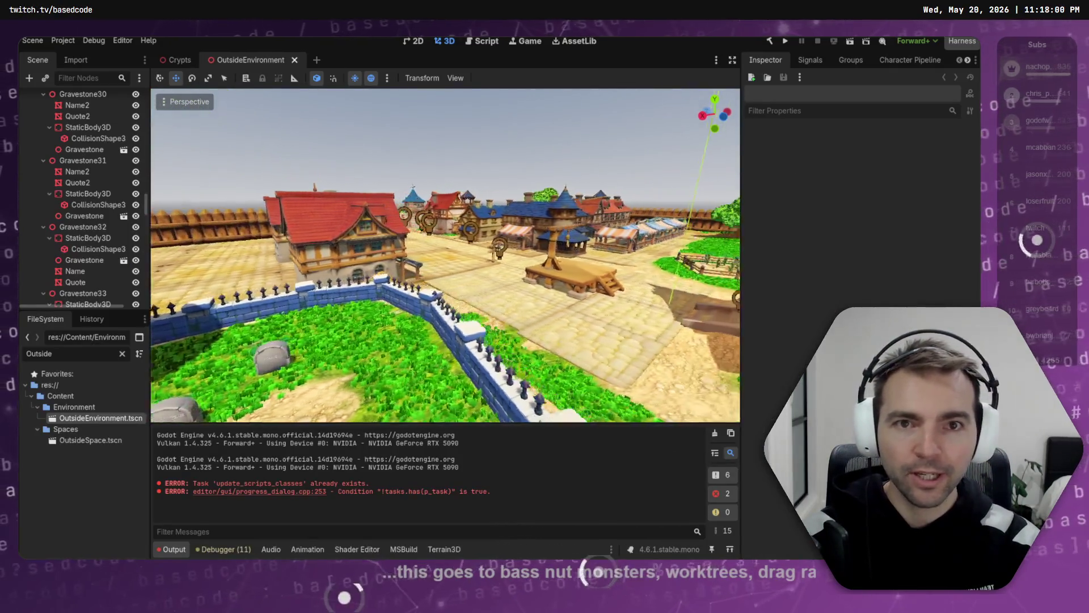
pyautogui.click(122, 41)
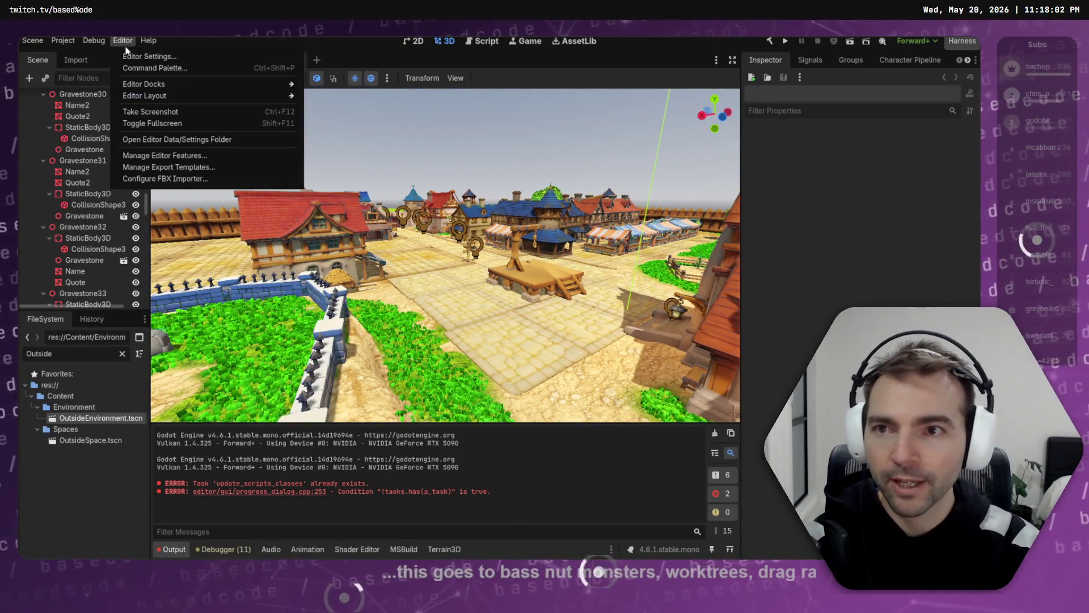
# Step: Enable multiple run instances with a count of 2 and launch the game
pyautogui.moveTo(94, 40)
pyautogui.click(146, 190)
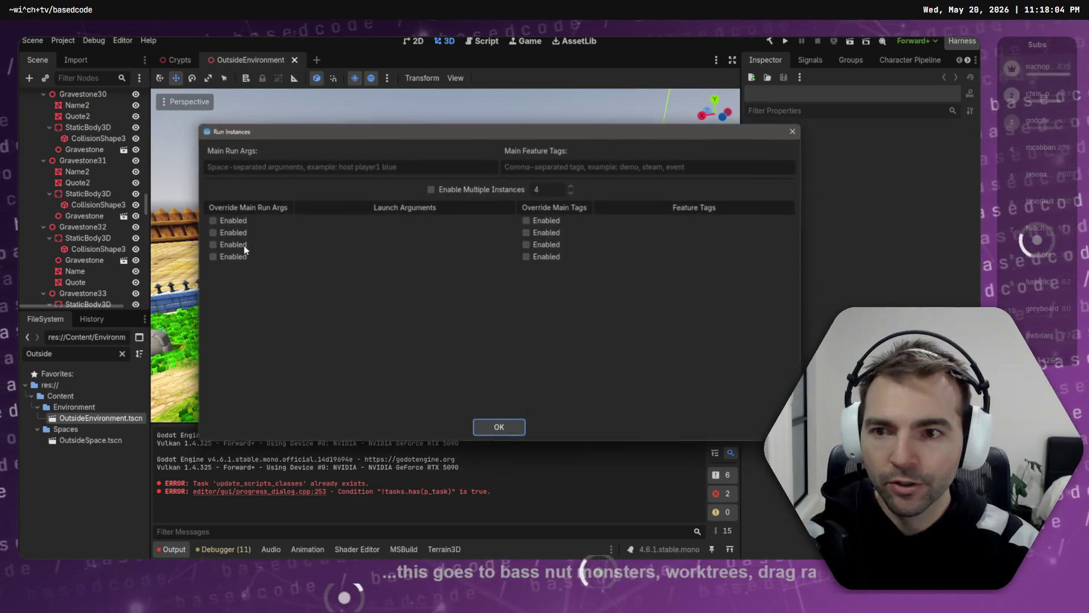
pyautogui.click(458, 189)
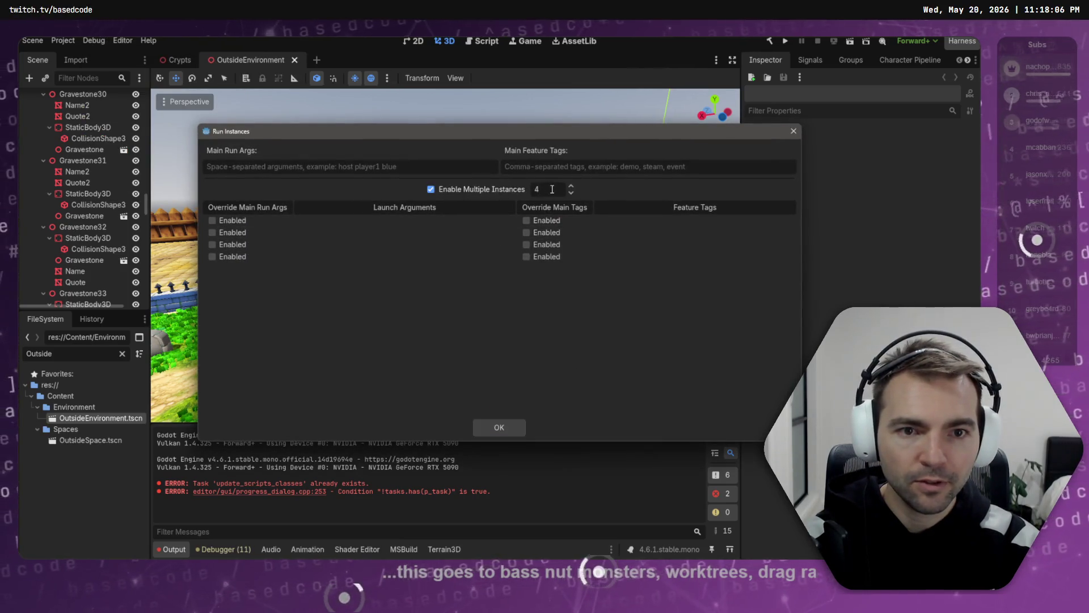
pyautogui.write('2')
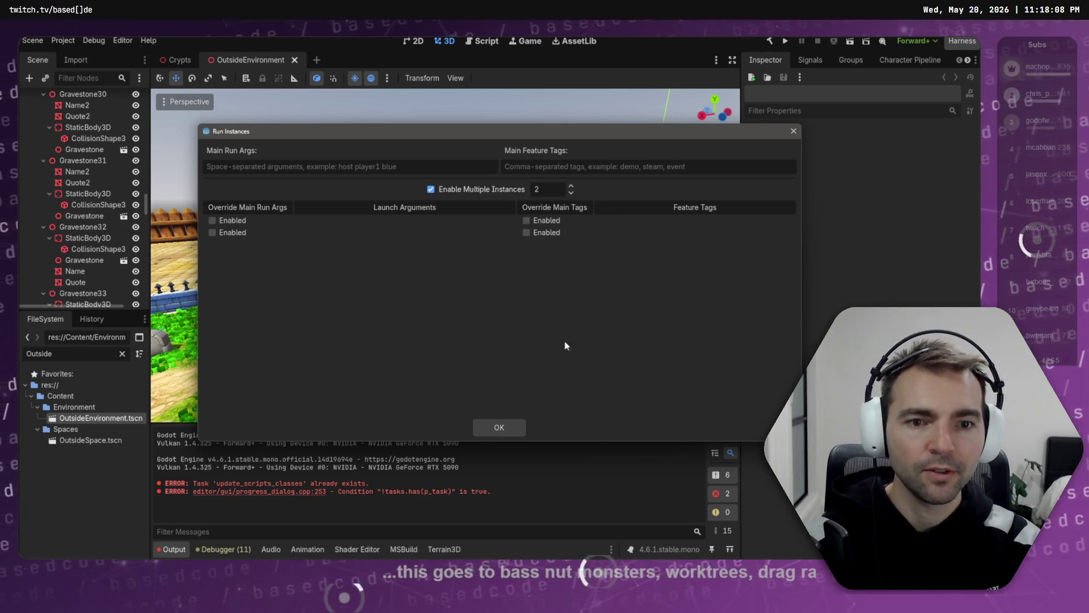
pyautogui.click(497, 429)
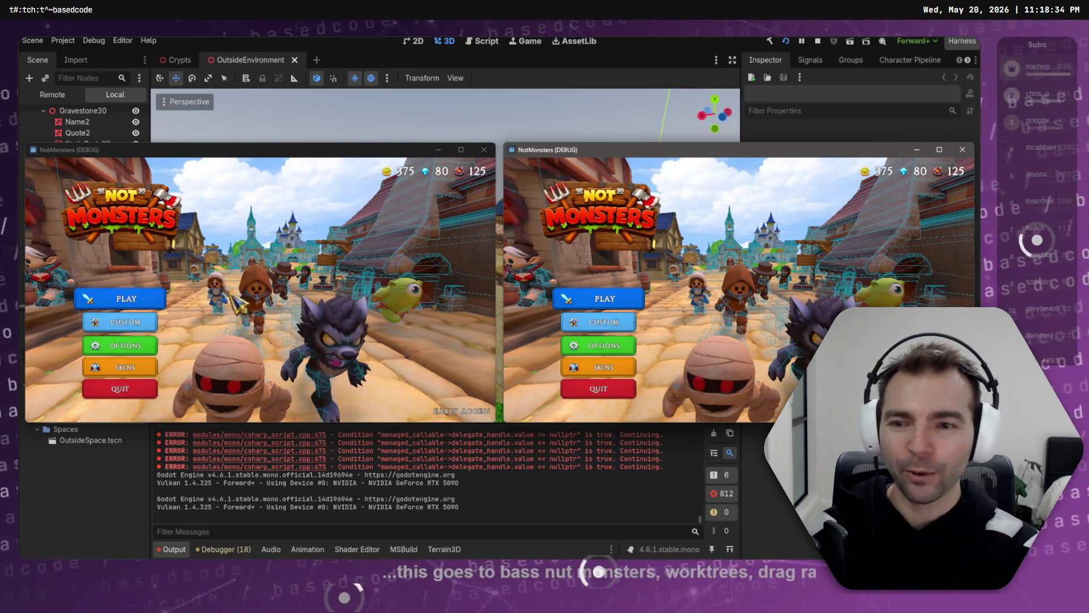
# Step: Start a match search with PLAY in both the left and right NotMonsters windows
pyautogui.click(215, 309)
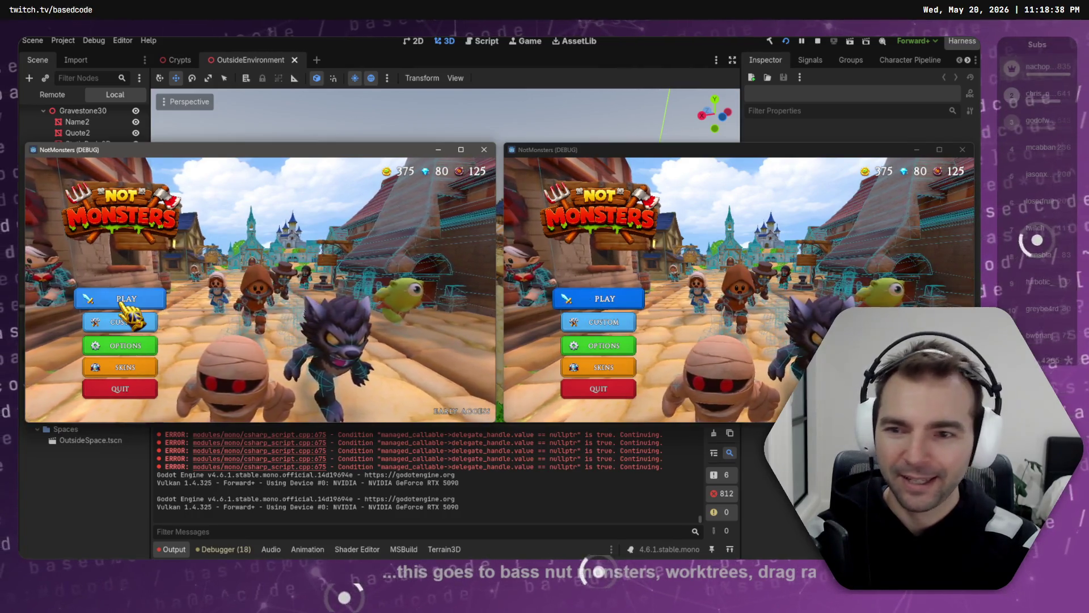
pyautogui.click(132, 304)
pyautogui.click(606, 303)
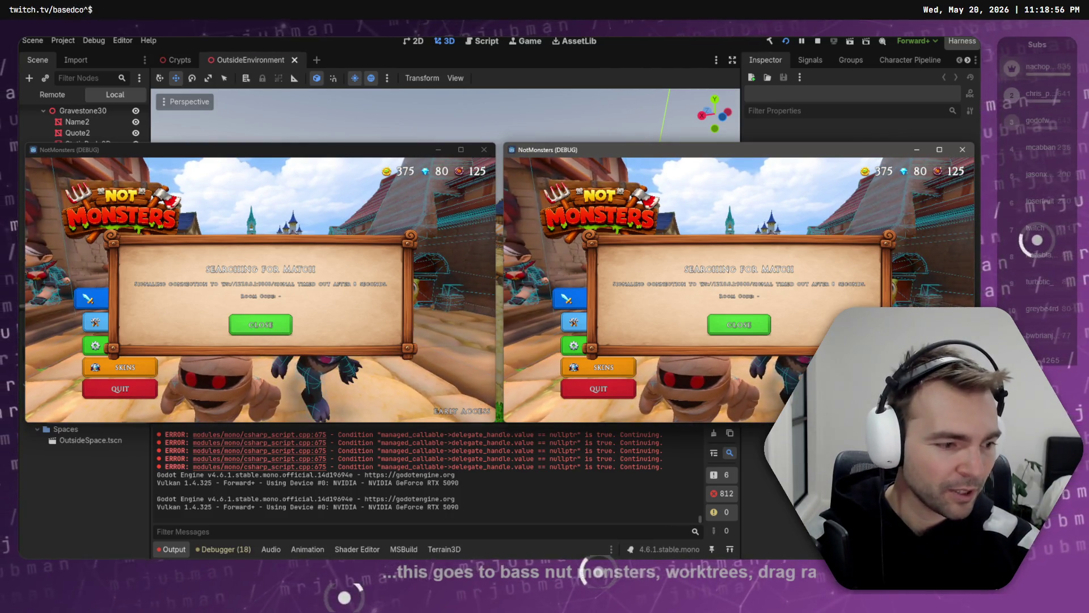
pyautogui.hotkey('alt', 'Tab')
pyautogui.hotkey('alt', 'Tab')
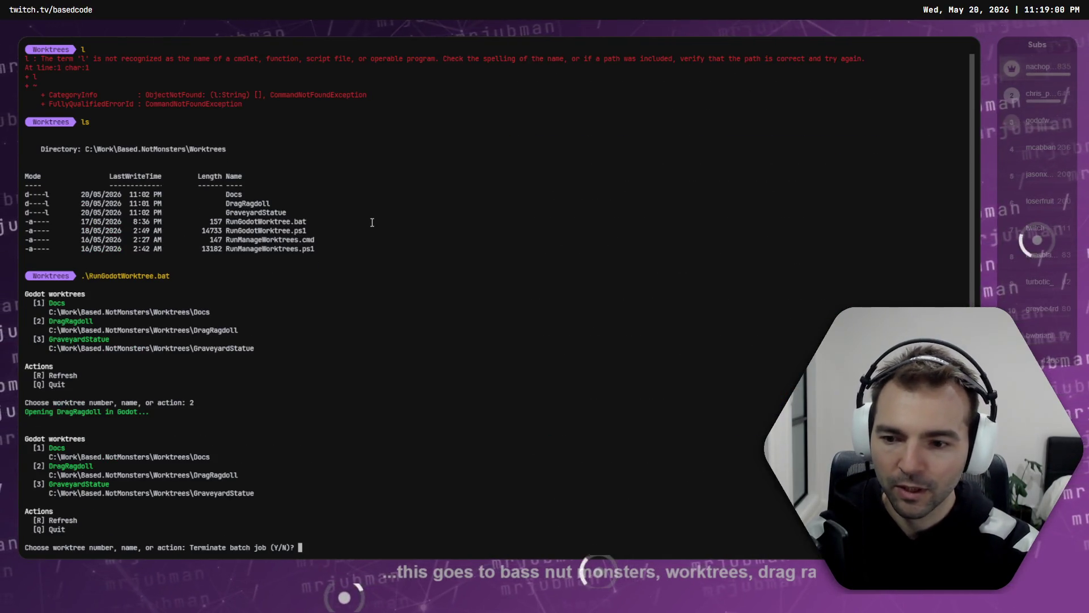
# Step: Terminate the worktree launcher batch job and clear the terminal
pyautogui.write('y')
pyautogui.press('Return')
pyautogui.hotkey('ctrl', 'l')
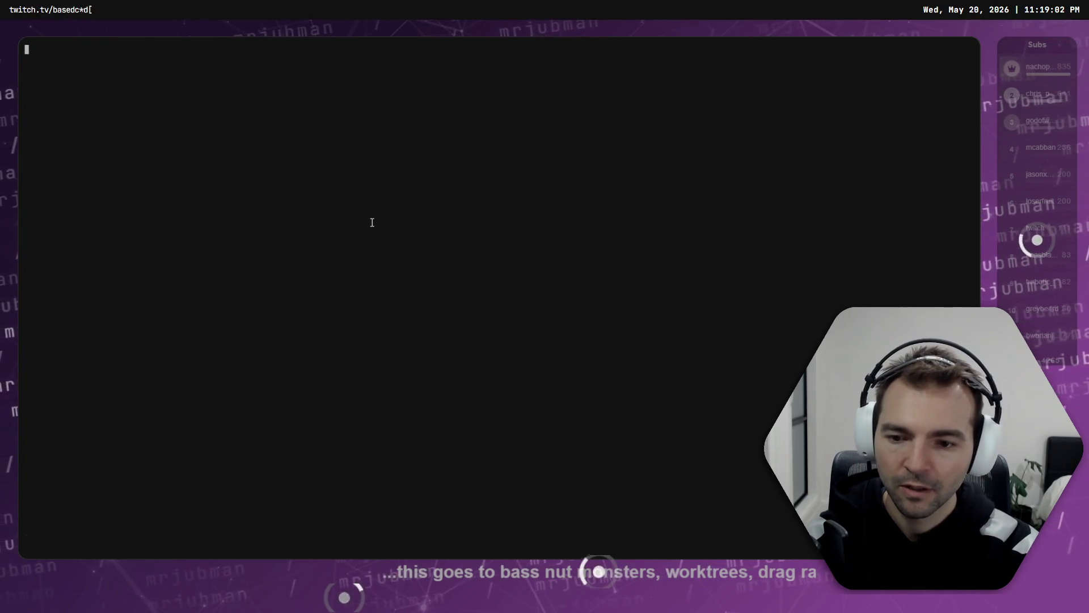
# Step: In a new split pane, run .\Run.bat from the Server folder to start the signaling server
pyautogui.hotkey('alt', 'shift', '-')
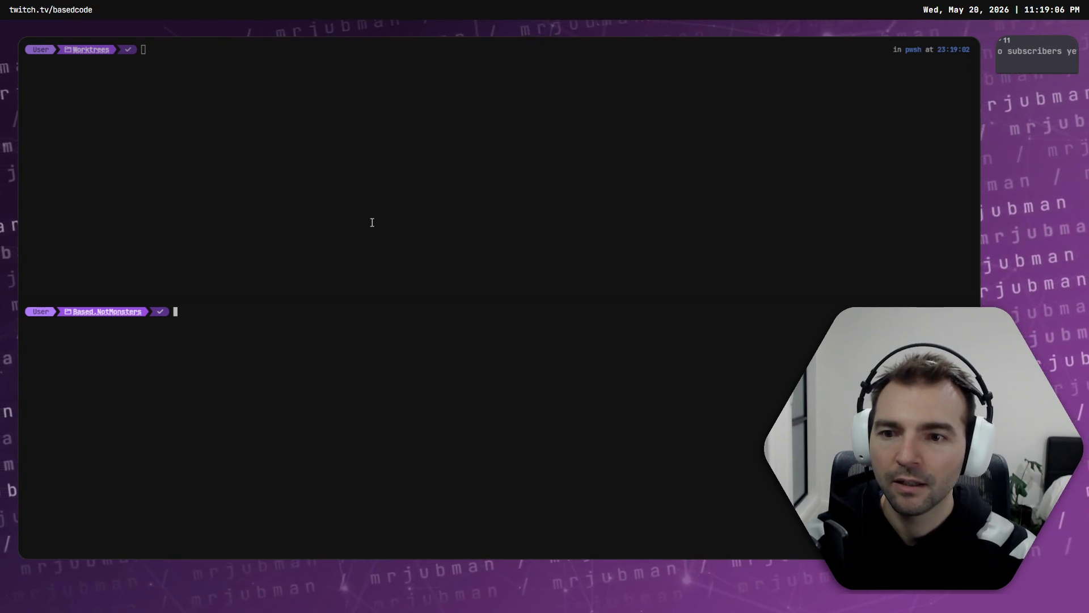
pyautogui.write('d .\\Server\\')
pyautogui.press('Return')
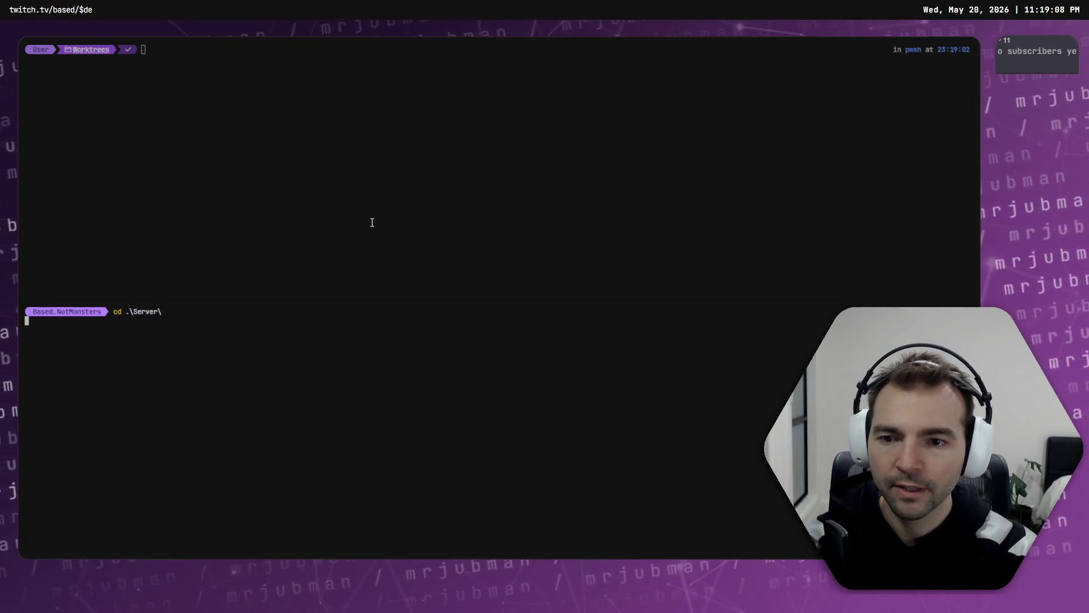
pyautogui.write('.\\Run.bat')
pyautogui.press('Return')
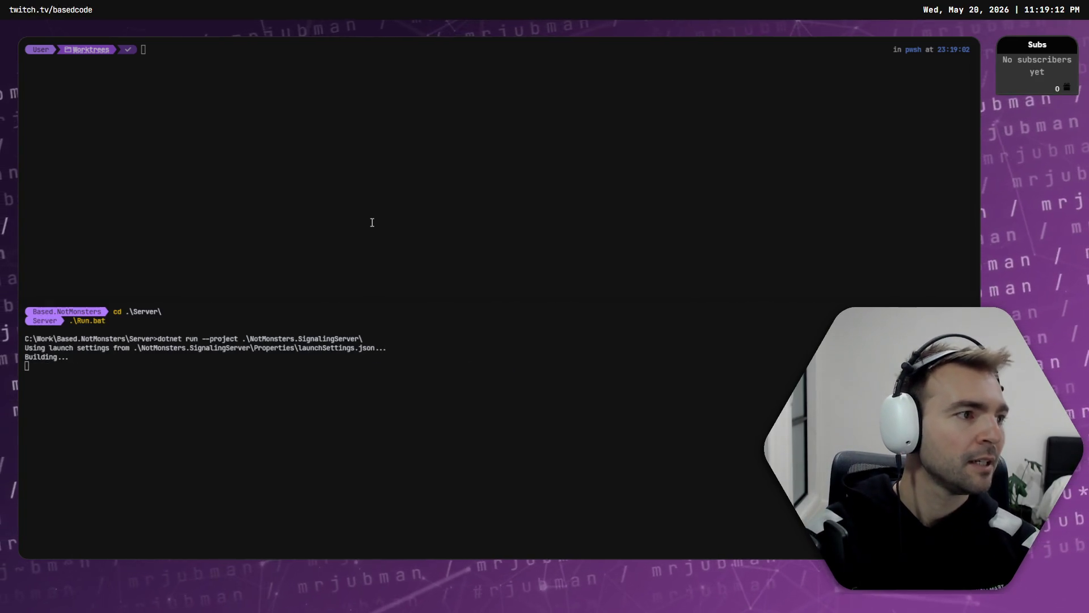
pyautogui.hotkey('alt', 'Tab')
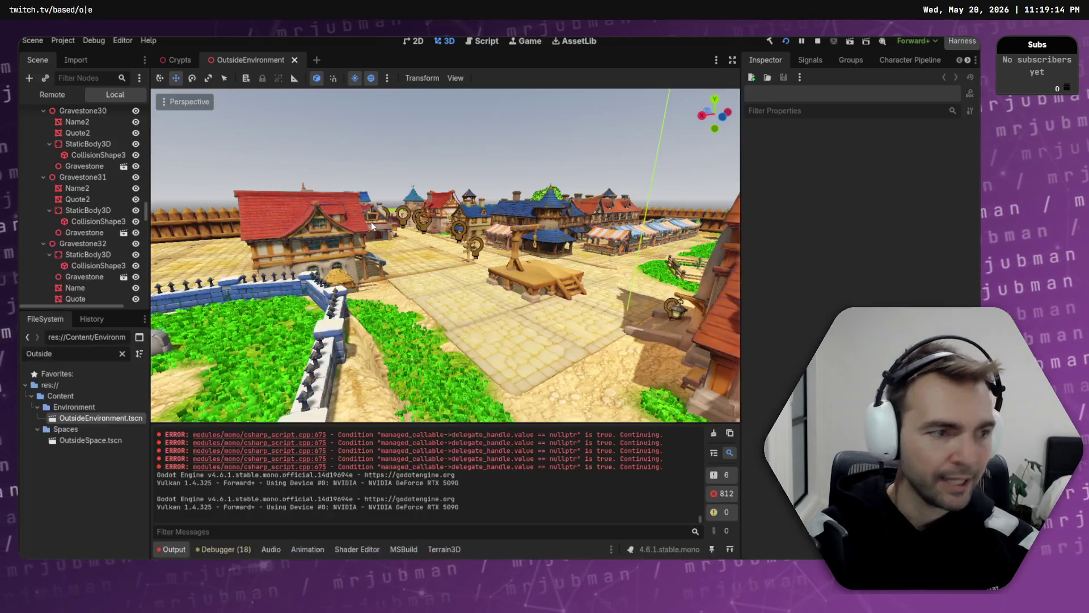
# Step: Run the game with F5 and join both instances into one match via PLAY
pyautogui.press('F5')
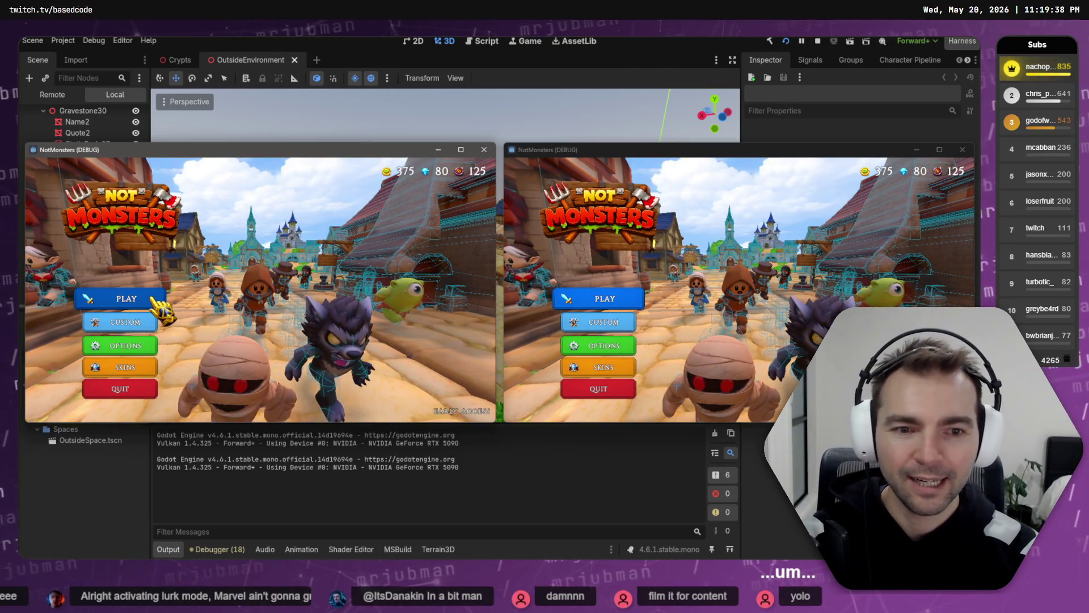
pyautogui.click(153, 298)
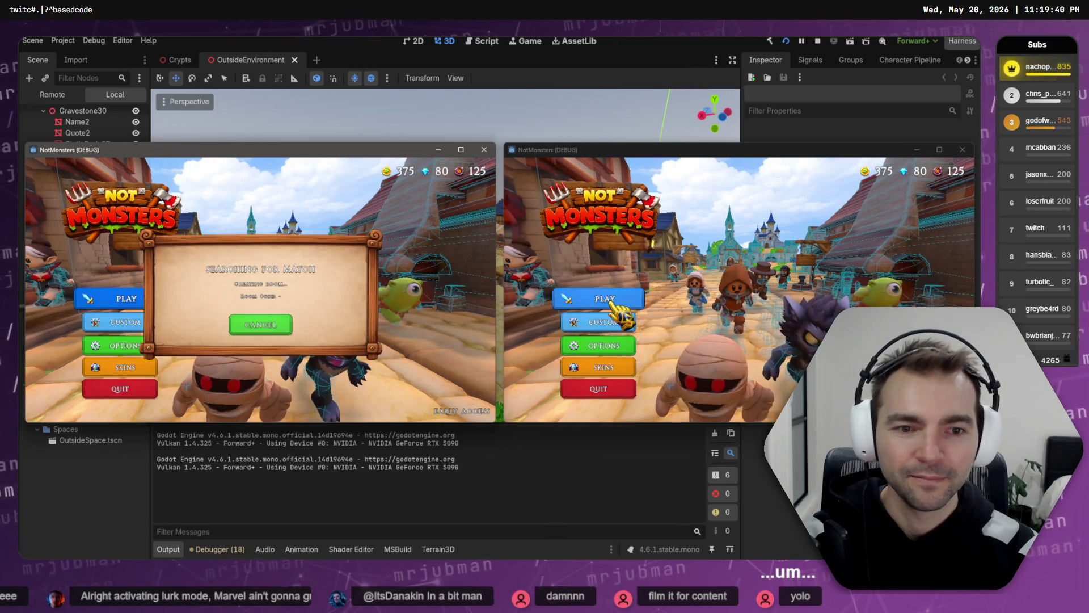
pyautogui.click(612, 301)
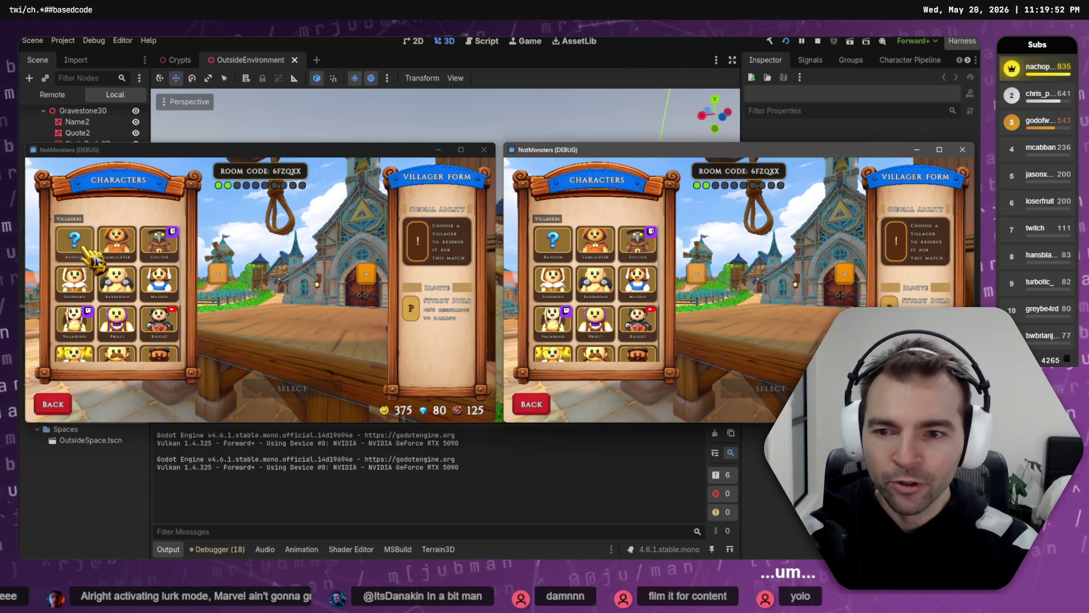
# Step: Choose Blacksmith in the left game and Barkeeper in the right game
pyautogui.scroll(-3, 85, 255)
pyautogui.click(158, 261)
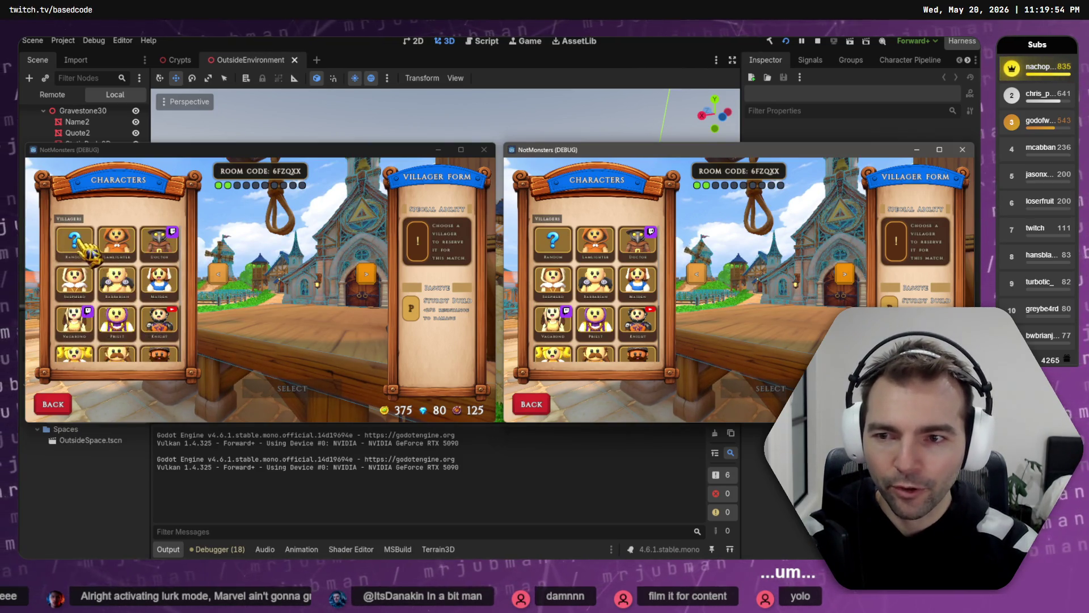
pyautogui.click(263, 384)
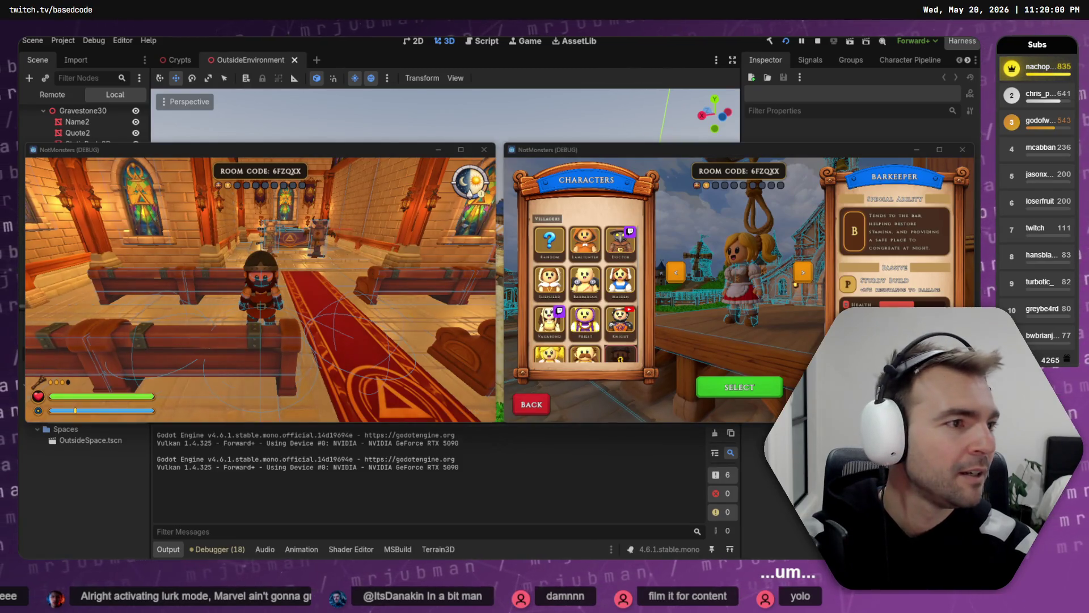
pyautogui.click(922, 267)
pyautogui.click(739, 387)
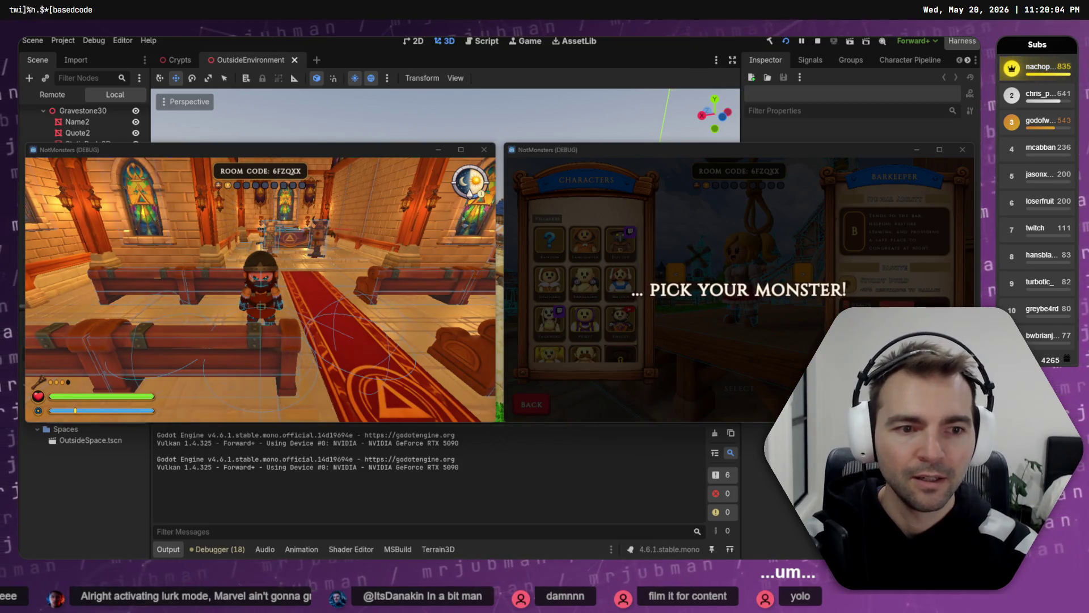
# Step: Snap the right game window to the right half and pick the other window for the left
pyautogui.press('super+Left')
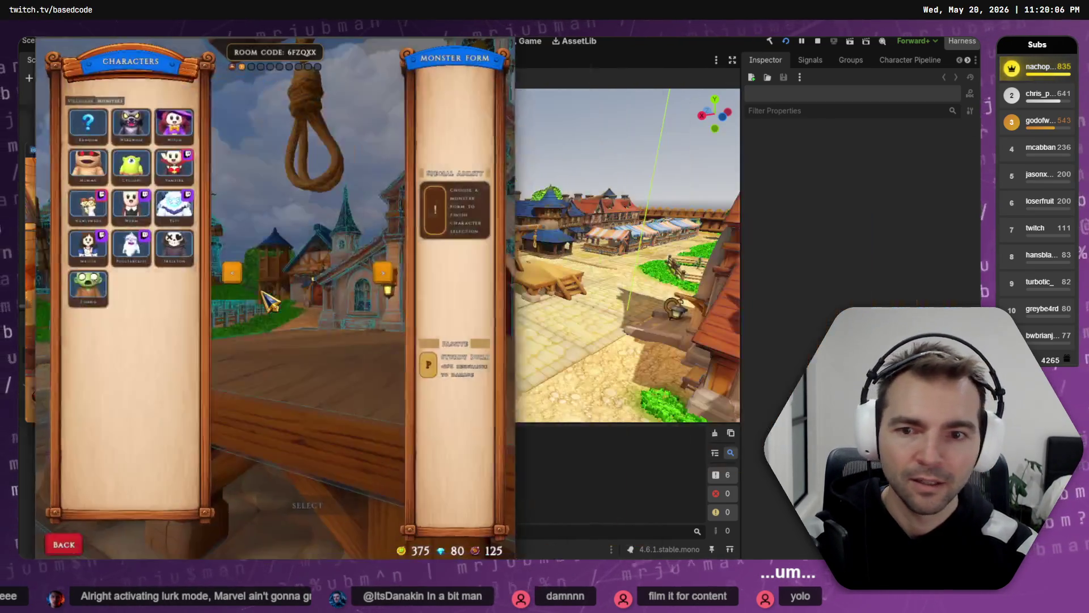
pyautogui.press('super+Right')
pyautogui.press('Right')
pyautogui.press('Down')
pyautogui.press('Up')
pyautogui.press('Left')
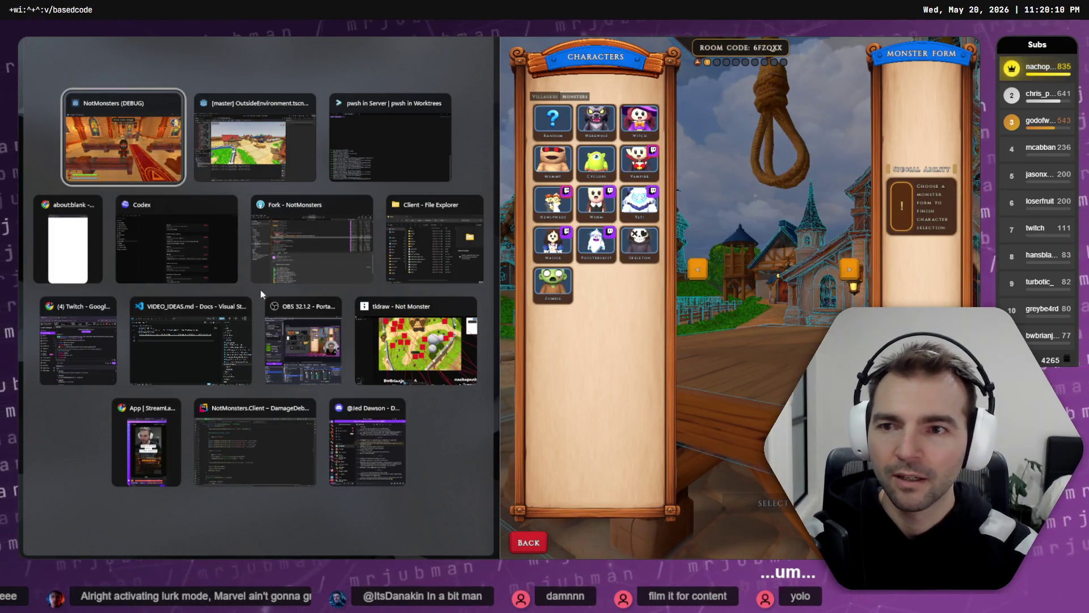
# Step: Fill the left half with the other NotMonsters (DEBUG) window
pyautogui.press('Return')
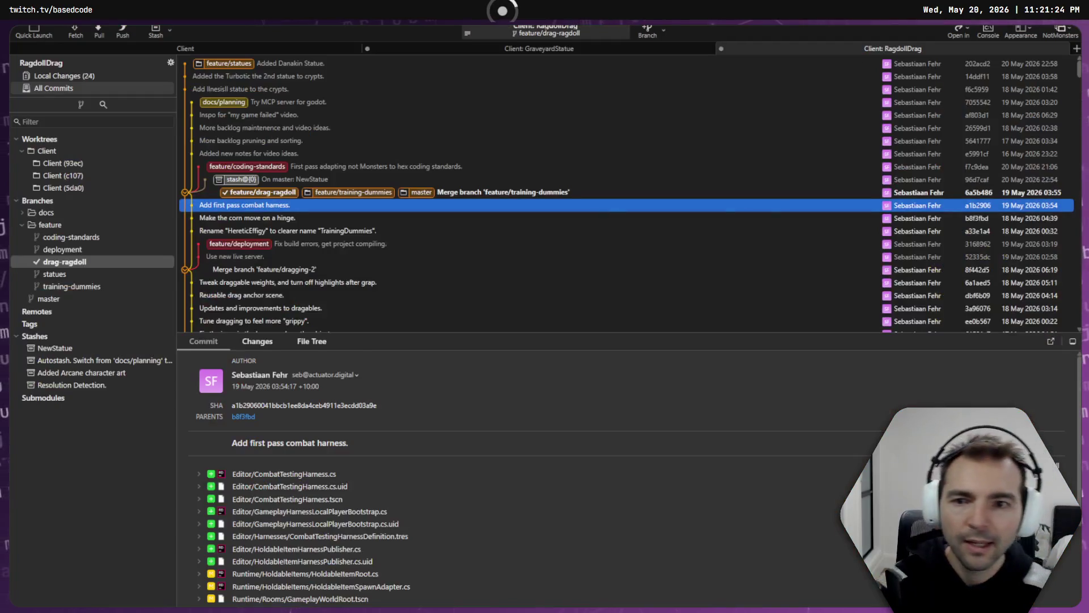
# Step: Review the RagdollDrag worktree's uncommitted changes, including the PhysicalDragBodyAnchorUtilityTests.cs diff
pyautogui.press('Up')
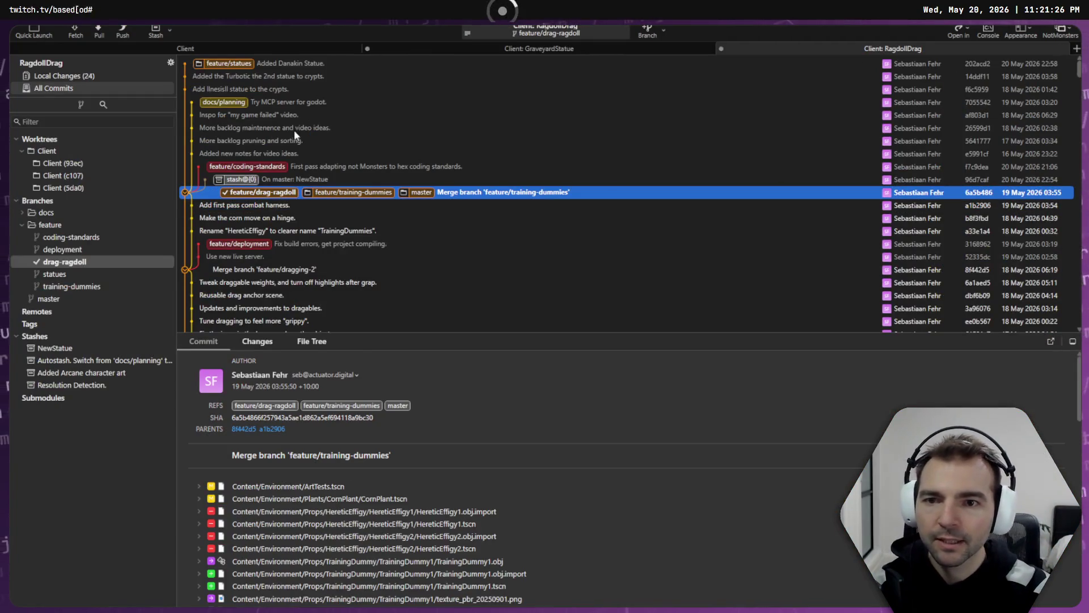
pyautogui.click(79, 77)
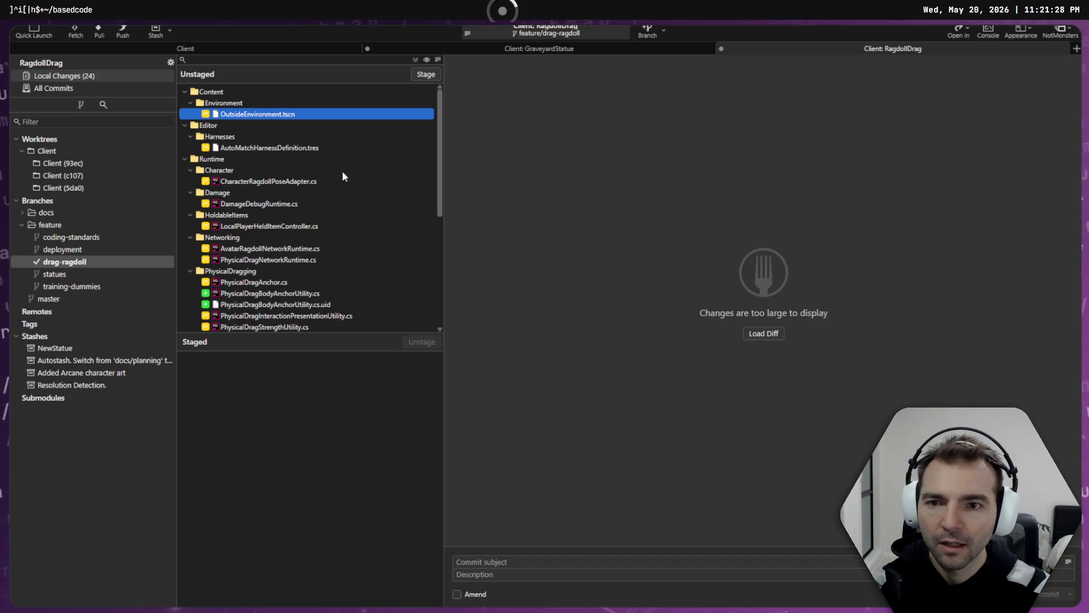
pyautogui.scroll(-5, 341, 179)
pyautogui.click(284, 282)
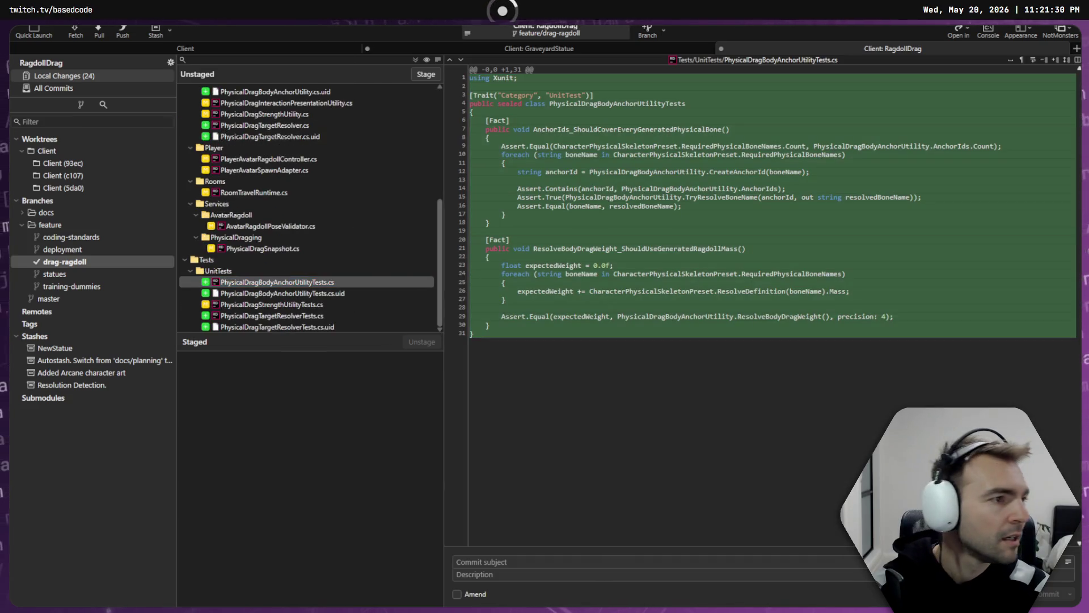
pyautogui.hotkey('alt', 'Tab')
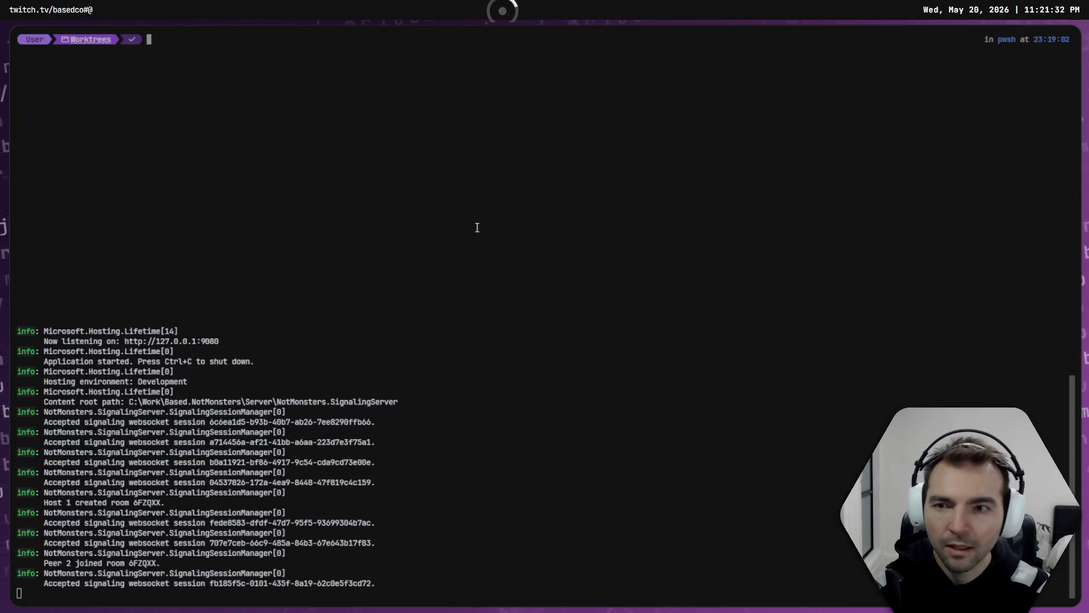
# Step: Quit the worktree menu, list the Worktrees folder, and move into the RagdollDrag worktree
pyautogui.hotkey('alt', 'Tab')
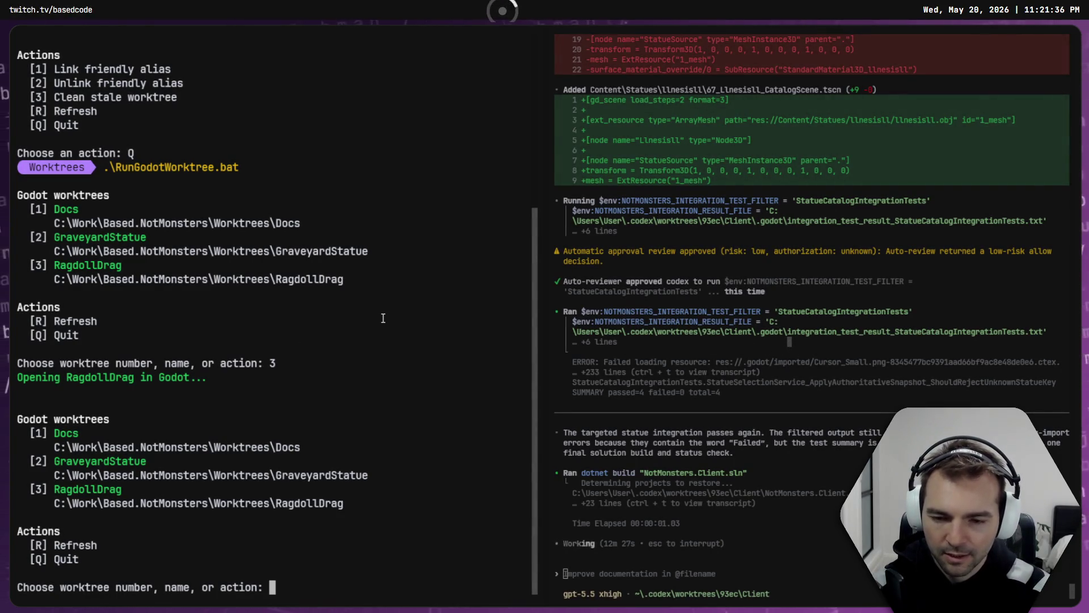
pyautogui.press('Return')
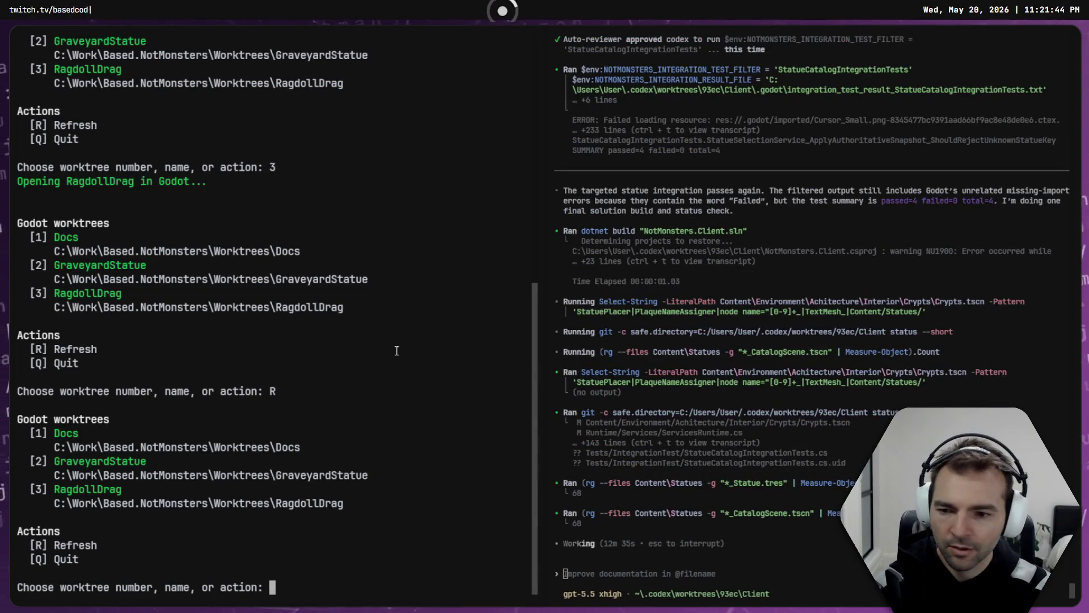
pyautogui.press('Return')
pyautogui.write('cd')
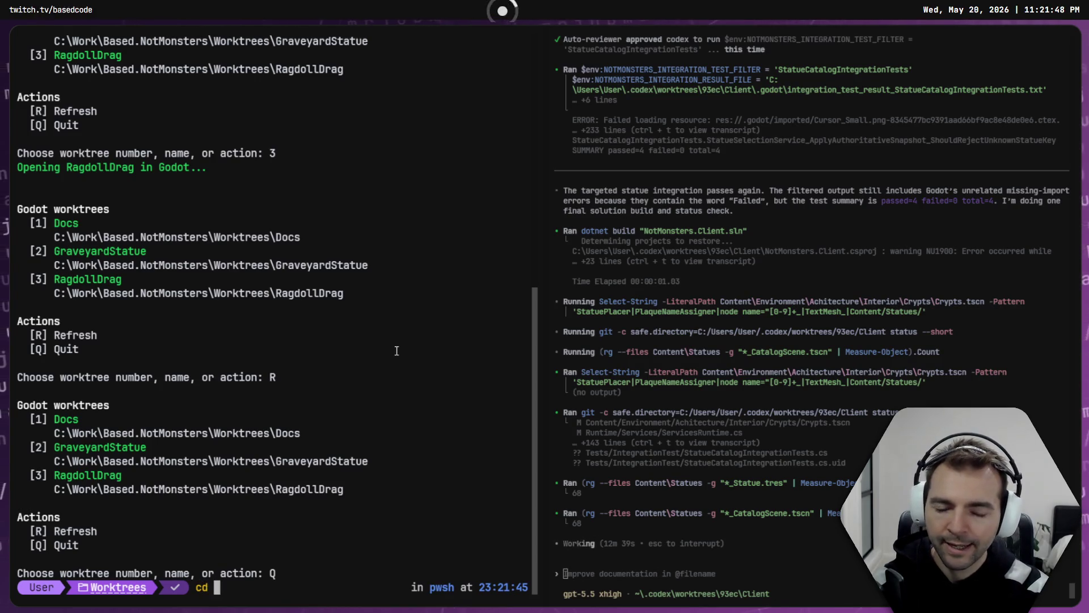
pyautogui.press('BackSpace')
pyautogui.press('BackSpace')
pyautogui.press('BackSpace')
pyautogui.write('ls')
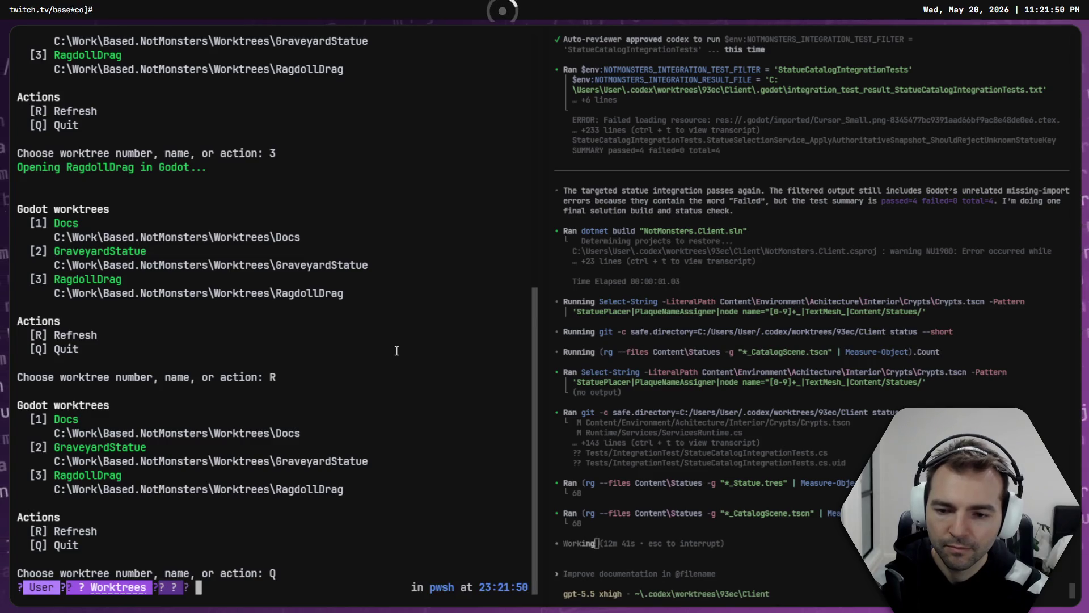
pyautogui.press('Return')
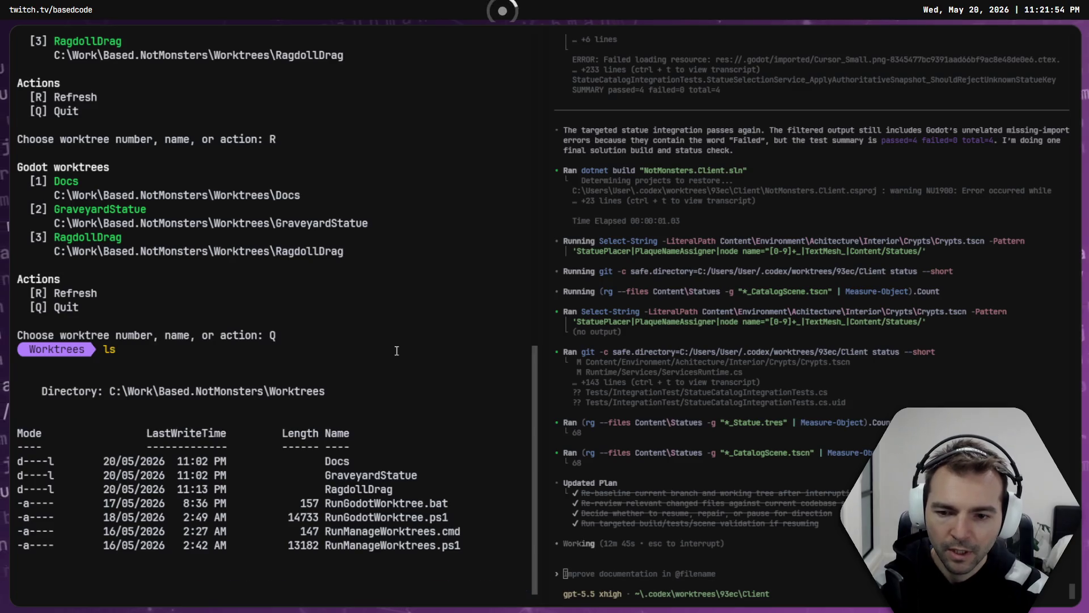
pyautogui.press('Tab')
pyautogui.press('Return')
# Step: List RagdollDrag's contents, check its git status, and launch codex resume
pyautogui.write('ls')
pyautogui.press('Return')
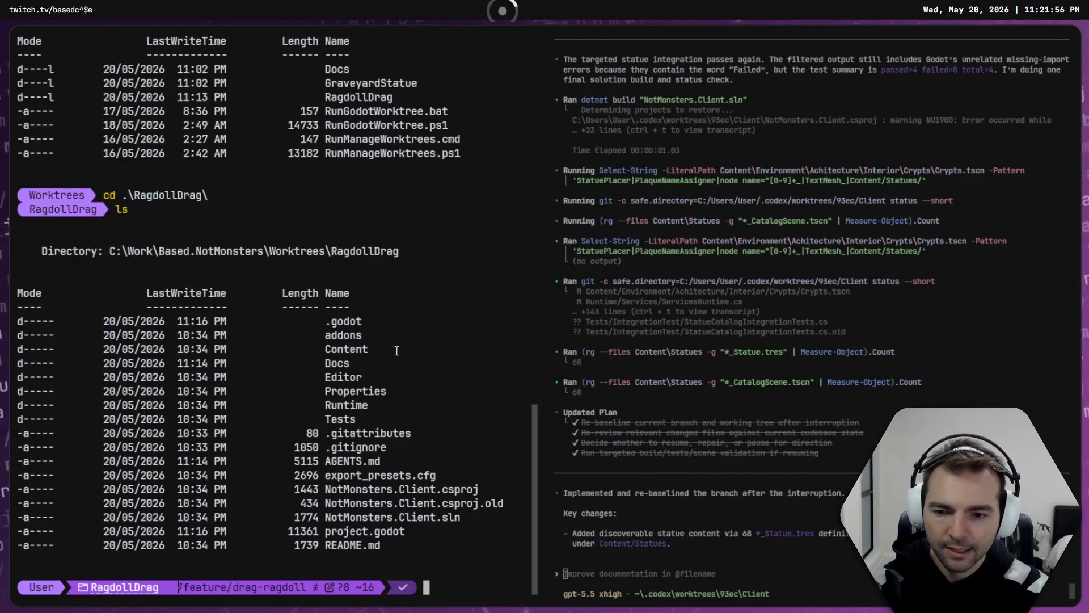
pyautogui.write('tatus')
pyautogui.press('Return')
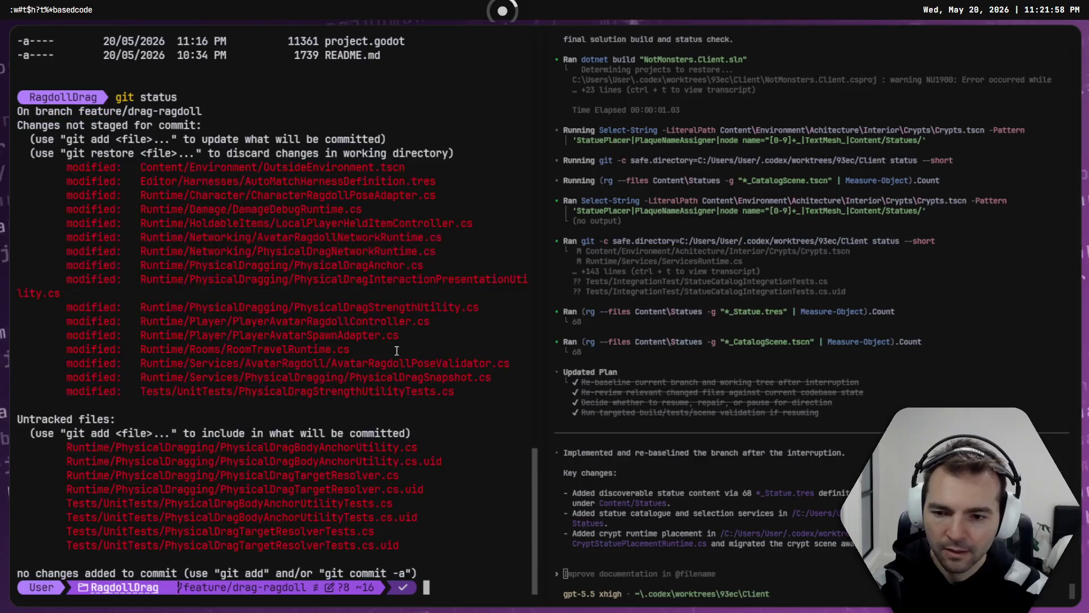
pyautogui.write('x resume')
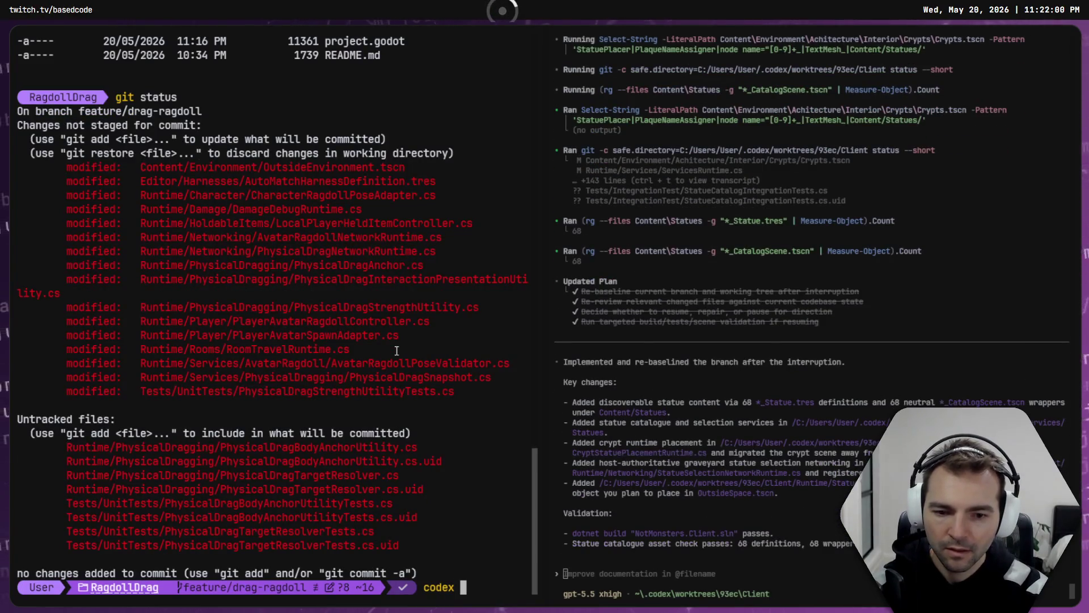
pyautogui.press('Return')
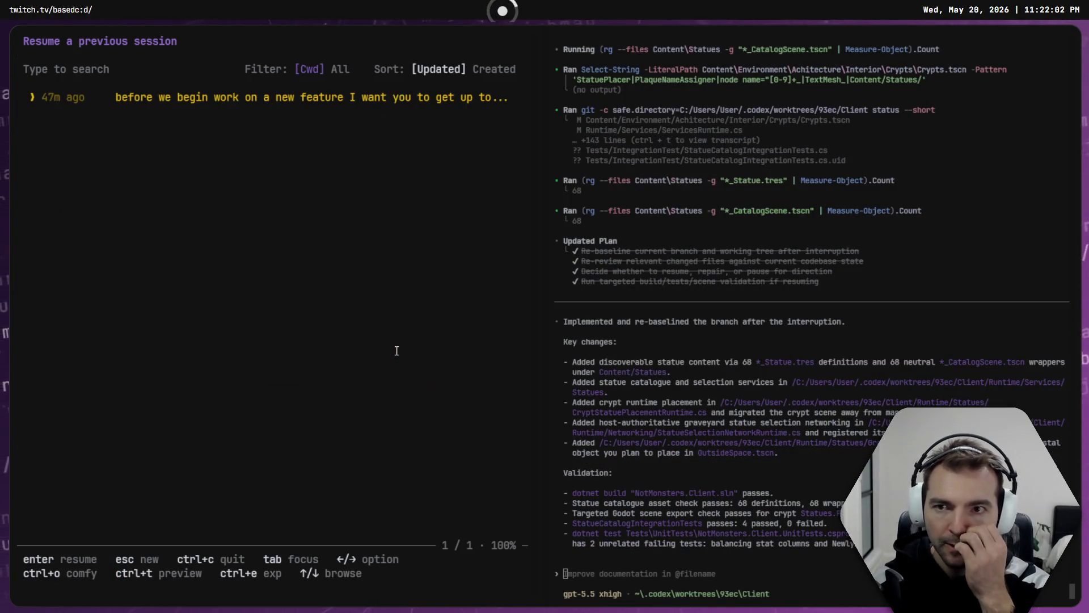
# Step: Resume the earlier Codex session and submit a dictated Plan-mode request for unconscious-player interaction-marker tests
pyautogui.press('Return')
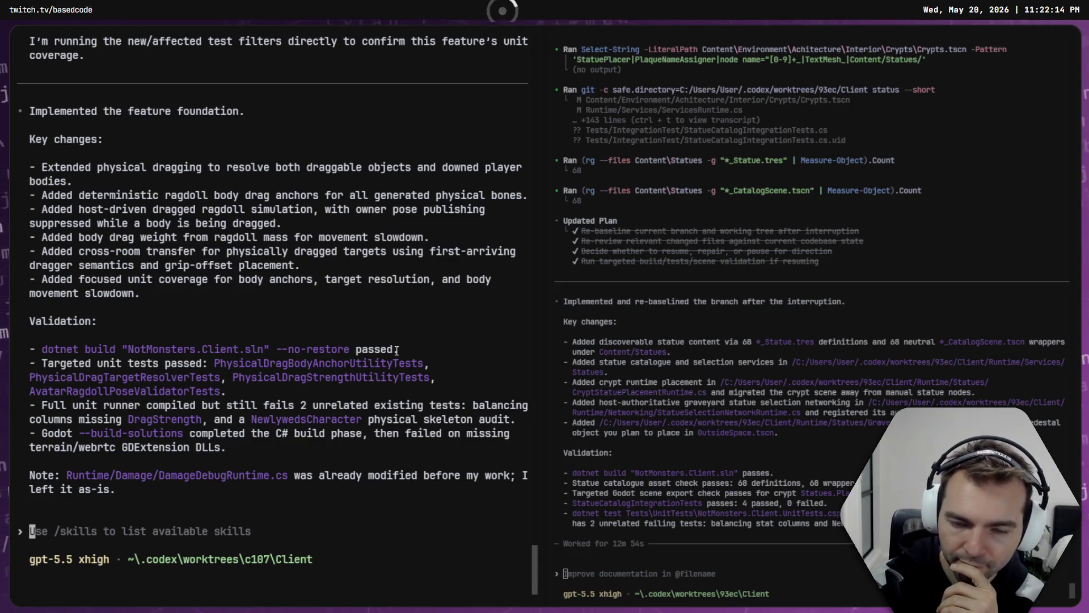
pyautogui.press('super+h')
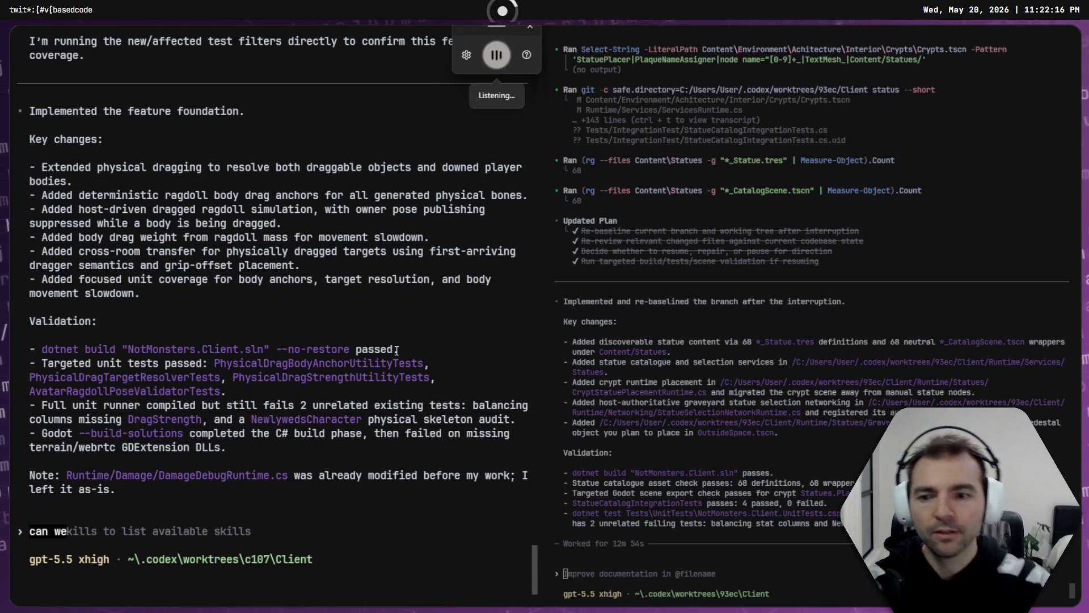
pyautogui.scroll(3, 306, 164)
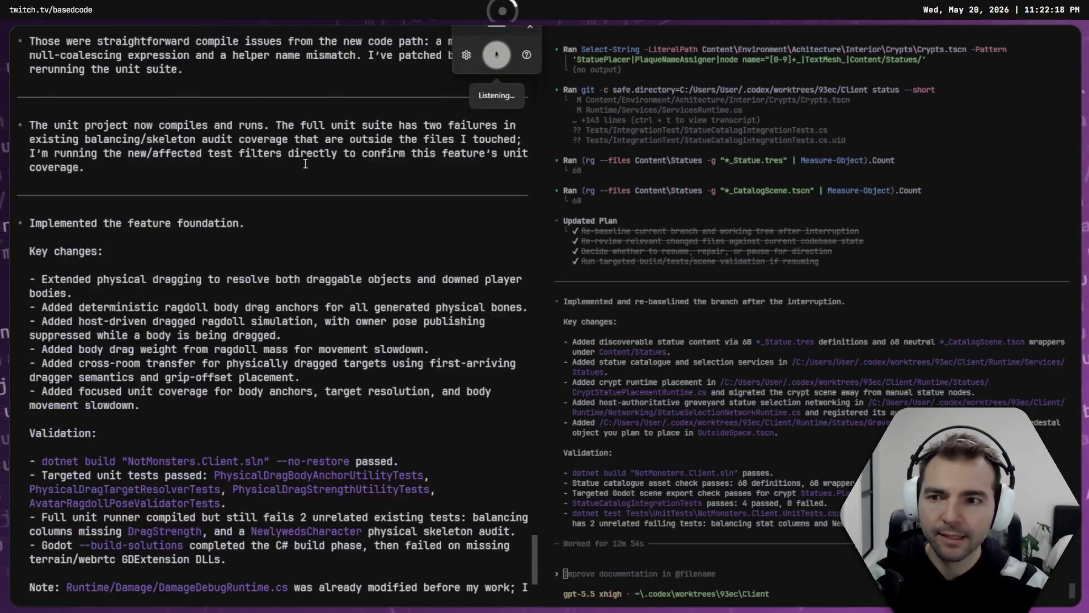
pyautogui.scroll(-3, 305, 164)
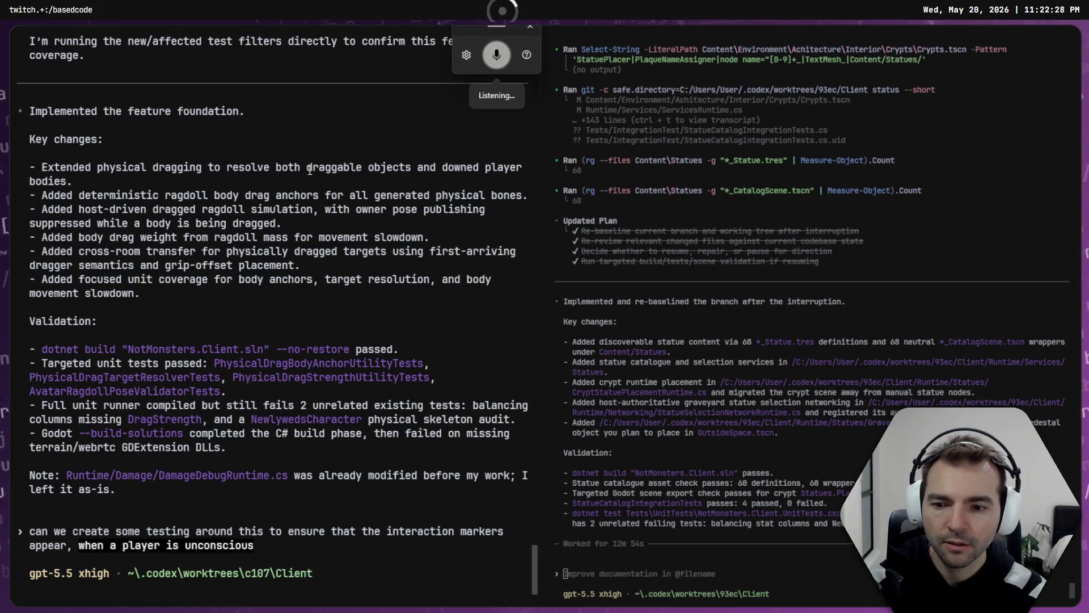
pyautogui.hotkey('shift', 'Tab')
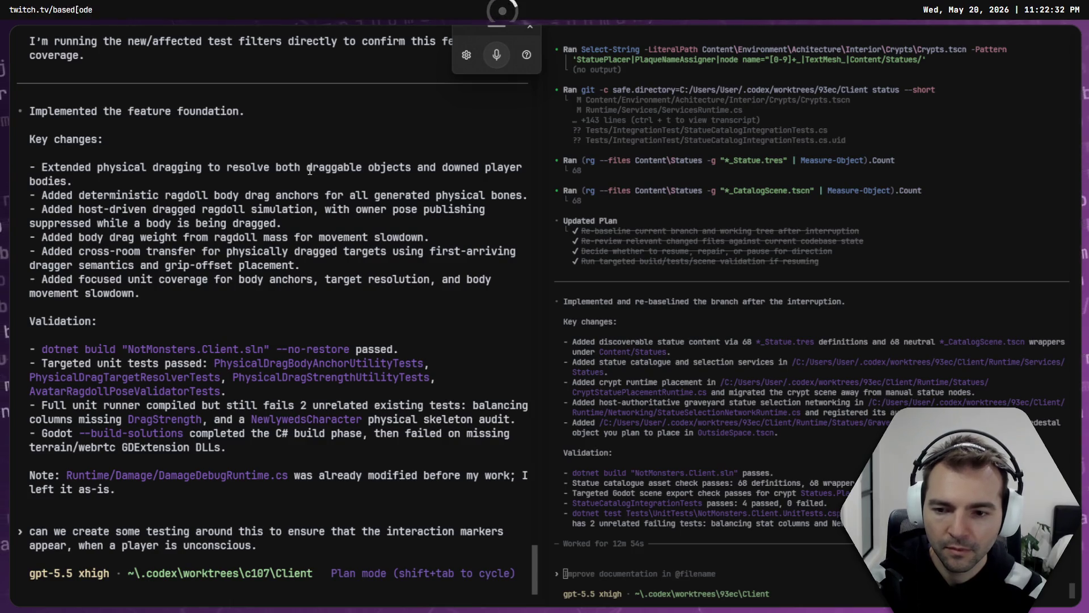
pyautogui.press('Return')
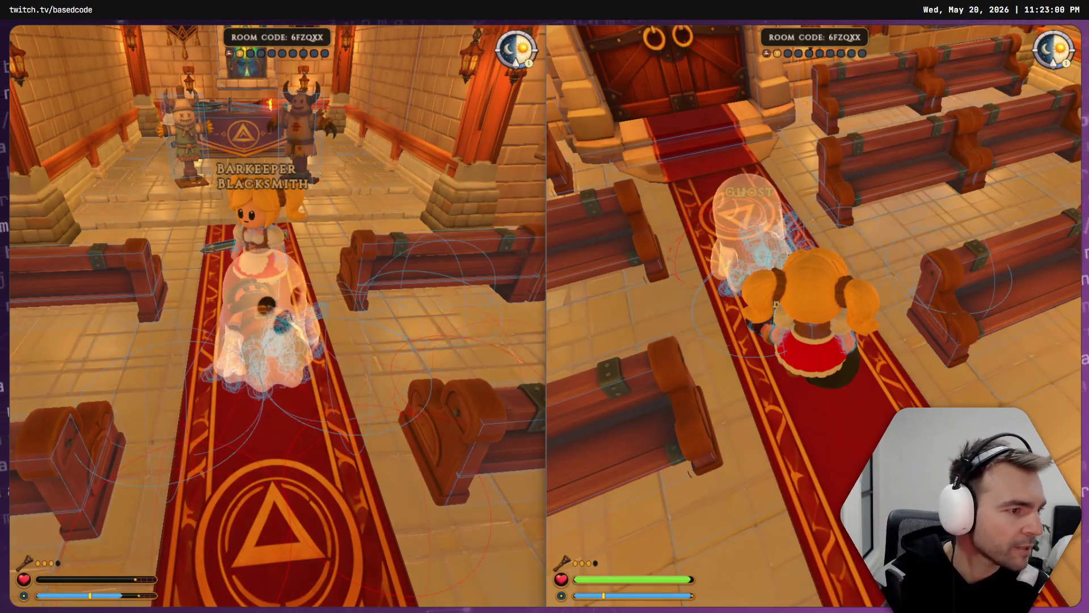
pyautogui.hotkey('alt', 'Tab')
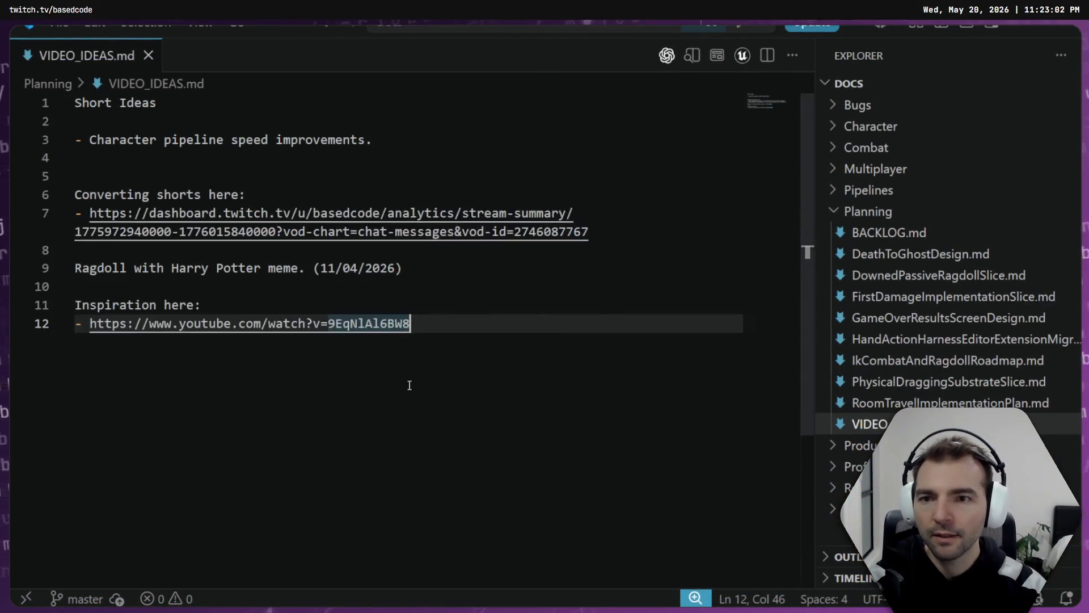
# Step: Add an empty line 13 after the inspiration link in VIDEO_IDEAS.md
pyautogui.press('Return')
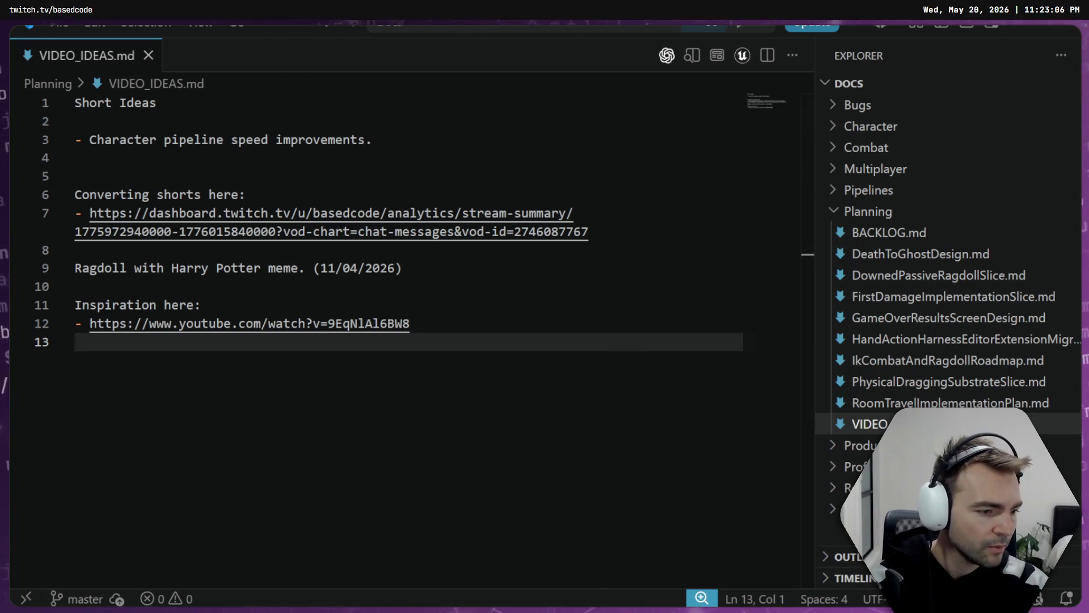
pyautogui.hotkey('alt', 'Tab')
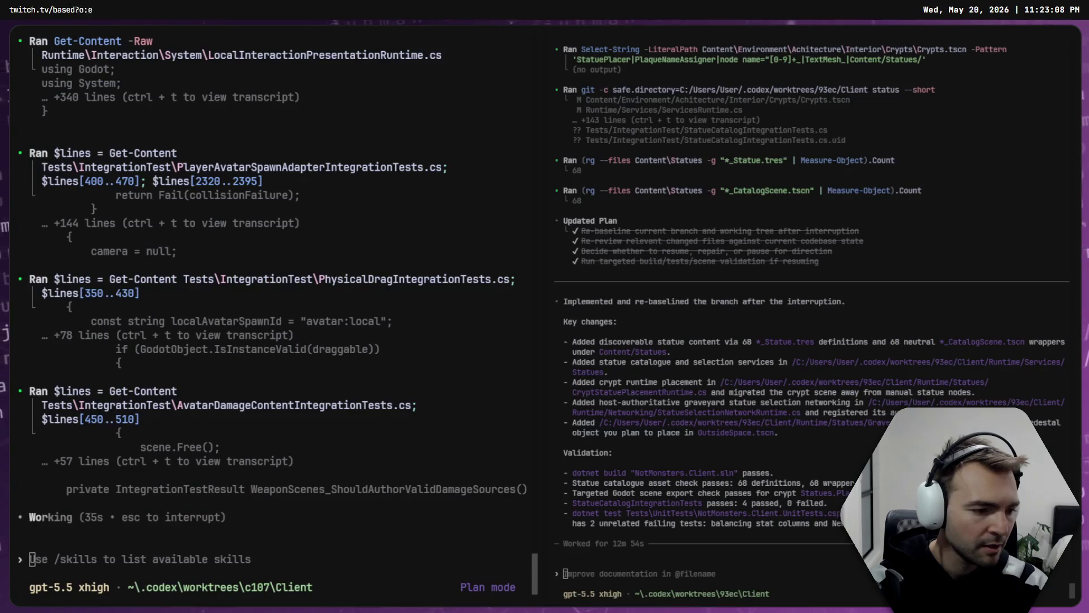
pyautogui.hotkey('alt', 'Tab')
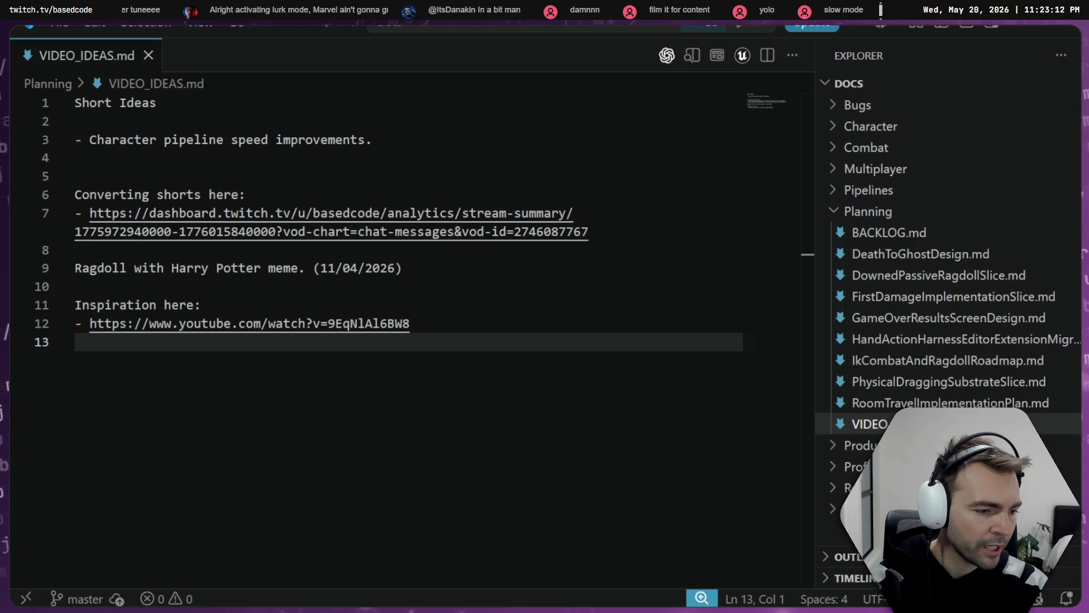
pyautogui.hotkey('alt', 'Tab')
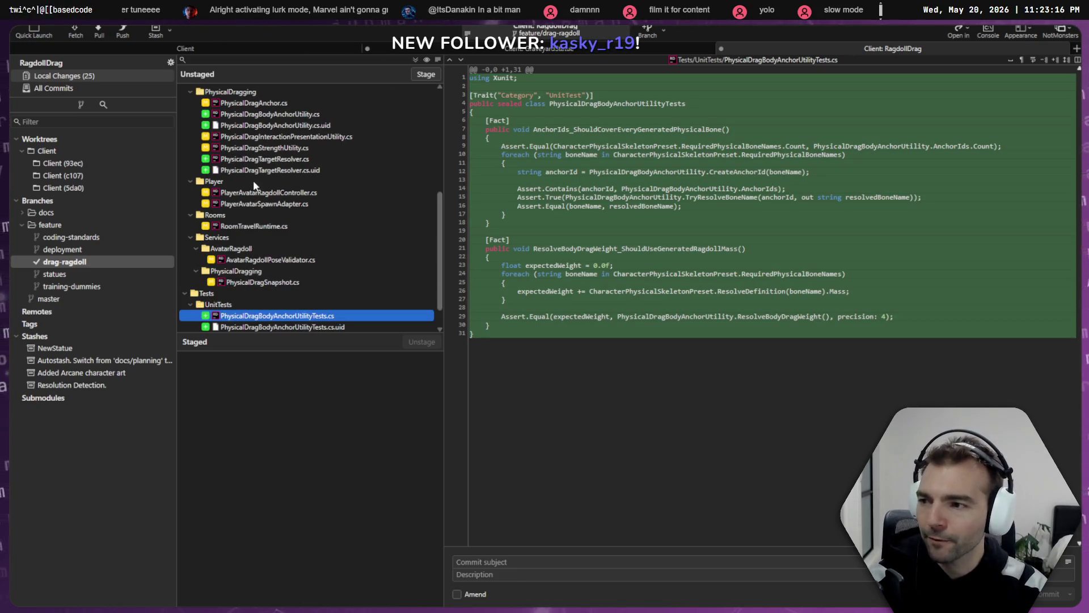
# Step: View RagdollDrag's VIDEO_IDEAS.md change, then the GraveyardStatue worktree's uncommitted changes
pyautogui.scroll(6, 287, 141)
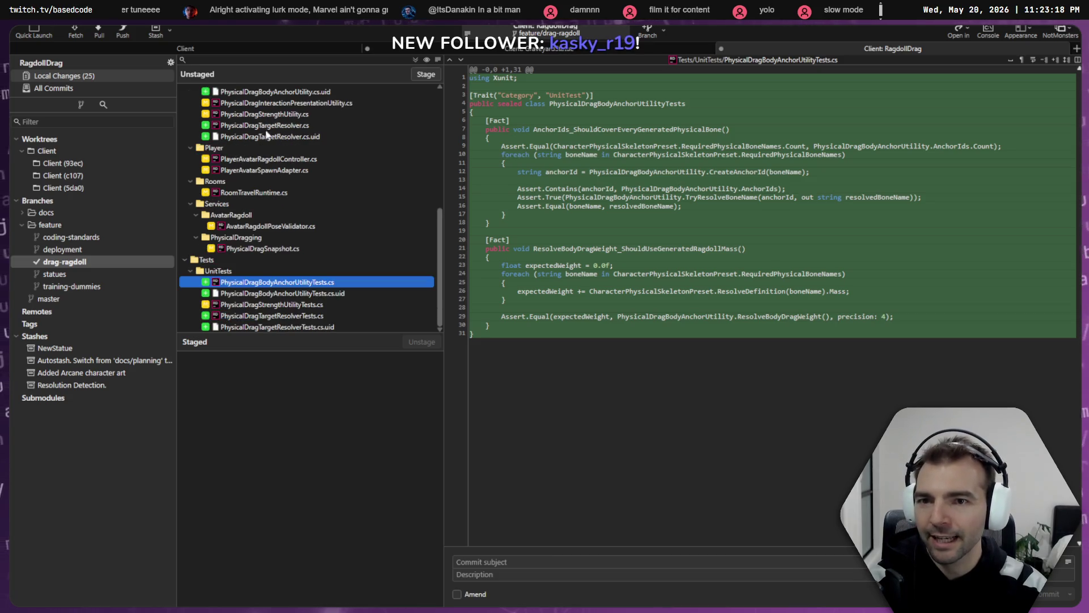
pyautogui.click(250, 148)
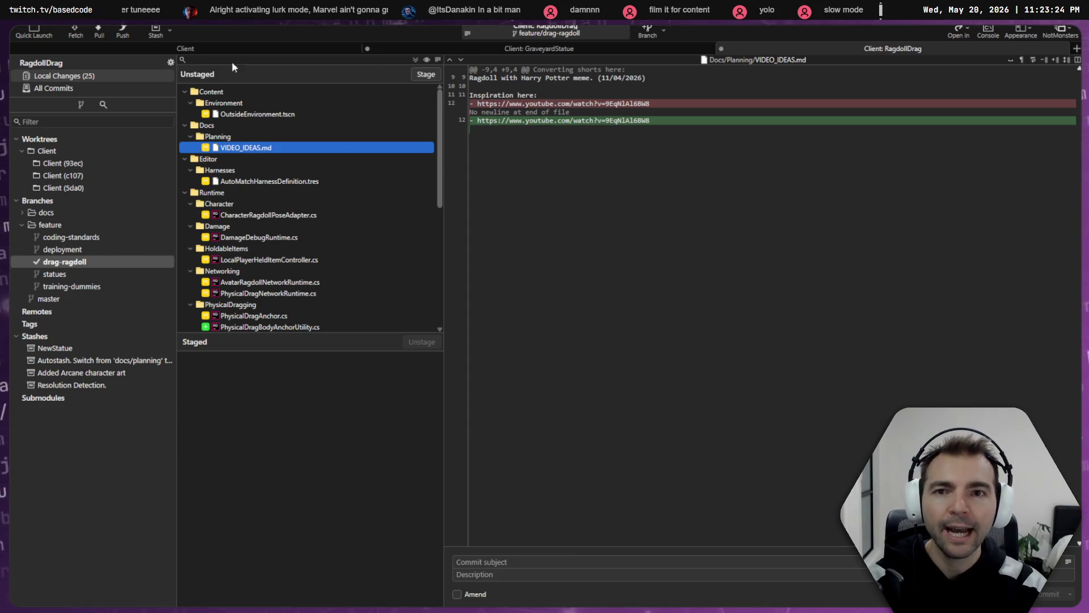
pyautogui.click(445, 51)
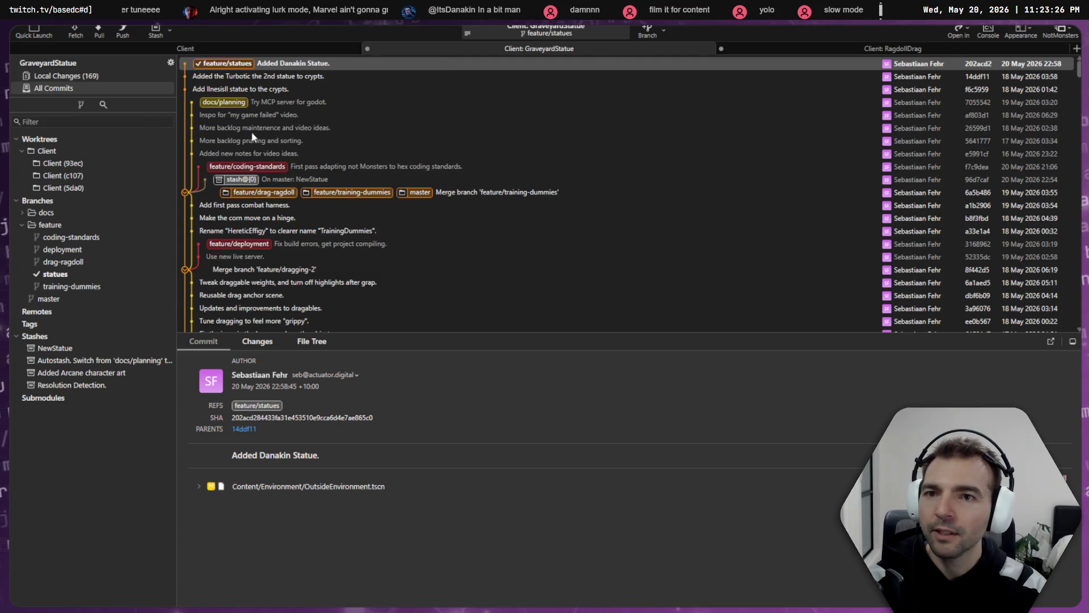
pyautogui.click(87, 77)
pyautogui.scroll(-10, 382, 202)
pyautogui.moveTo(434, 164); pyautogui.dragTo(431, 322)
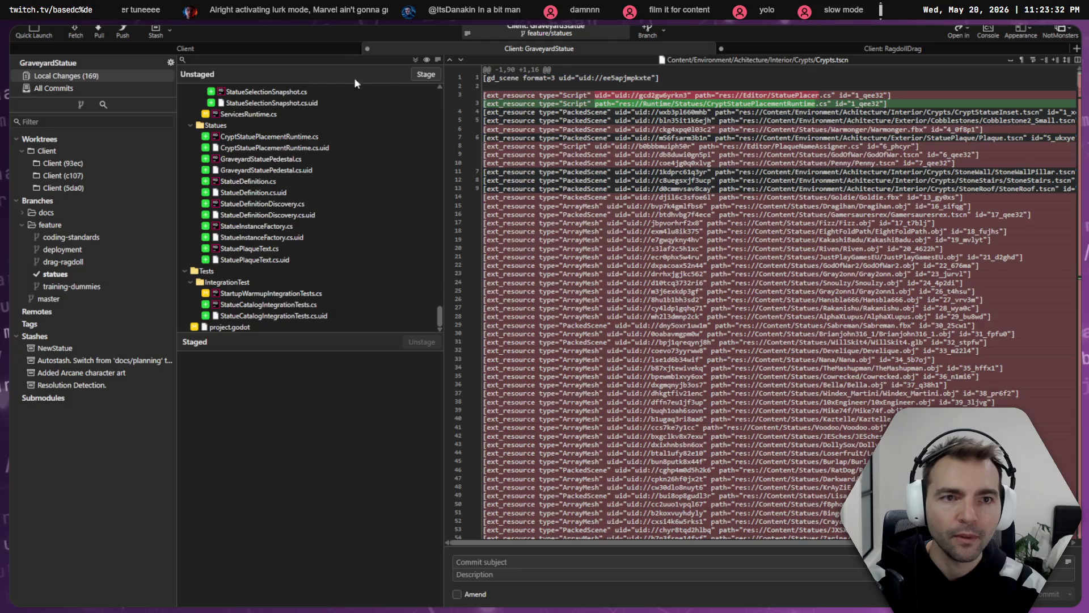
# Step: Switch through RagdollDrag to the Client repository and show its full commit history
pyautogui.click(921, 46)
pyautogui.click(147, 47)
pyautogui.click(73, 302)
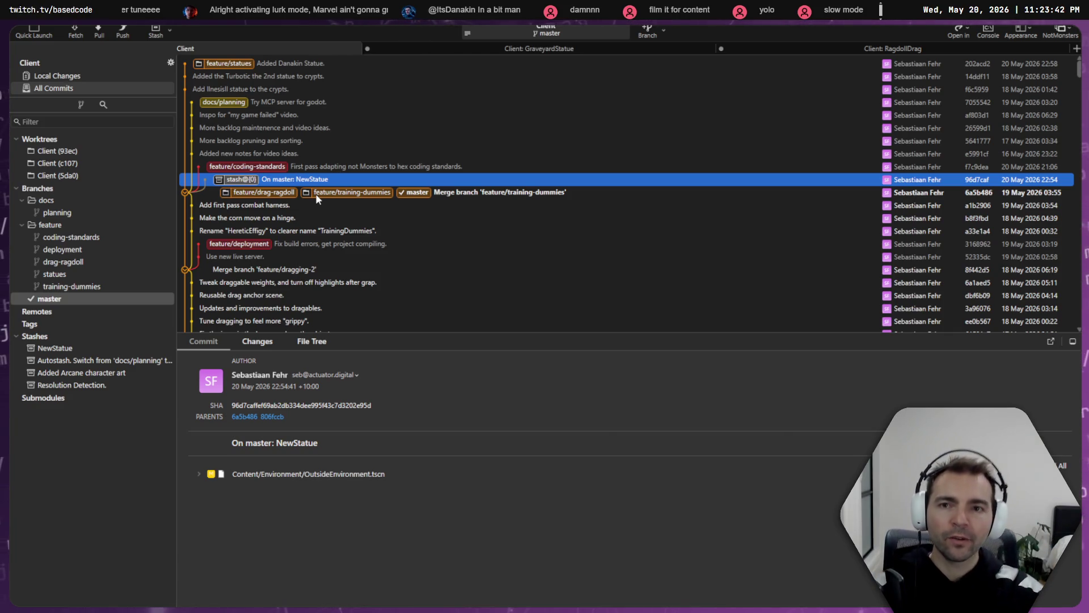
# Step: Inspect the latest statue commit, the hex coding standards commit, and the NewStatue stash contents
pyautogui.click(313, 64)
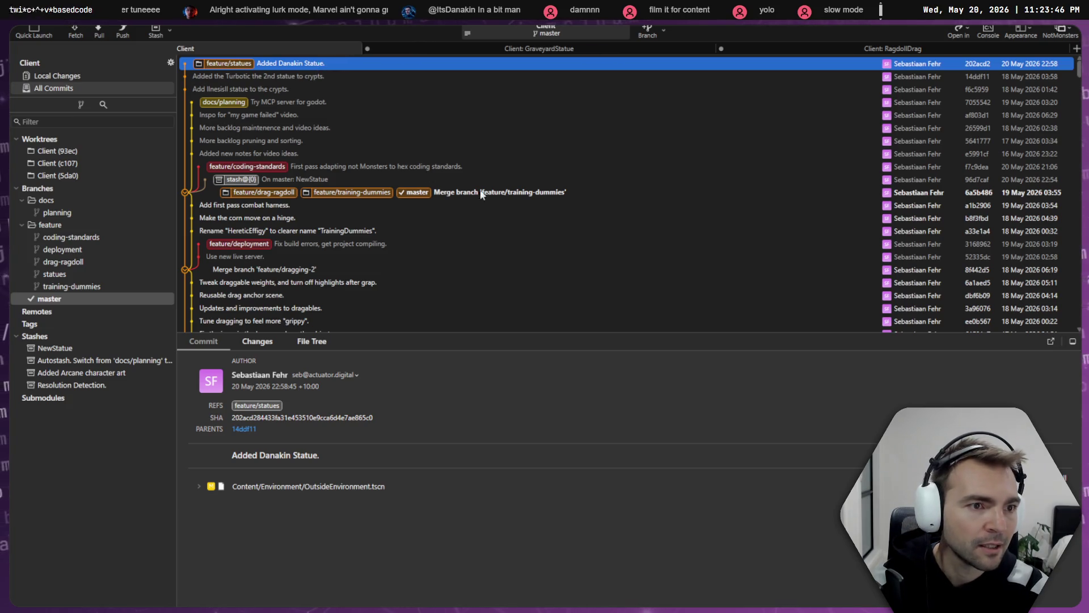
pyautogui.click(851, 166)
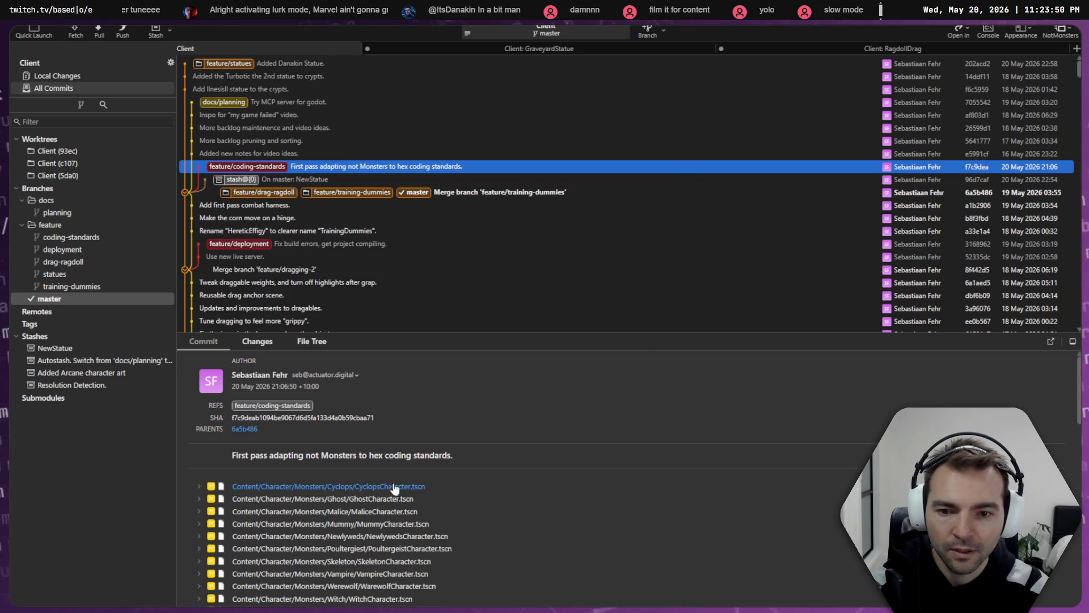
pyautogui.click(307, 179)
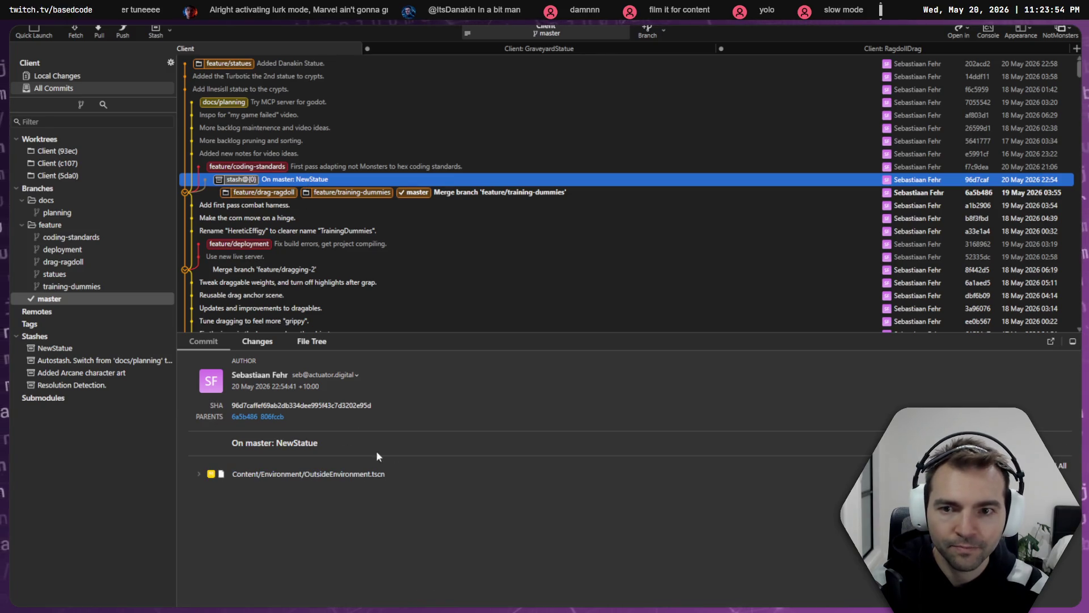
# Step: Delete the NewStatue stash and confirm the deletion
pyautogui.rightClick(248, 180)
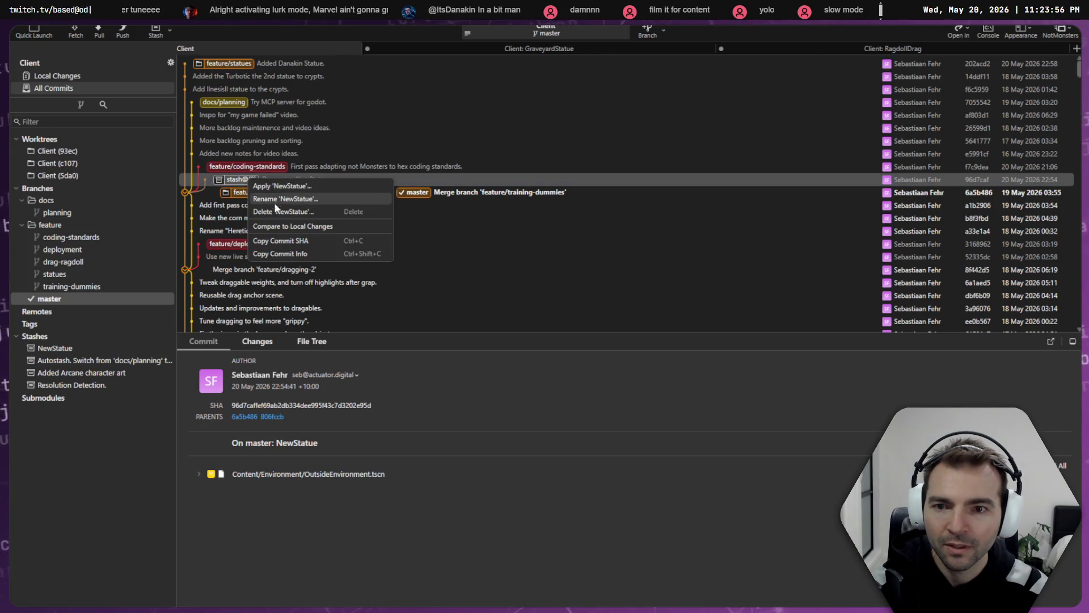
pyautogui.click(302, 210)
pyautogui.click(621, 321)
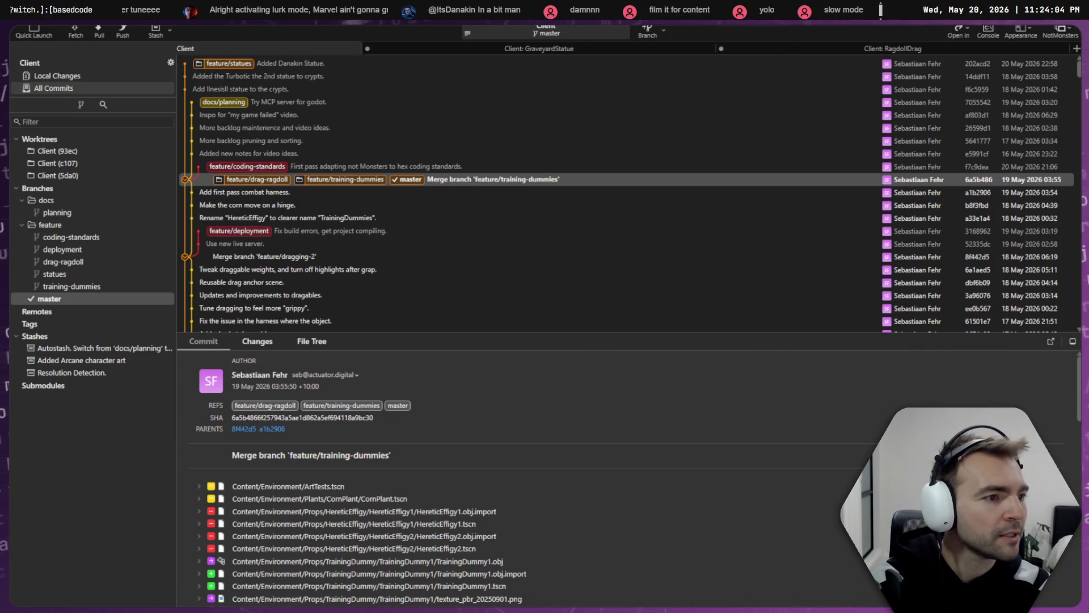
pyautogui.hotkey('alt', 'Tab')
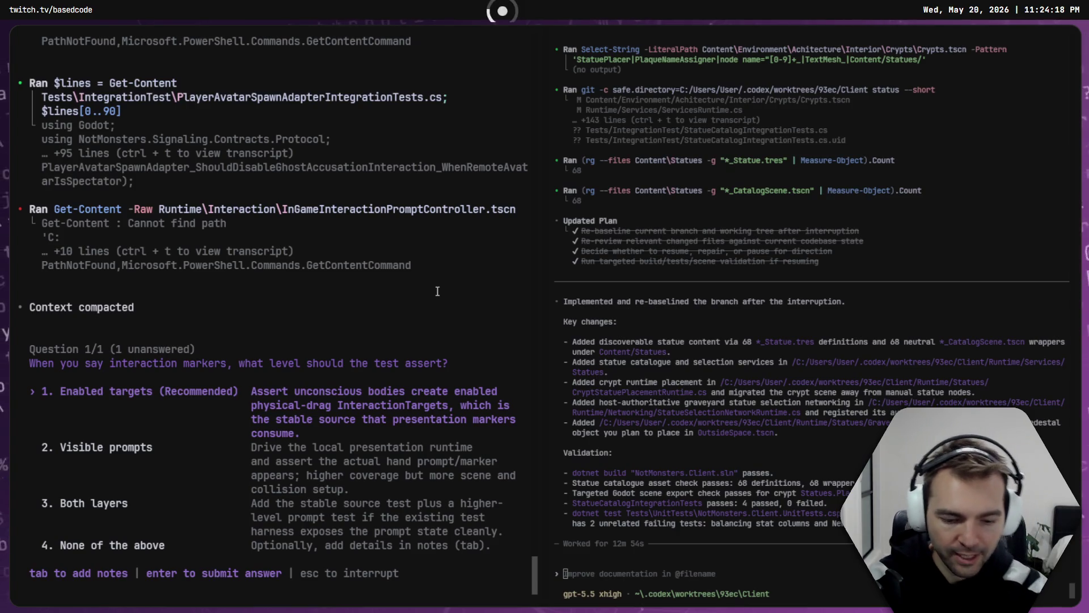
# Step: Answer with enabled targets, noting tests should start there then extend to visual prompts
pyautogui.press('Tab')
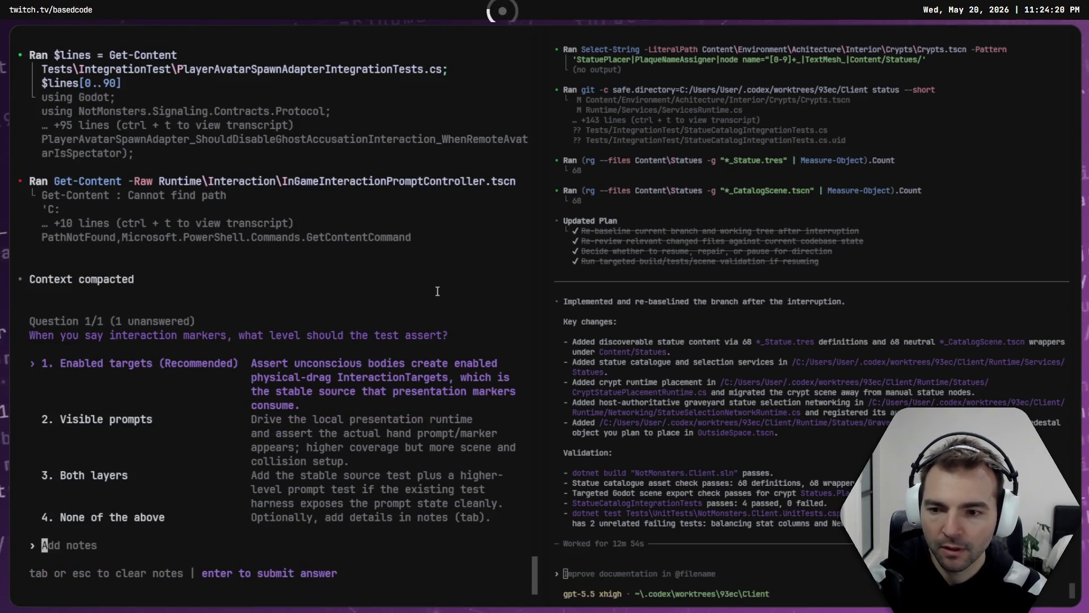
pyautogui.press('super+h')
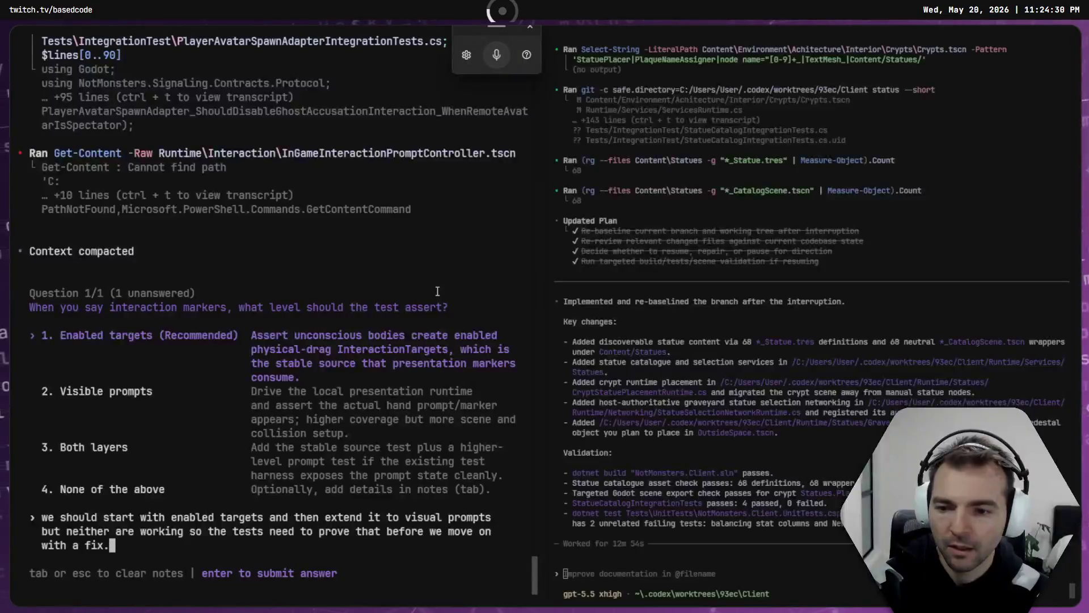
pyautogui.press('Return')
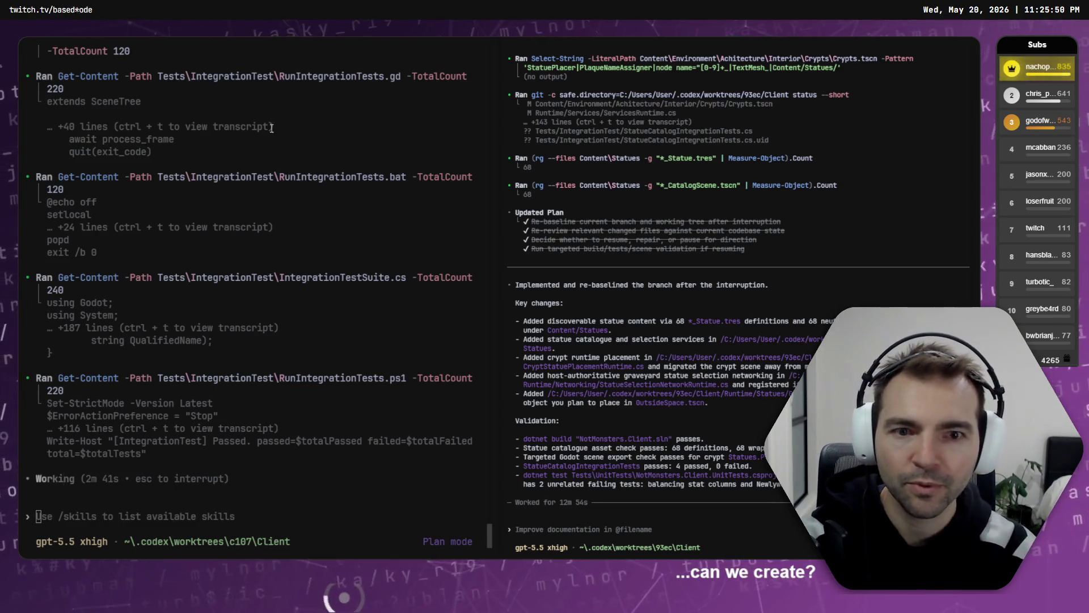
# Step: Split a new PowerShell pane below the Codex session and move it to the top
pyautogui.hotkey('alt', 'Tab')
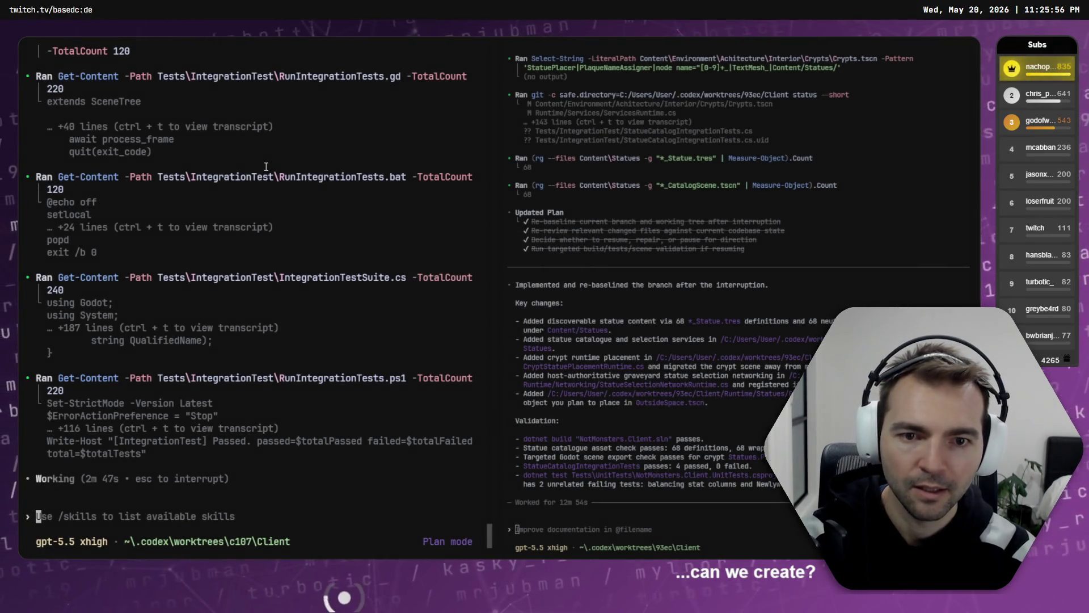
pyautogui.hotkey('alt', 'shift', '-')
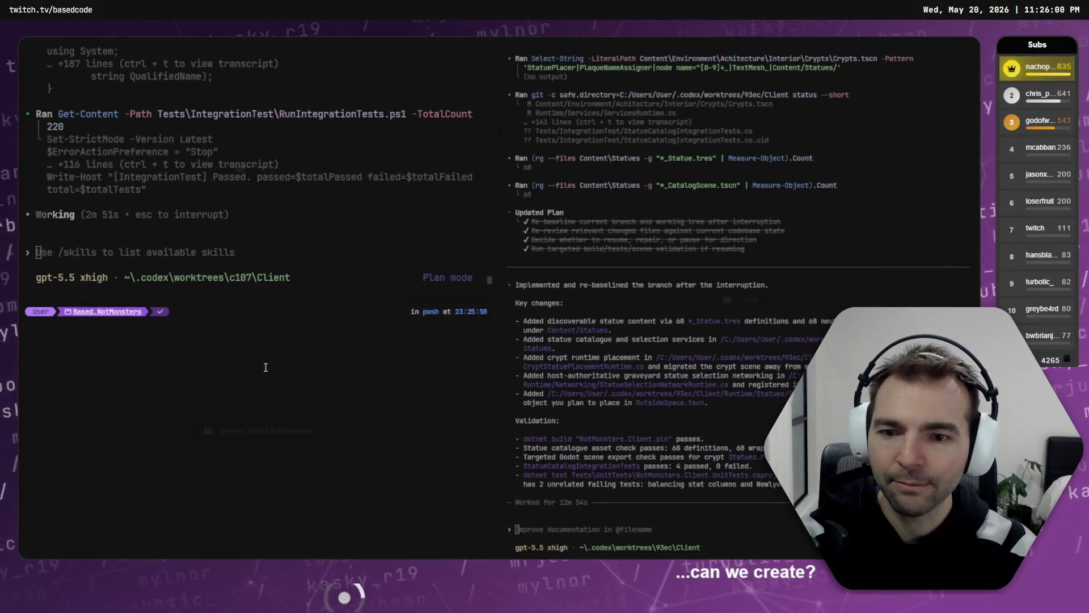
pyautogui.moveTo(265, 369)
pyautogui.mouseDown()
pyautogui.moveTo(261, 425)
pyautogui.moveTo(526, 57)
pyautogui.moveTo(412, 200)
pyautogui.mouseUp()
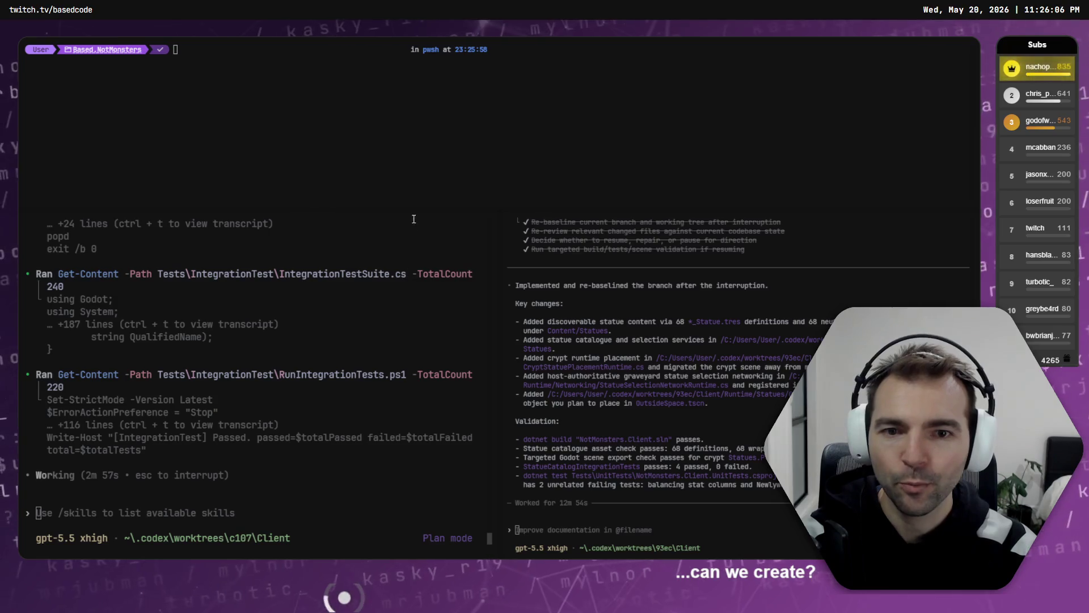
# Step: Shrink the PowerShell pane, go into Worktrees, list it, and run RunGodotWorktree.bat
pyautogui.moveTo(415, 207); pyautogui.dragTo(399, 126)
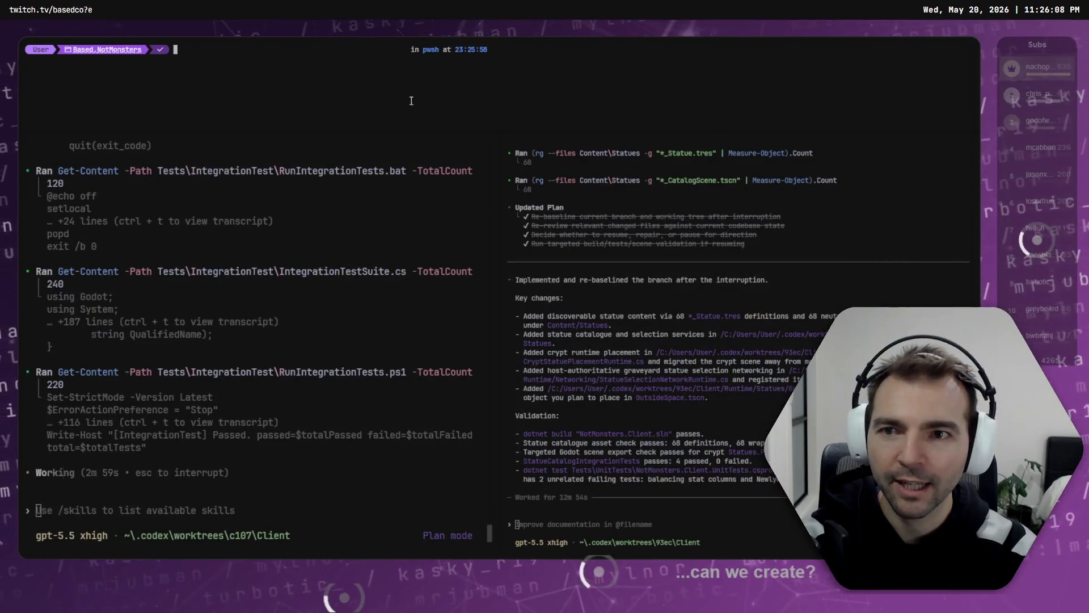
pyautogui.write('cd .\\Worktrees\\')
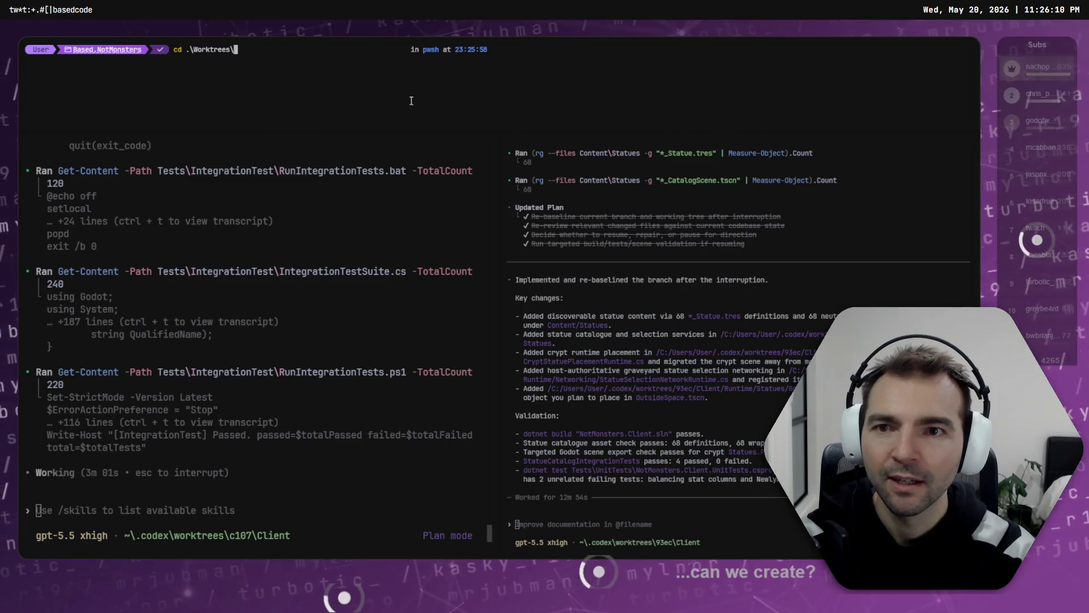
pyautogui.press('Return')
pyautogui.write('ls')
pyautogui.press('Return')
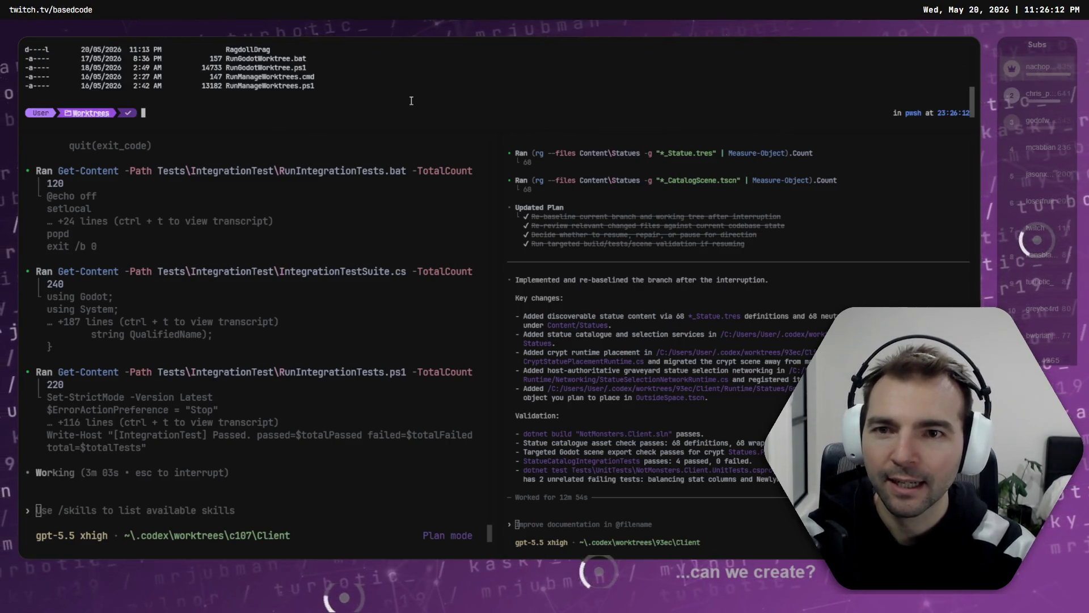
pyautogui.write('.\\RunGodotWorktree.bat')
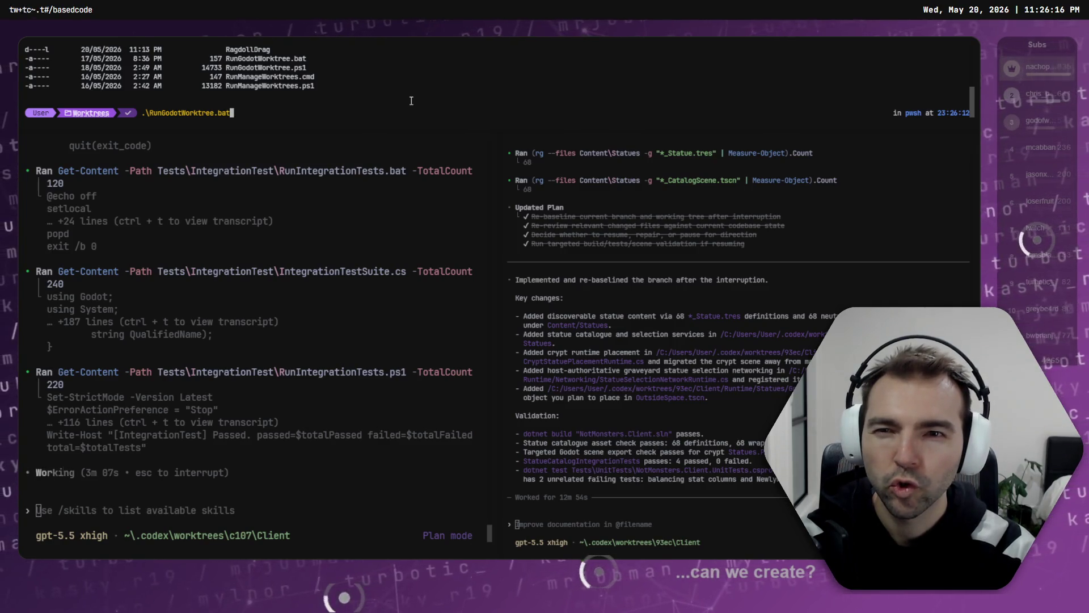
pyautogui.press('Return')
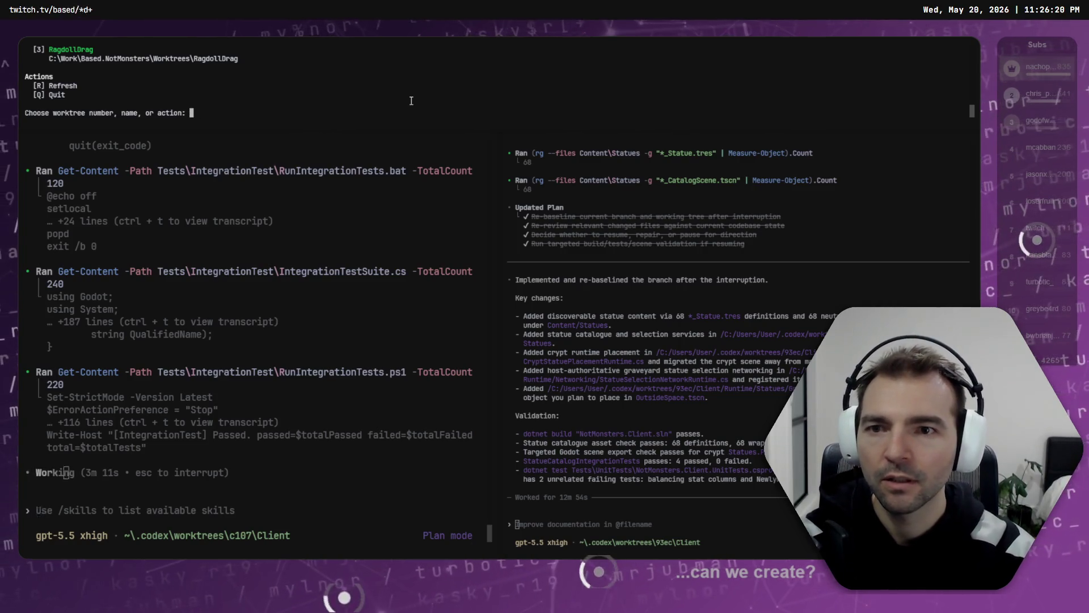
pyautogui.scroll(2, 340, 132)
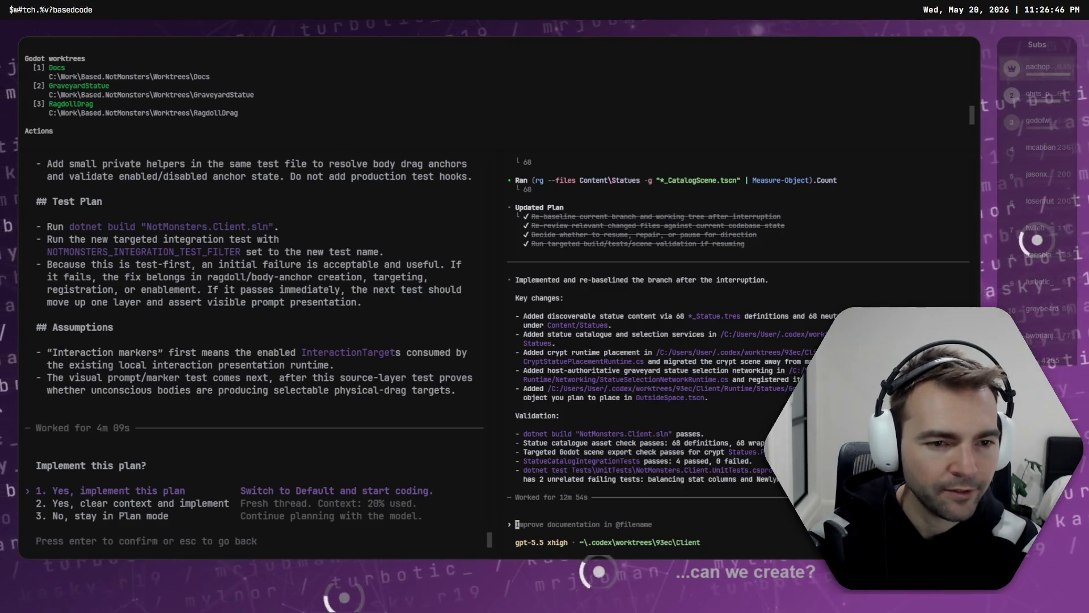
pyautogui.moveTo(792, 379); pyautogui.dragTo(538, 378)
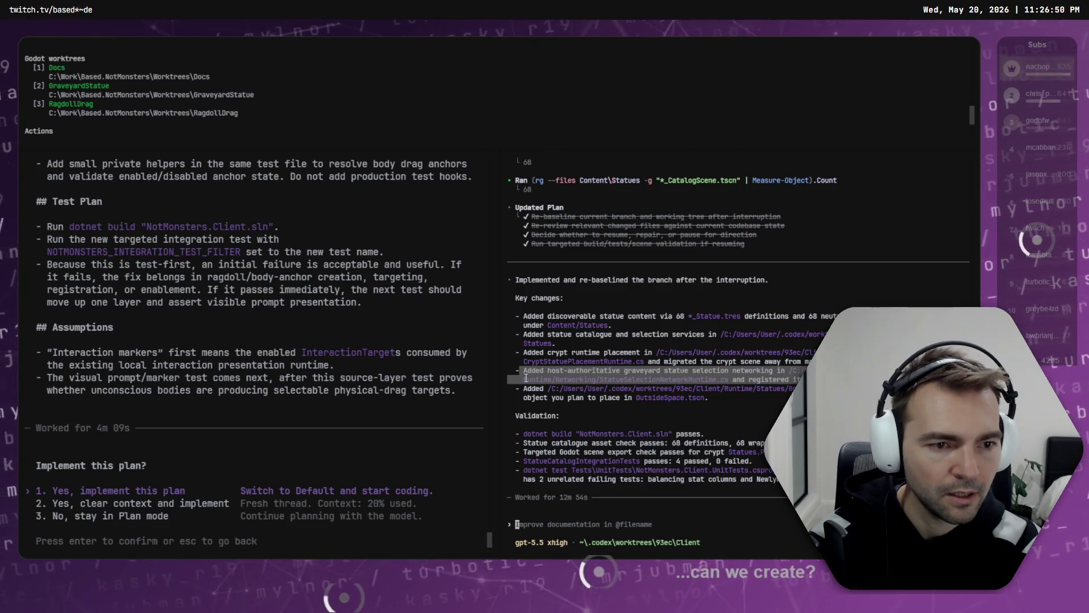
pyautogui.hotkey('ctrl', 'c')
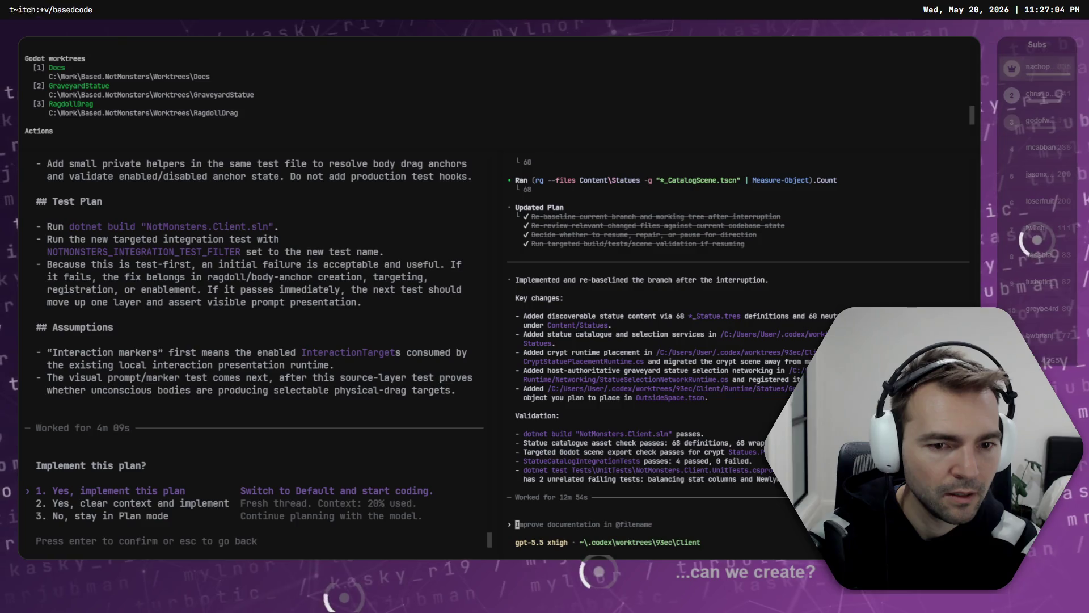
pyautogui.scroll(10, 232, 382)
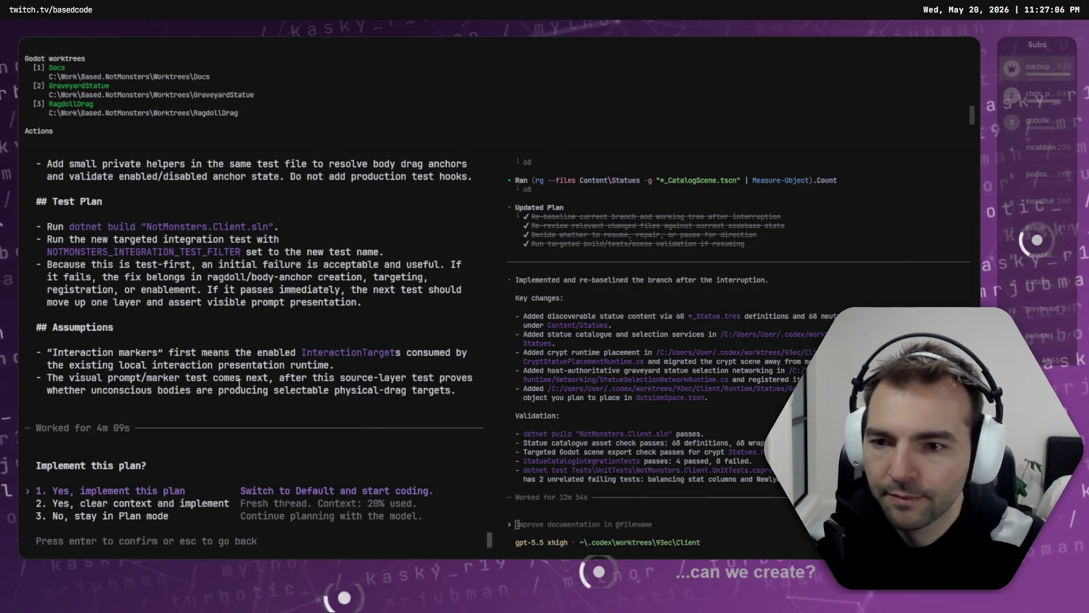
pyautogui.scroll(-5, 229, 378)
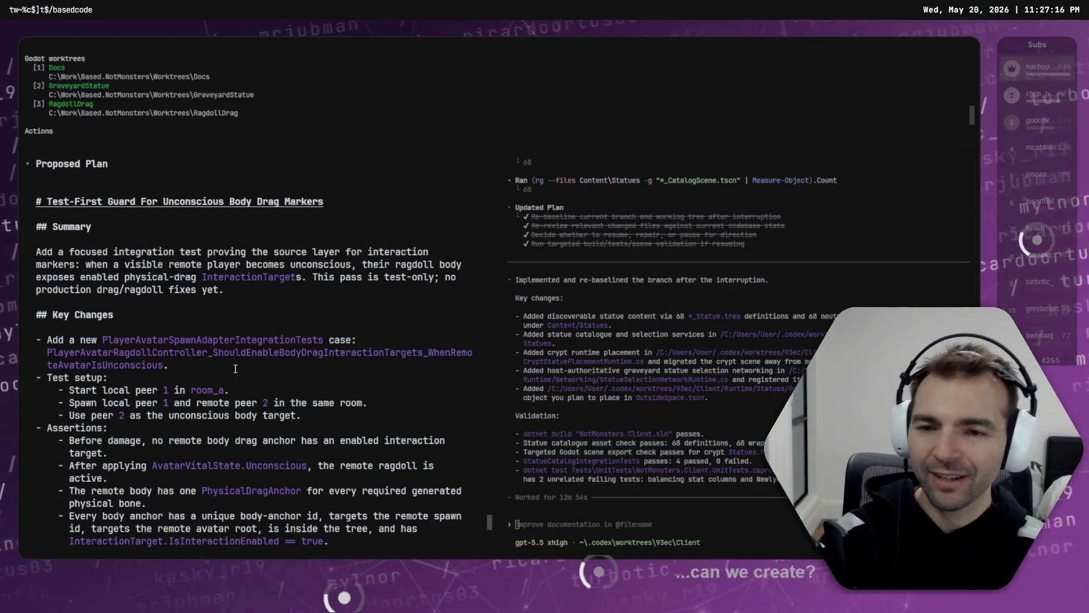
pyautogui.scroll(-2, 235, 368)
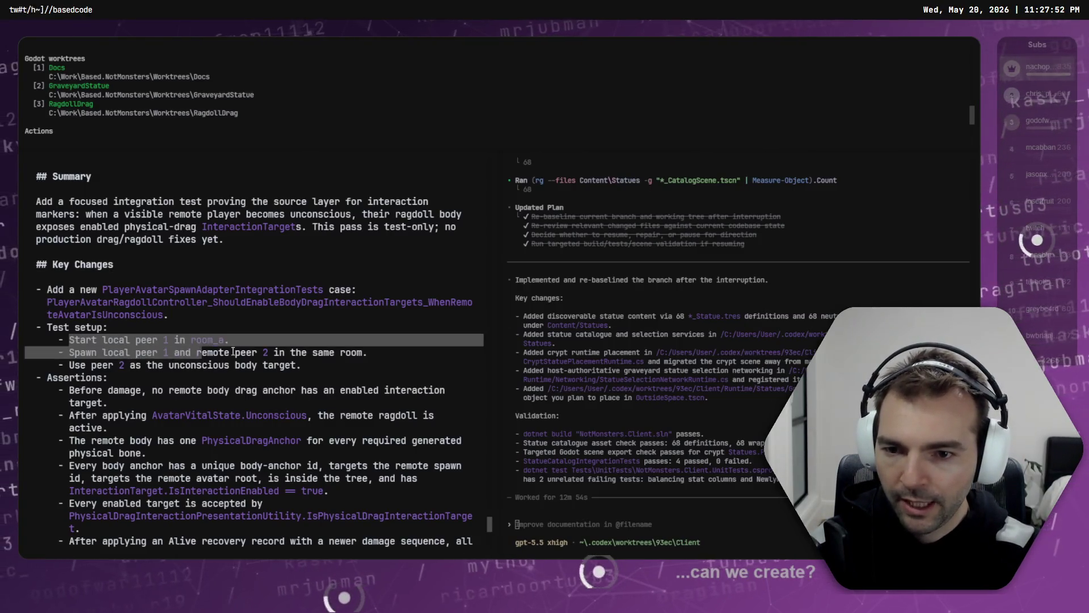
pyautogui.scroll(-3, 72, 339)
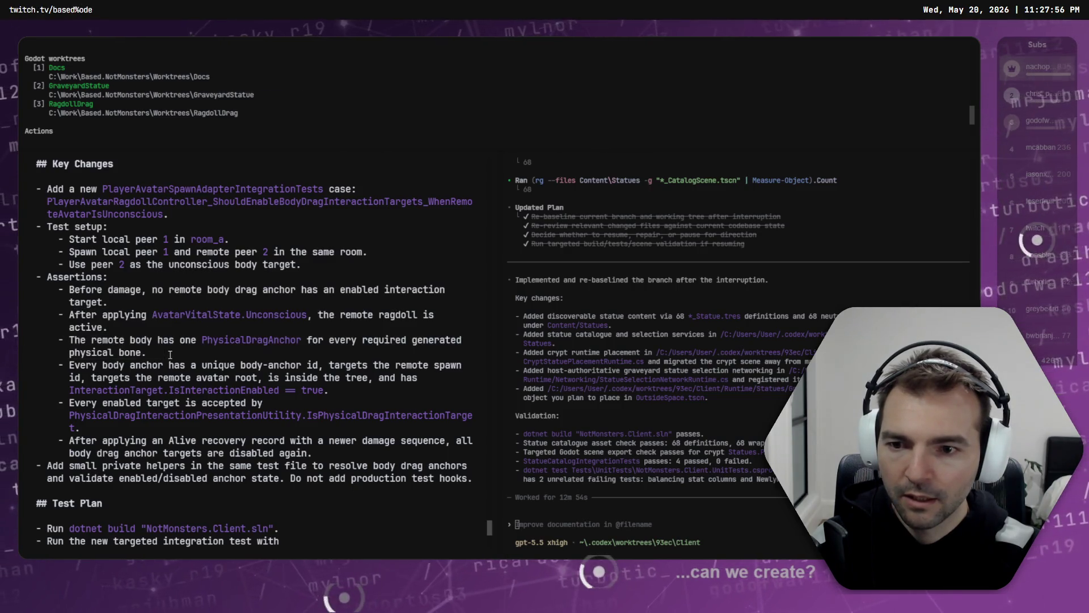
pyautogui.scroll(-2, 168, 355)
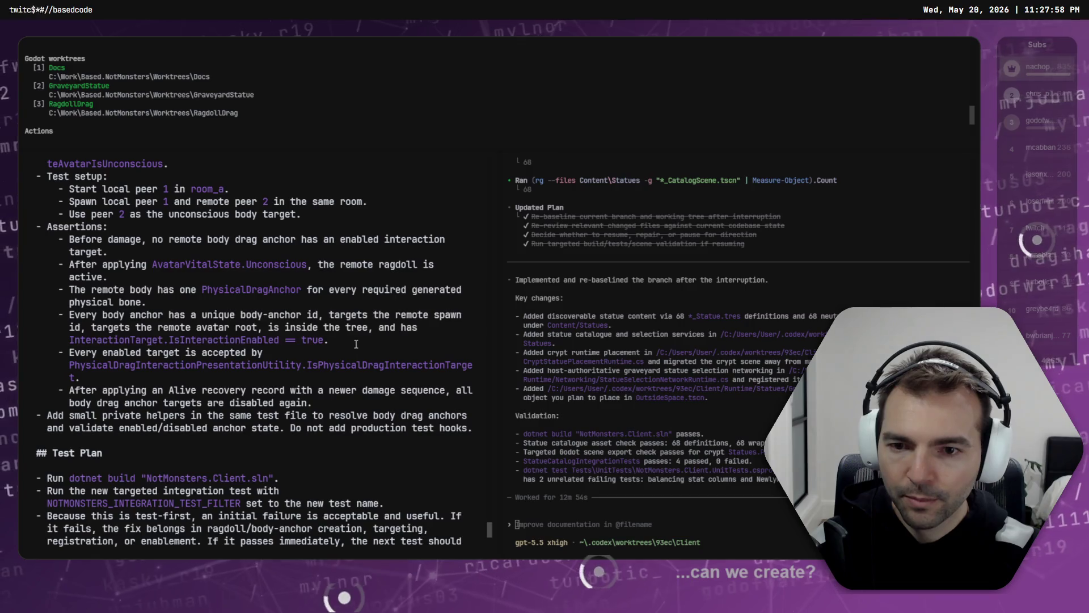
pyautogui.scroll(-2, 300, 337)
pyautogui.scroll(10, 300, 337)
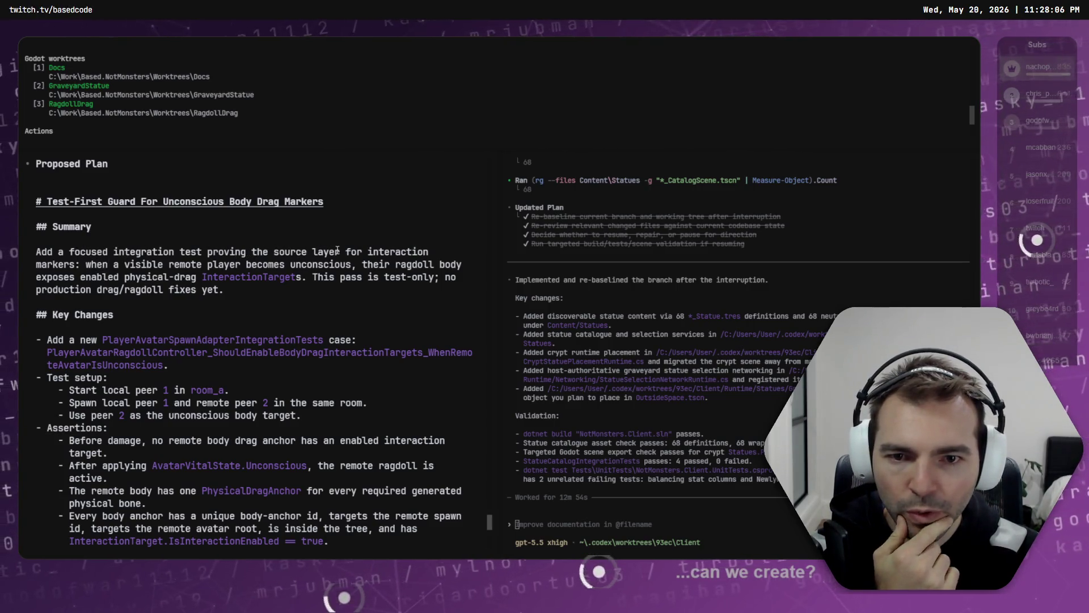
pyautogui.moveTo(85, 263)
pyautogui.mouseDown()
pyautogui.moveTo(269, 265)
pyautogui.moveTo(356, 289)
pyautogui.moveTo(224, 290)
pyautogui.mouseUp()
pyautogui.click(356, 289)
pyautogui.scroll(-2, 316, 278)
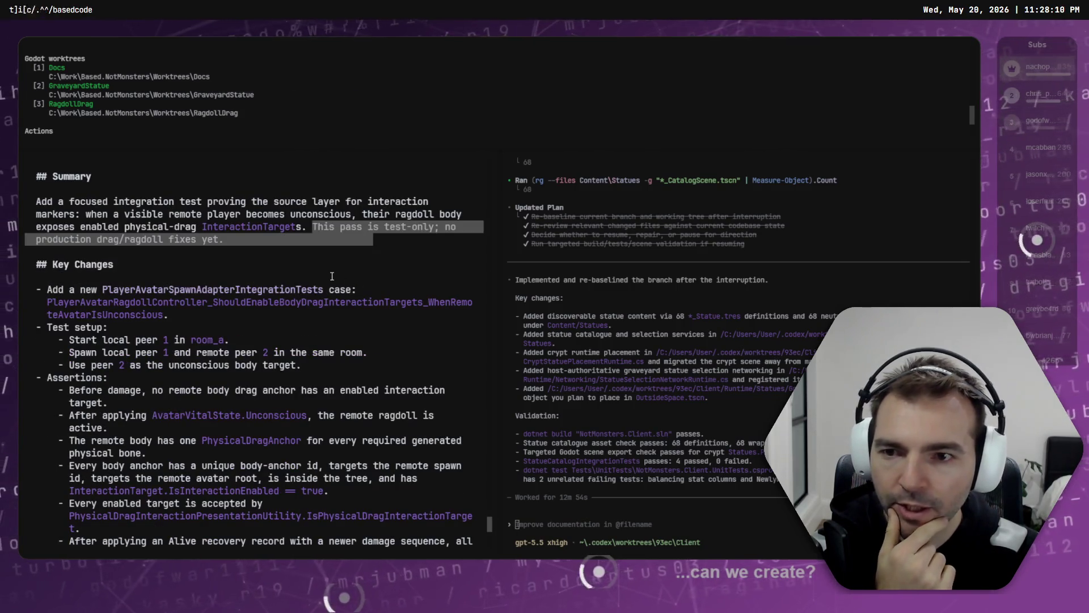
pyautogui.scroll(-2, 332, 277)
pyautogui.scroll(-5, 332, 277)
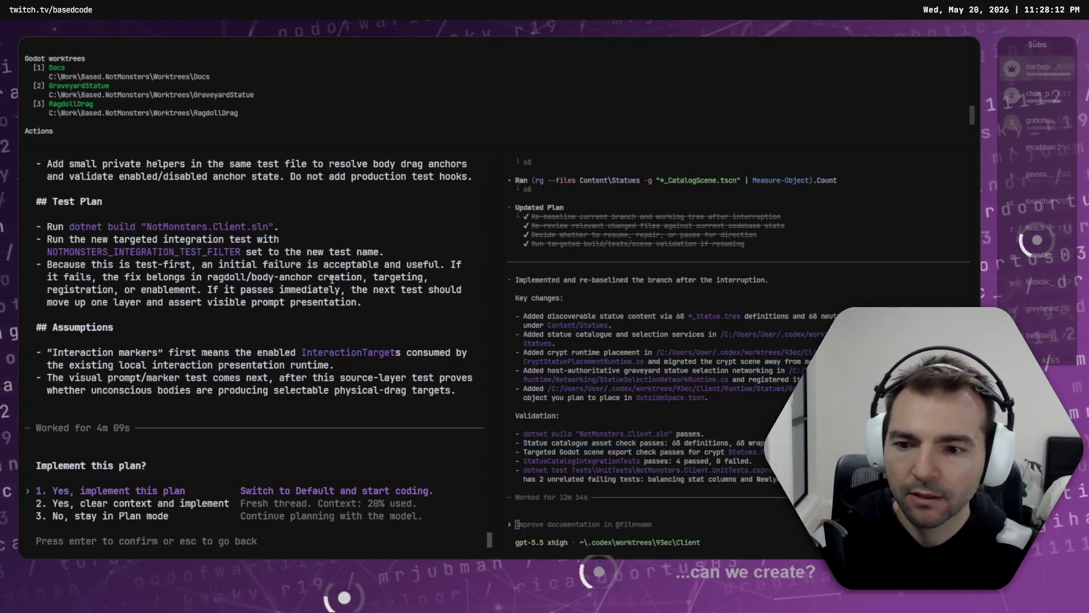
# Step: Approve the Codex plan, copy the statue Key changes summary, and open GraveyardStatue (option 2)
pyautogui.press('Return')
pyautogui.scroll(5, 332, 280)
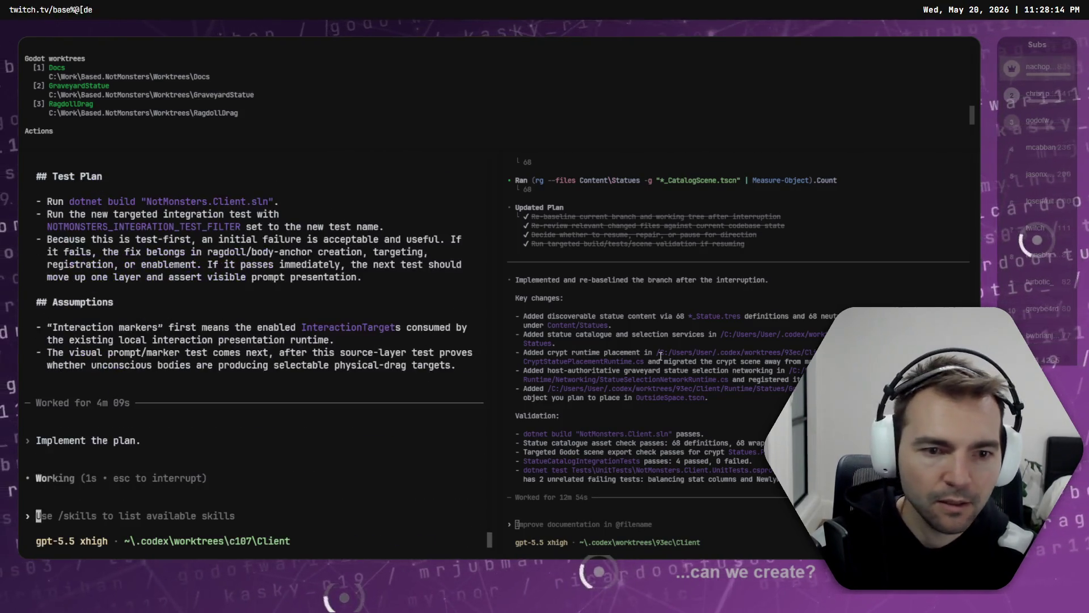
pyautogui.keyDown('ctrl'); pyautogui.scroll(2, 780, 358); pyautogui.keyUp('ctrl')
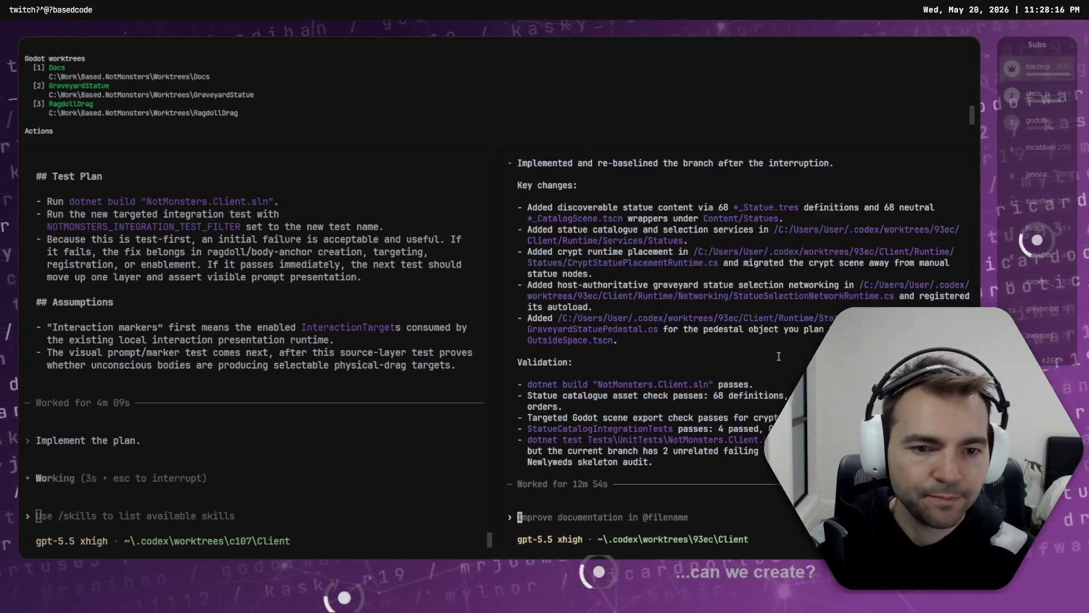
pyautogui.scroll(5, 802, 345)
pyautogui.moveTo(559, 321); pyautogui.dragTo(815, 319)
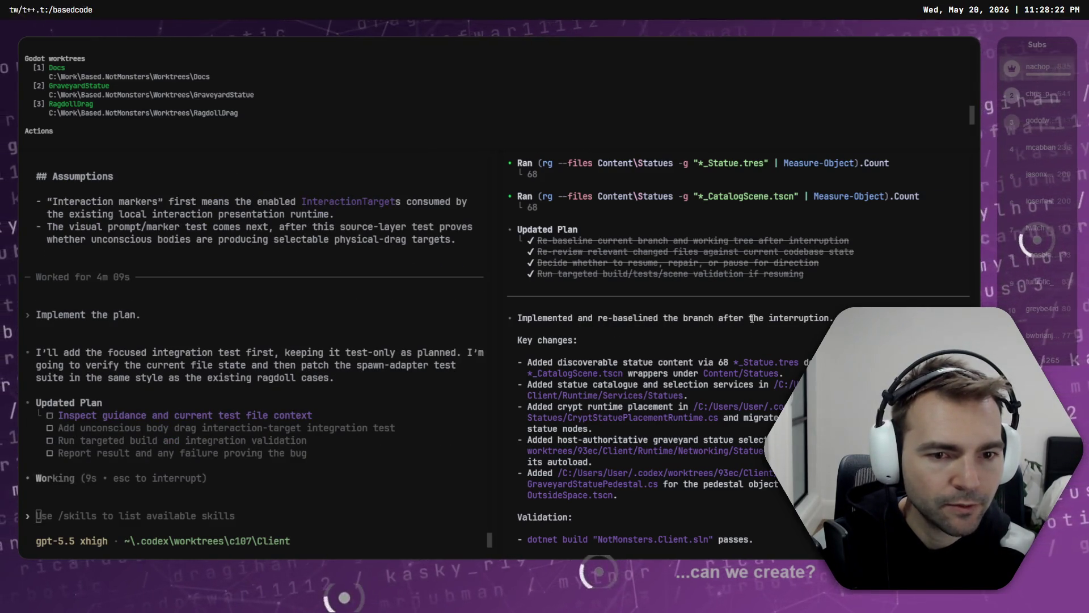
pyautogui.moveTo(736, 321); pyautogui.dragTo(800, 319)
pyautogui.scroll(-2, 800, 319)
pyautogui.scroll(-3, 701, 262)
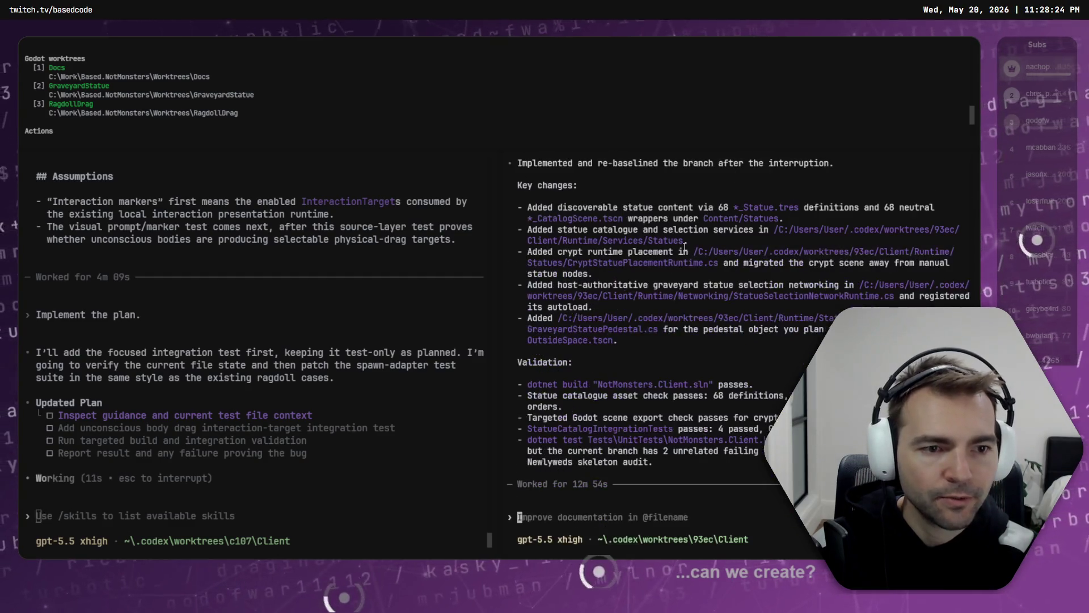
pyautogui.moveTo(521, 192)
pyautogui.mouseDown()
pyautogui.moveTo(624, 309)
pyautogui.moveTo(620, 342)
pyautogui.mouseUp()
pyautogui.hotkey('ctrl', 'c')
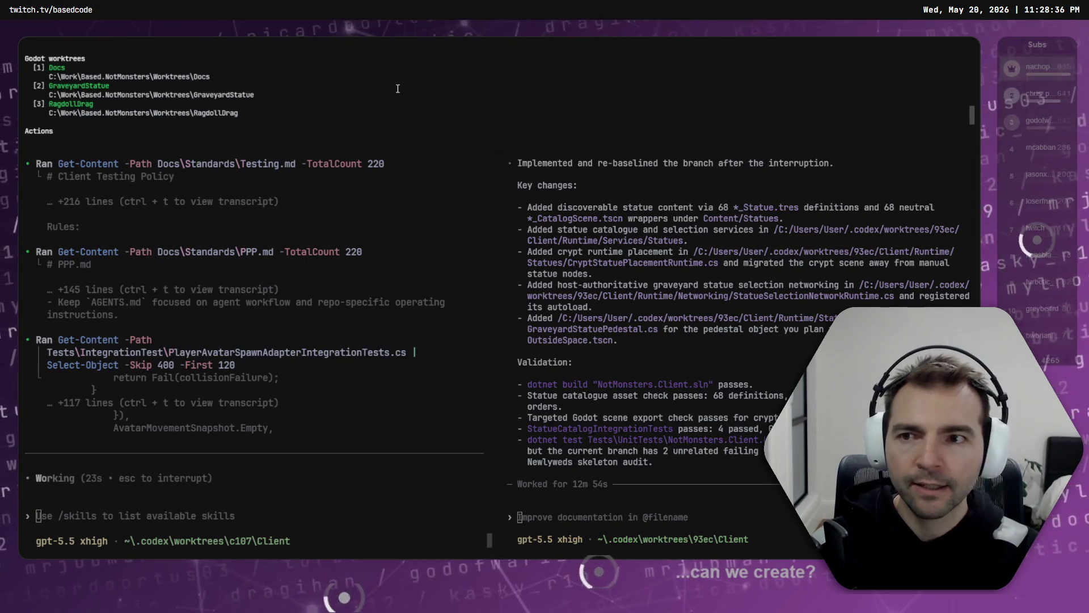
pyautogui.write('2')
pyautogui.press('Return')
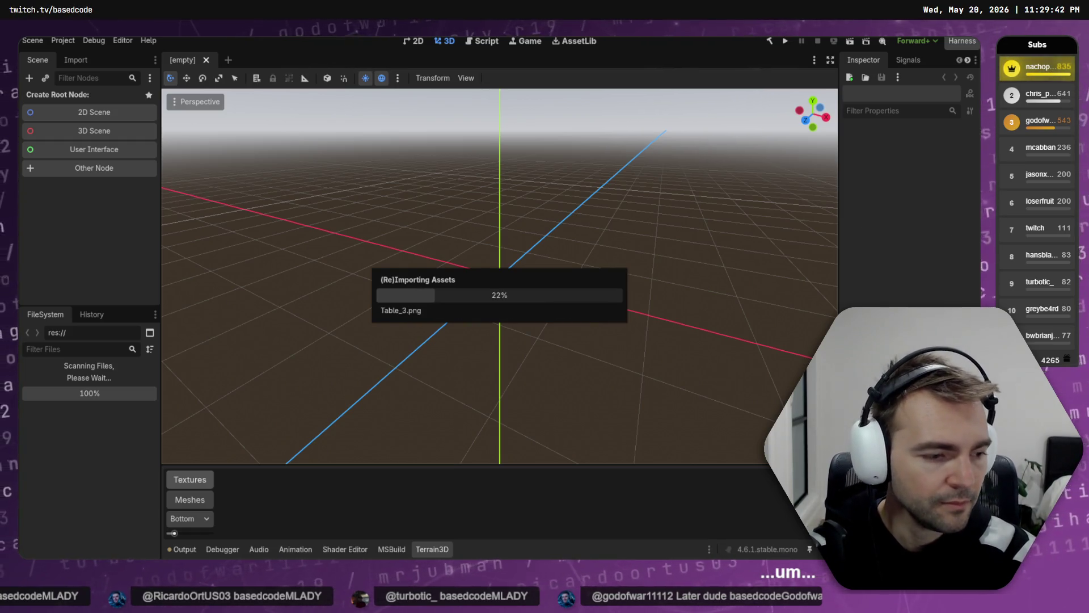
# Step: Close the Release Notes tab in Visual Studio Code
pyautogui.hotkey('alt', 'Tab')
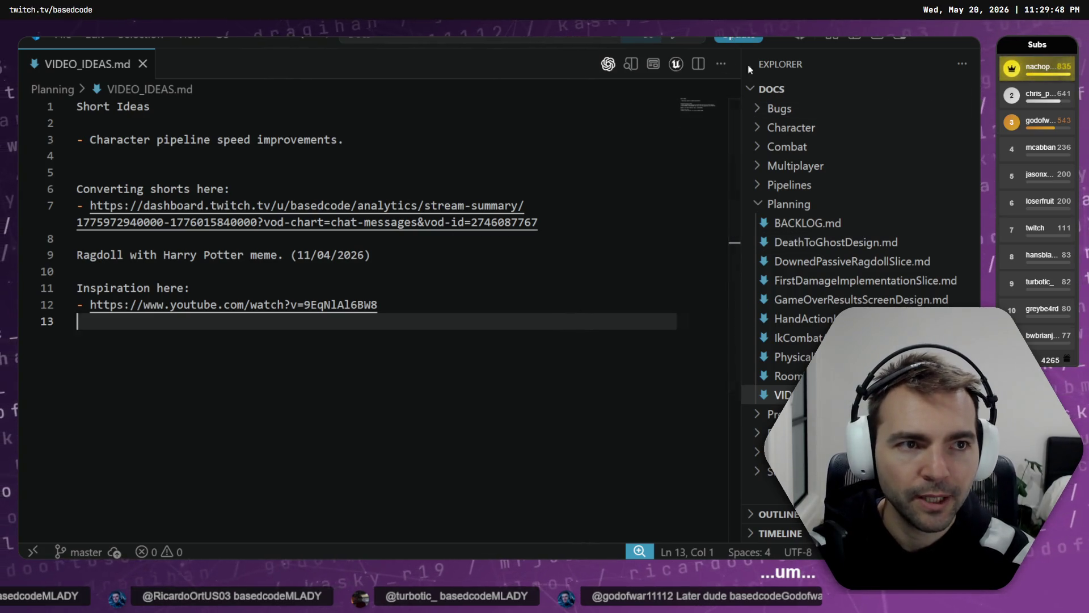
pyautogui.hotkey('alt', 'Tab')
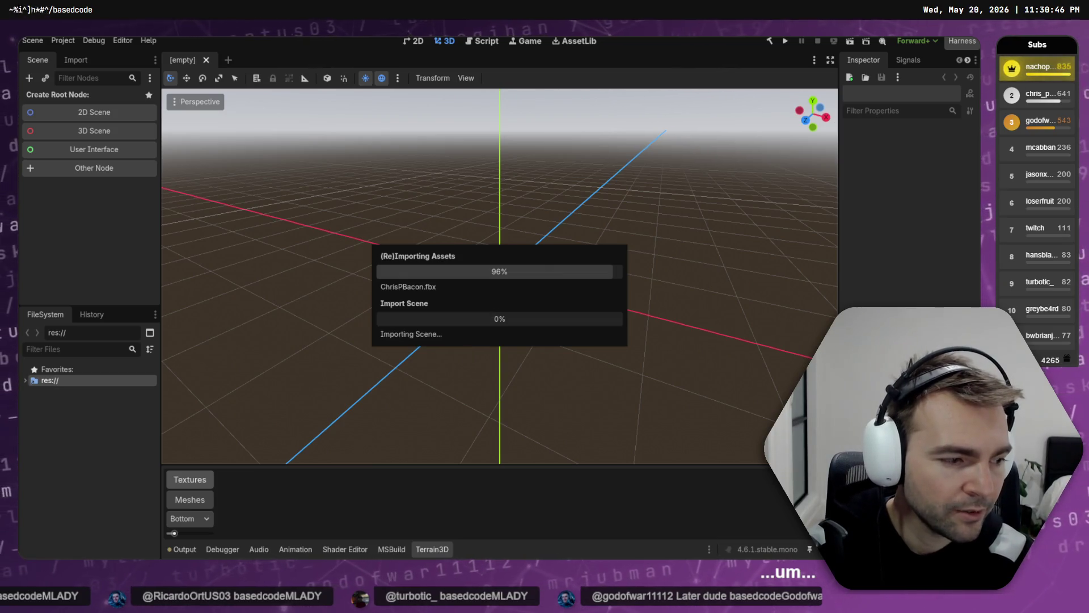
pyautogui.hotkey('alt', 'Tab')
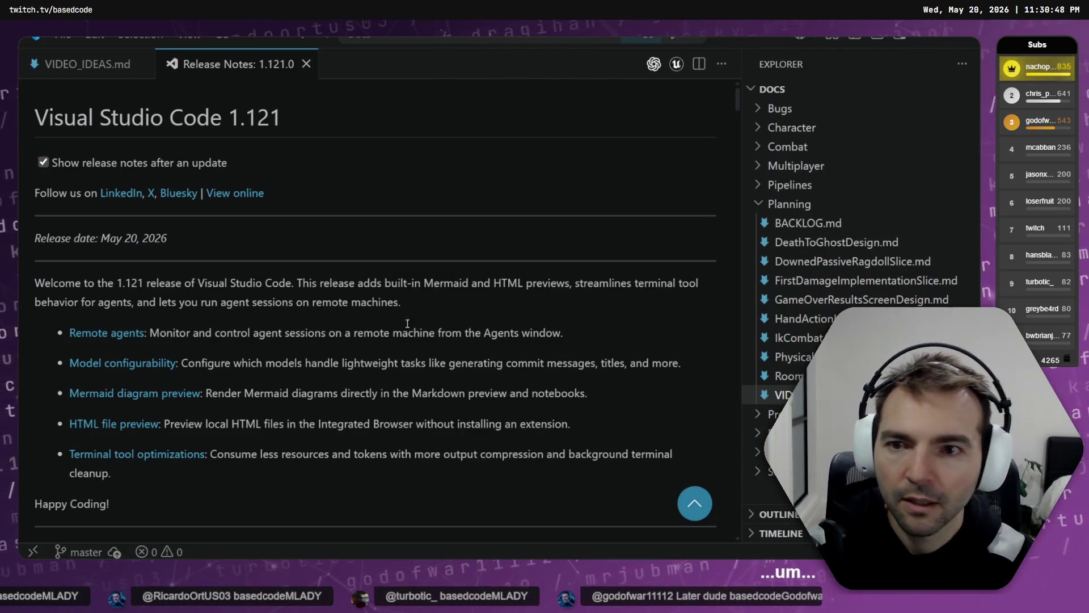
pyautogui.middleClick(227, 69)
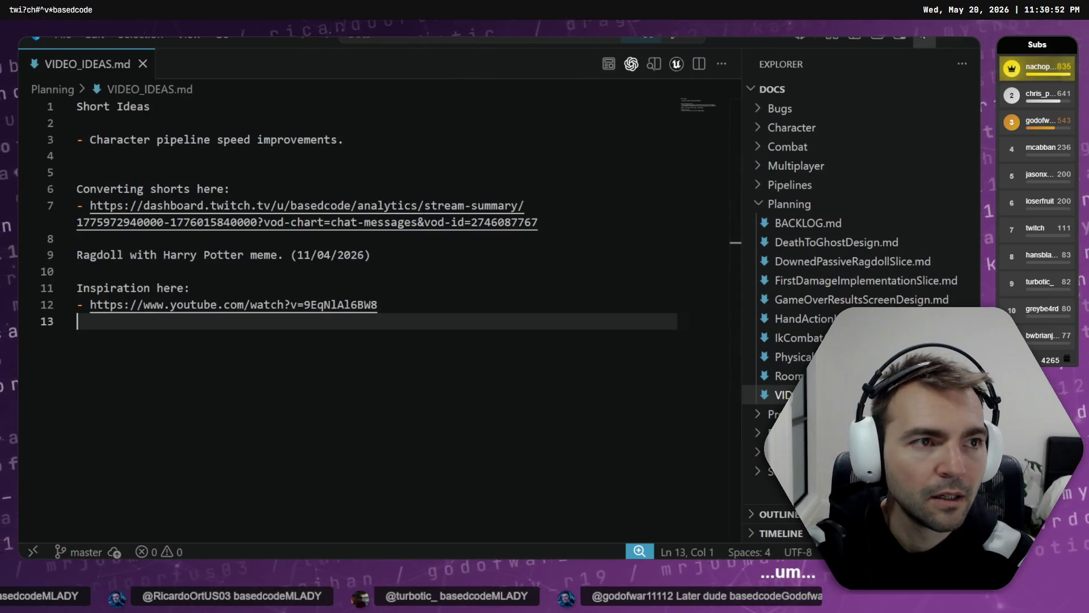
# Step: Open BACKLOG.md from the Planning docs, then return to the Codex terminal sessions
pyautogui.click(845, 223)
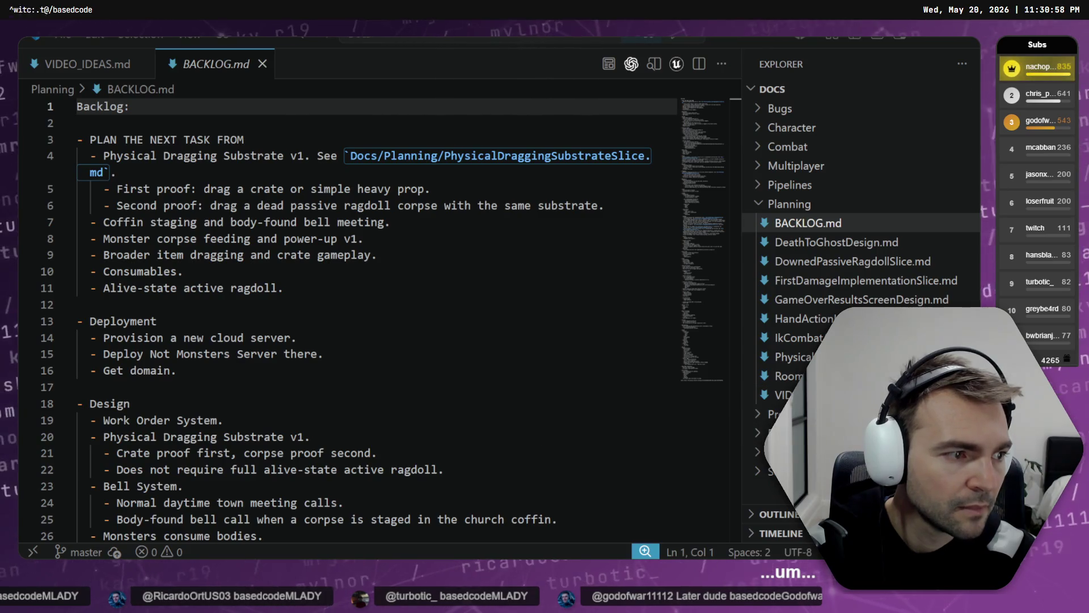
pyautogui.hotkey('ctrl', 'shift', 'e')
pyautogui.hotkey('alt', 'Tab')
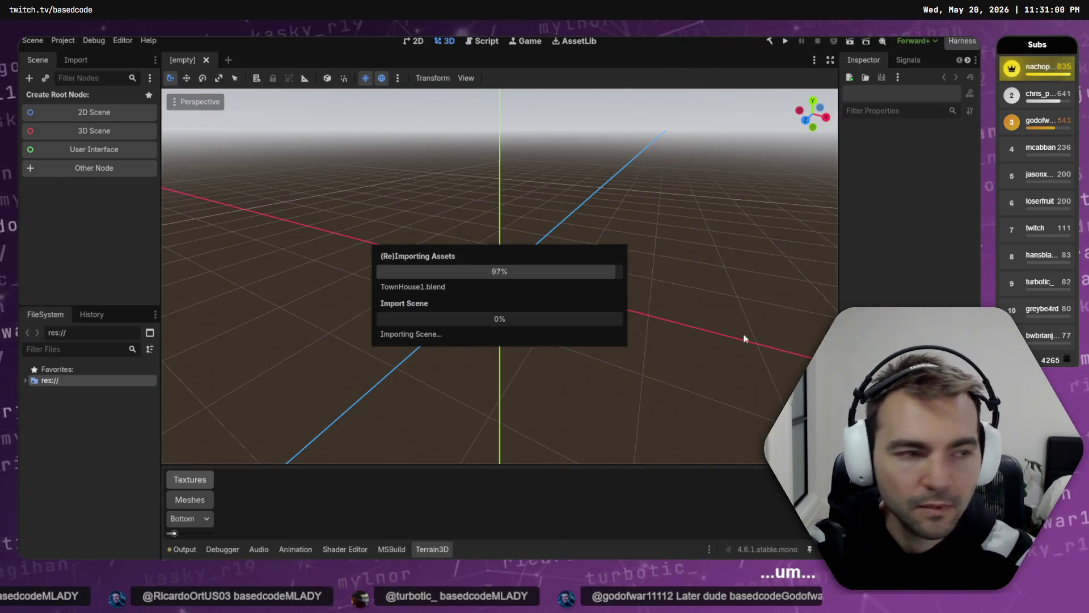
pyautogui.hotkey('alt', 'Tab')
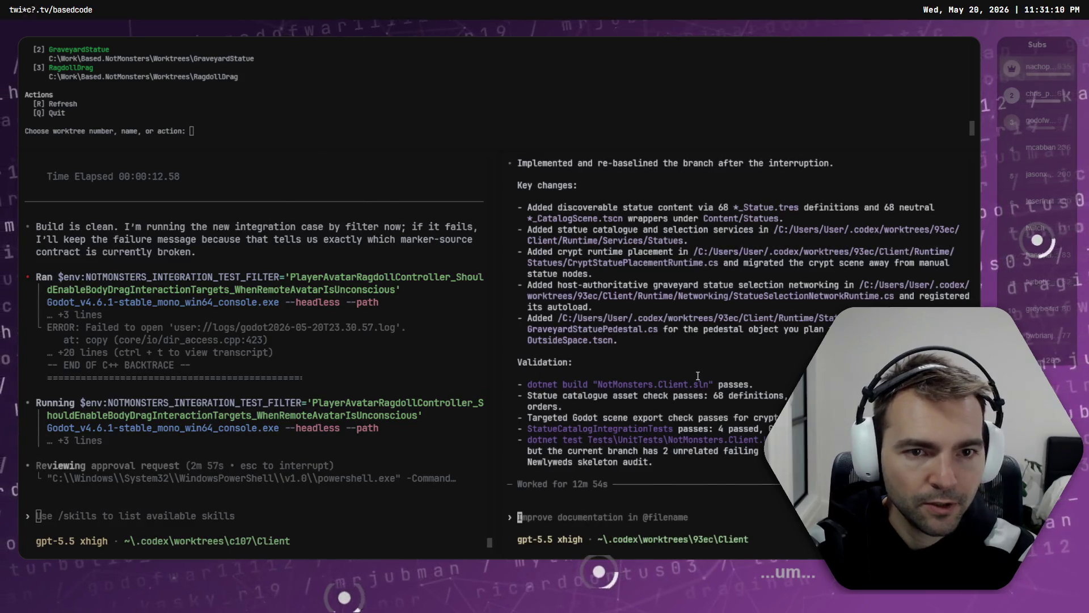
# Step: Check the running integration test output and Godot's import progress, then bring up the Codex app's Worktrees settings
pyautogui.scroll(3, 737, 295)
pyautogui.scroll(-3, 763, 254)
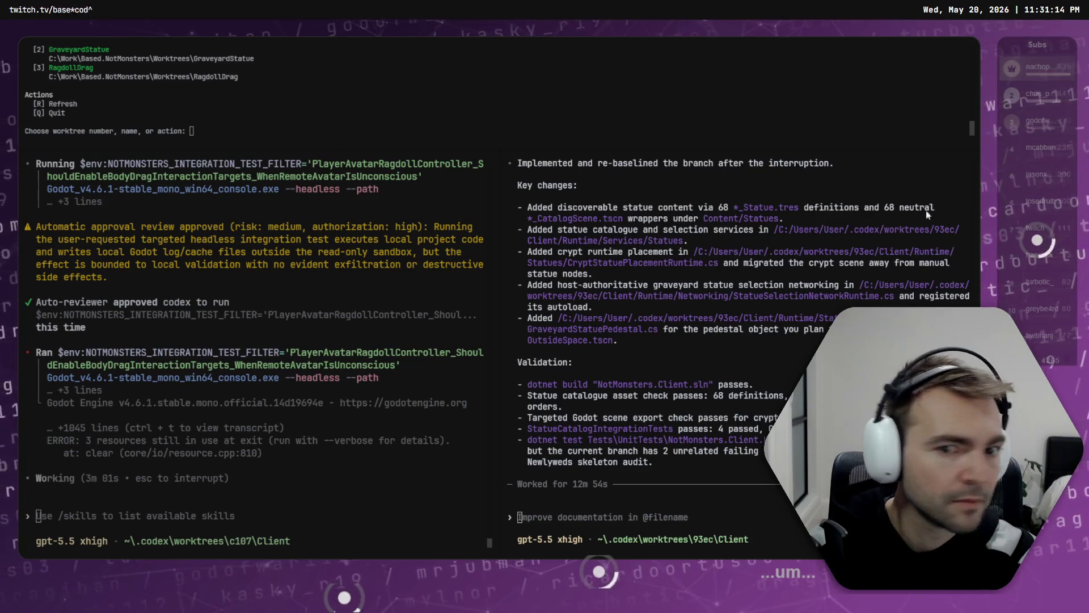
pyautogui.hotkey('alt', 'Tab')
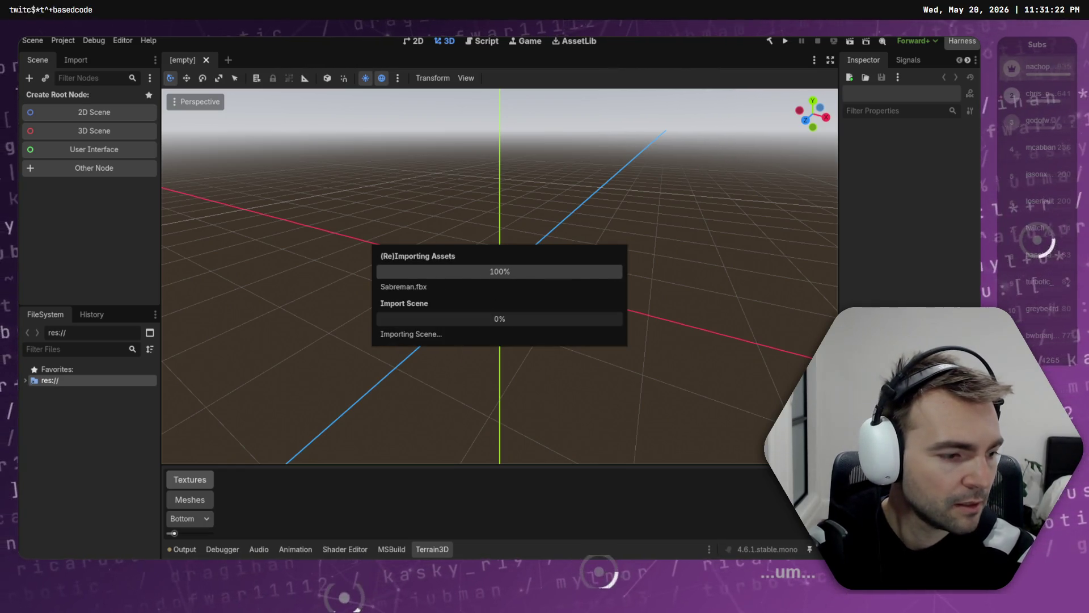
pyautogui.hotkey('alt', 'Tab')
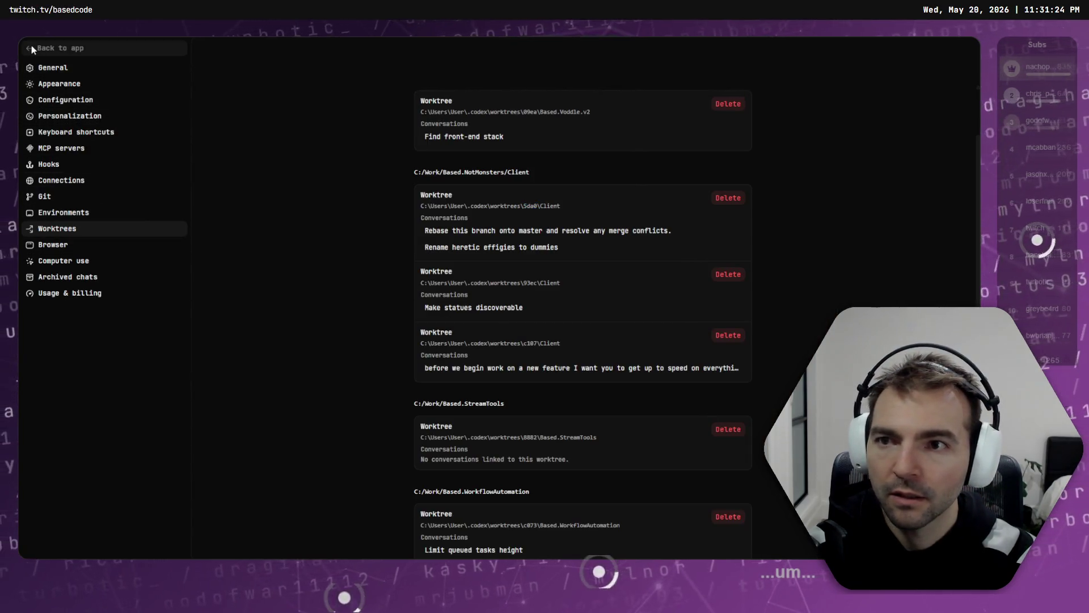
# Step: Collapse Based.Not Monsters and open Based.Voddle.v2's 'Explore and summarize this project' chat
pyautogui.click(52, 47)
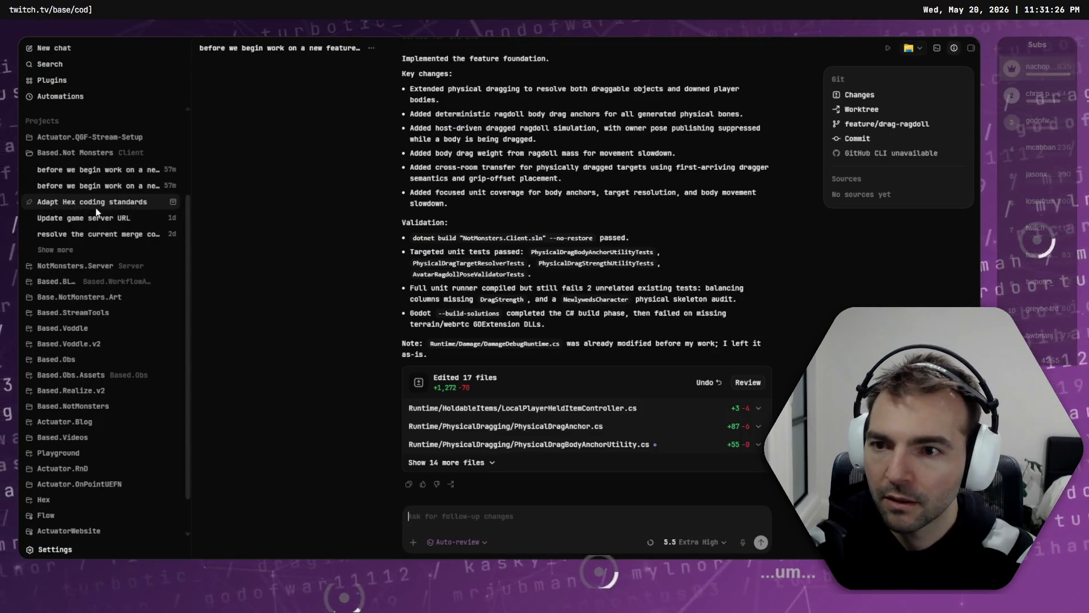
pyautogui.scroll(3, 108, 232)
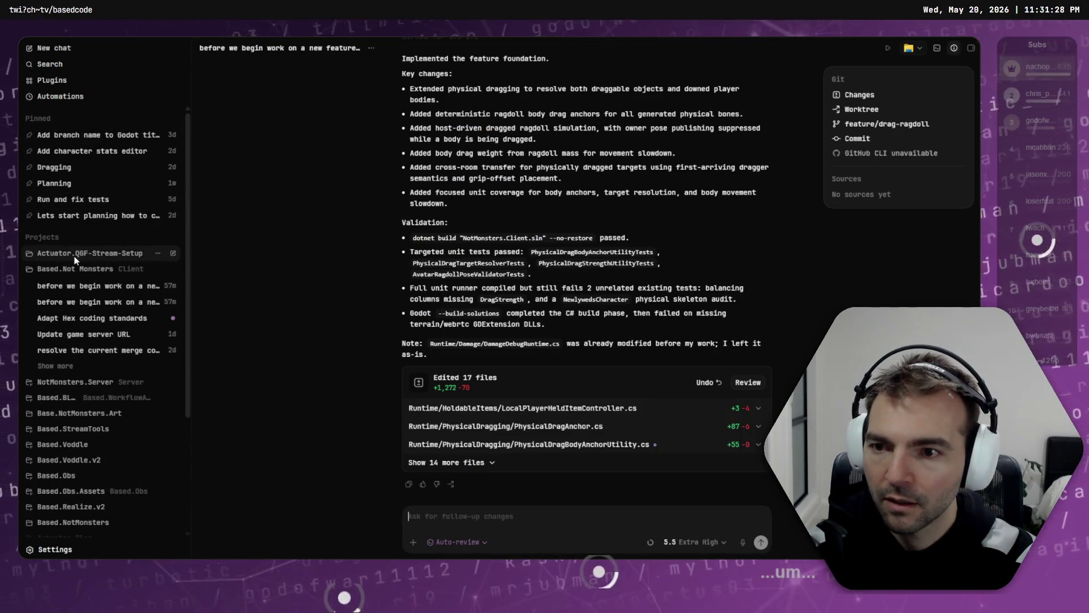
pyautogui.click(74, 268)
pyautogui.scroll(-2, 70, 271)
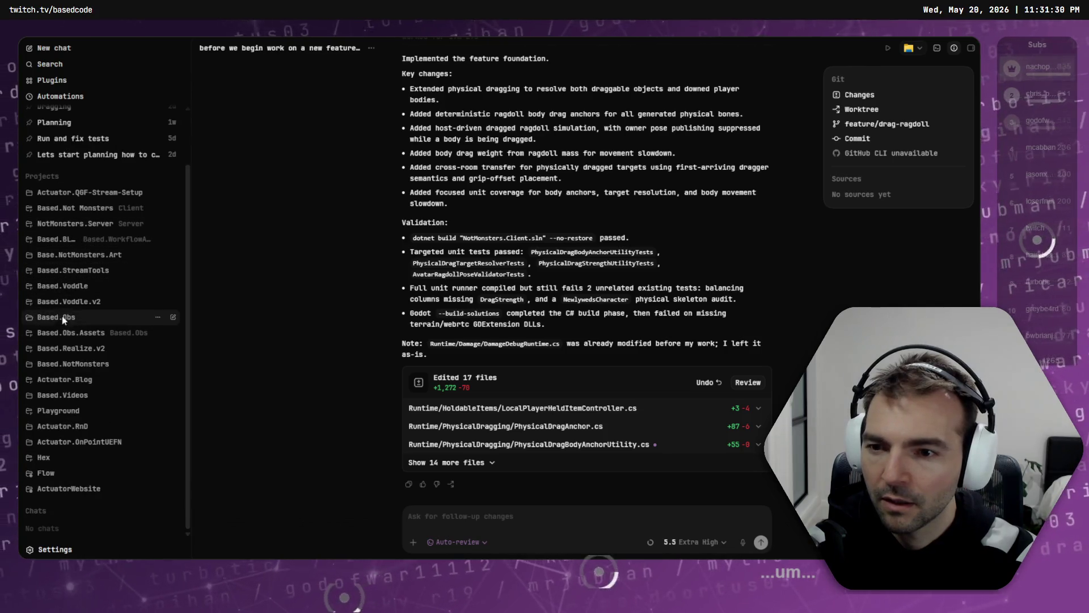
pyautogui.click(84, 303)
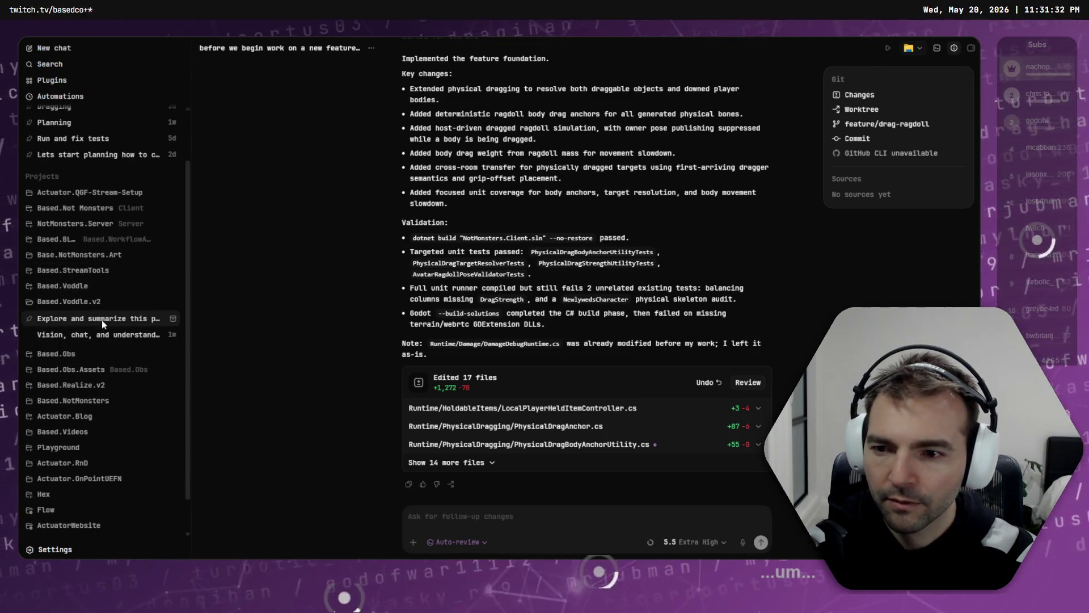
pyautogui.click(101, 320)
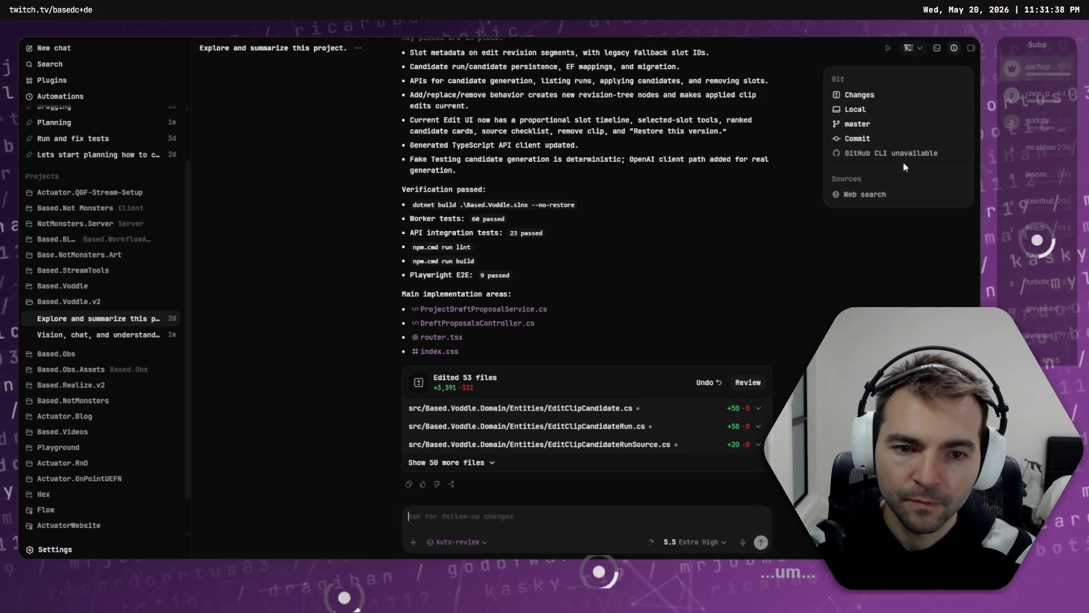
# Step: Discard the half-written 'Tt seems like' follow-up, leaving the message box empty
pyautogui.write('T')
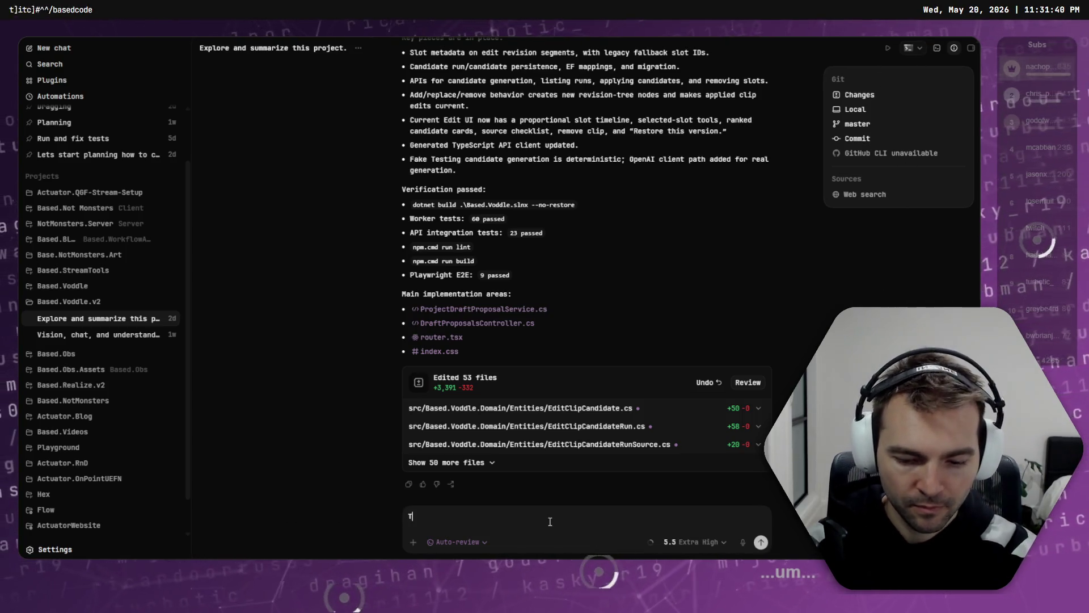
pyautogui.write('t seems like')
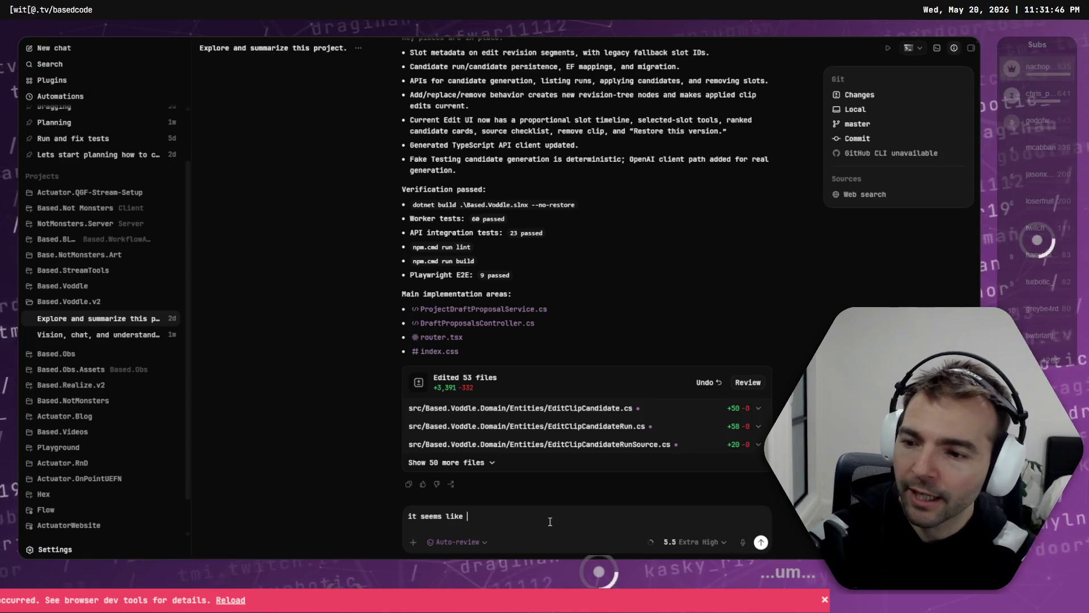
pyautogui.hotkey('ctrl', 'a')
pyautogui.press('BackSpace')
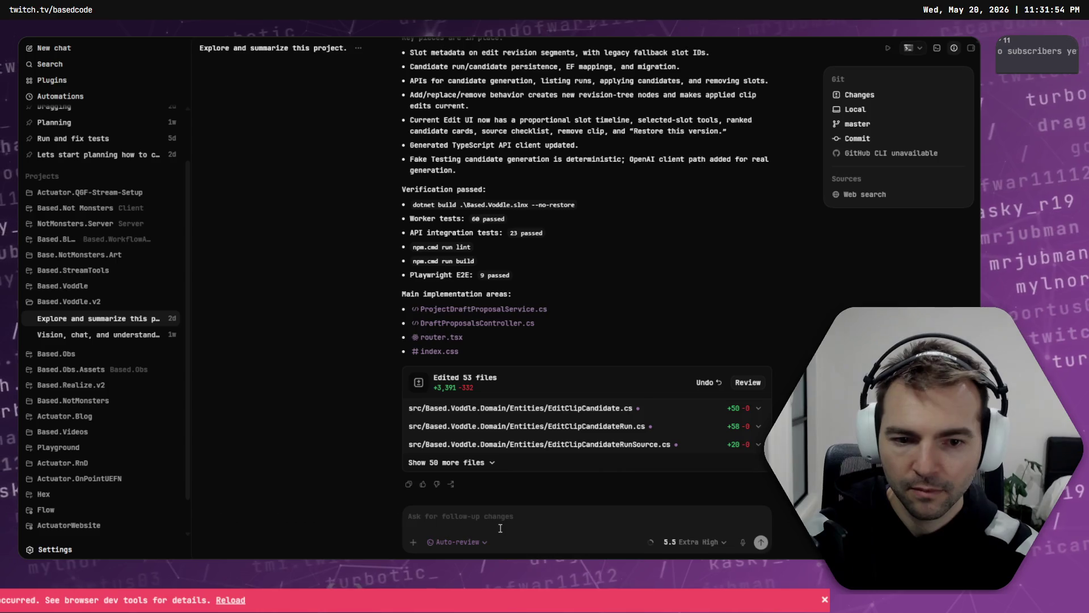
pyautogui.scroll(5, 683, 413)
pyautogui.scroll(-5, 688, 423)
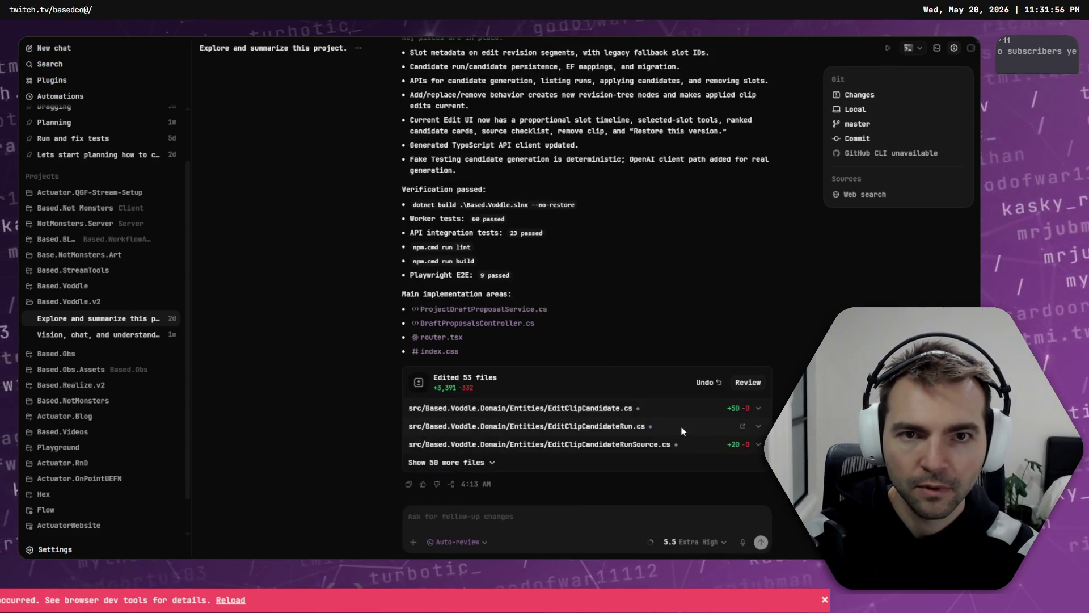
pyautogui.scroll(3, 681, 426)
pyautogui.scroll(5, 686, 344)
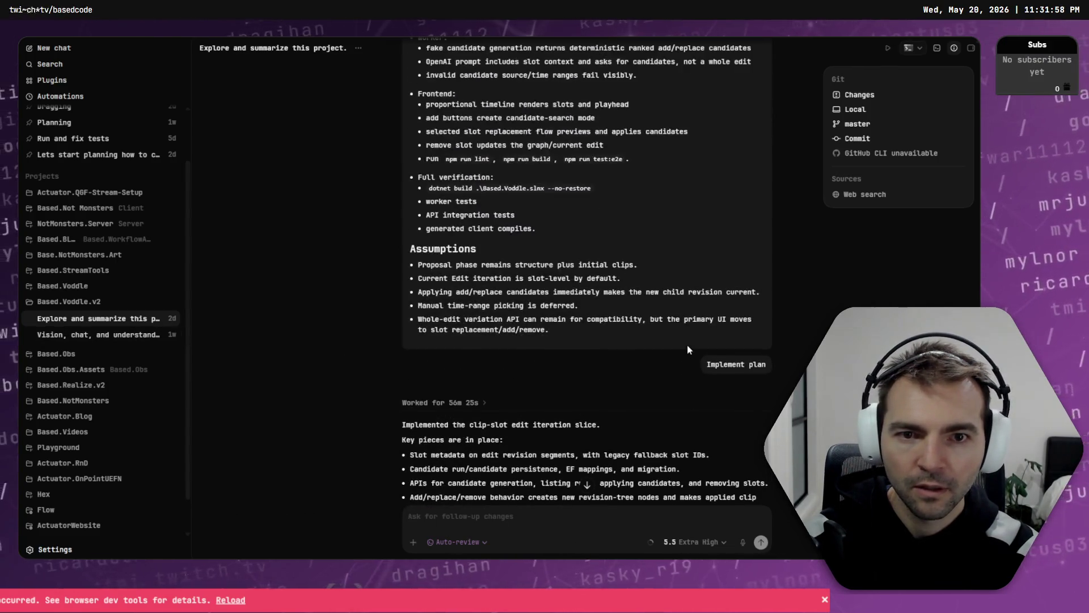
# Step: Scroll through the Voddle chat's plan and implementation summary
pyautogui.scroll(5, 686, 345)
pyautogui.scroll(-15, 660, 351)
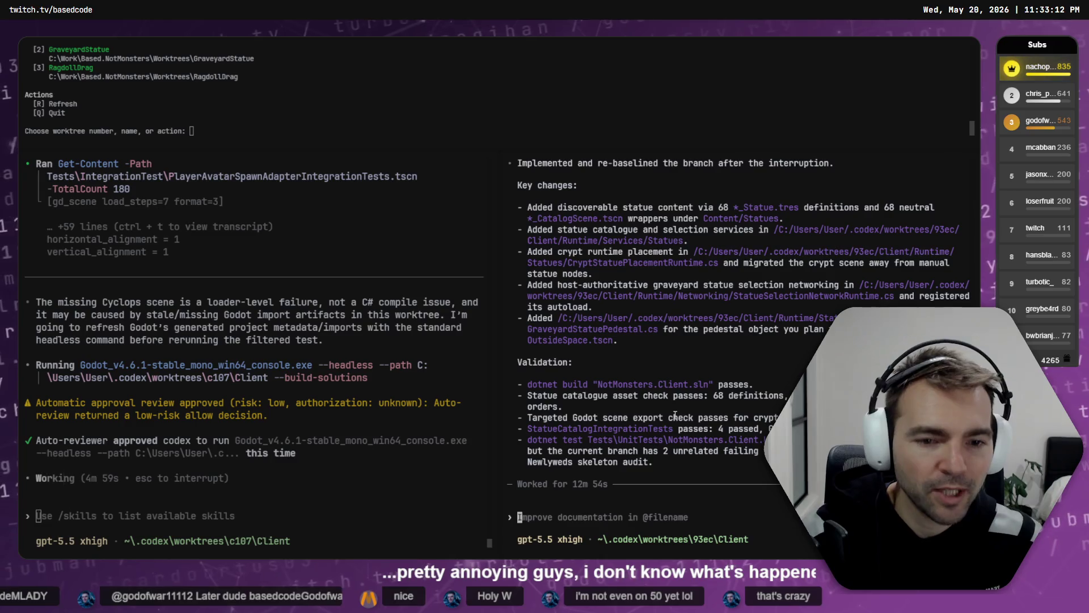
# Step: Filter the FileSystem for 'Crypts', open Crypts.tscn, and look down the arched crypt hall
pyautogui.scroll(3, 624, 263)
pyautogui.scroll(-3, 625, 262)
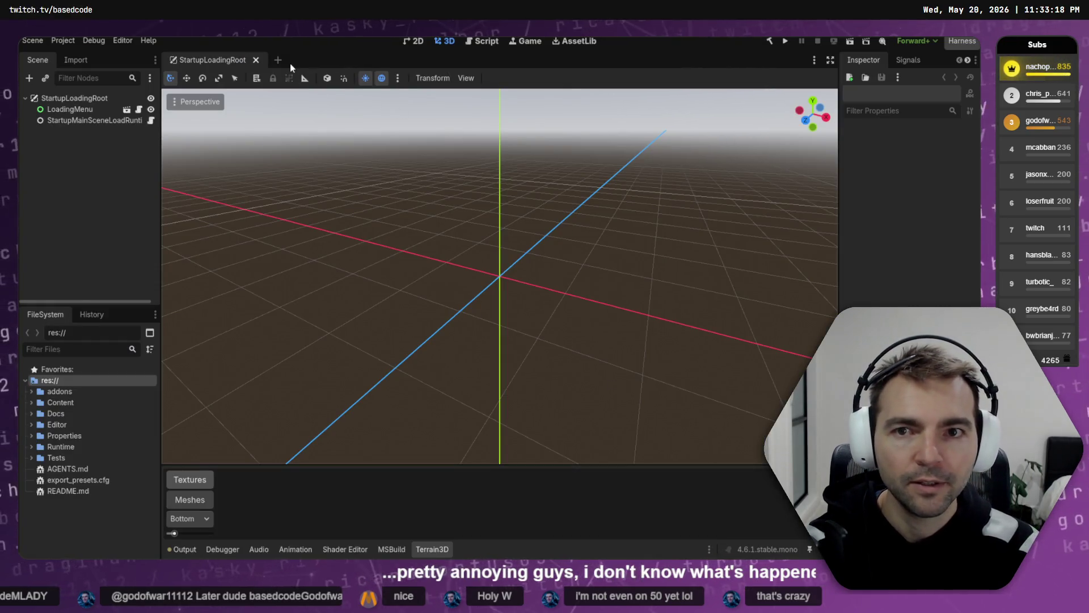
pyautogui.click(87, 352)
pyautogui.write('Crypts')
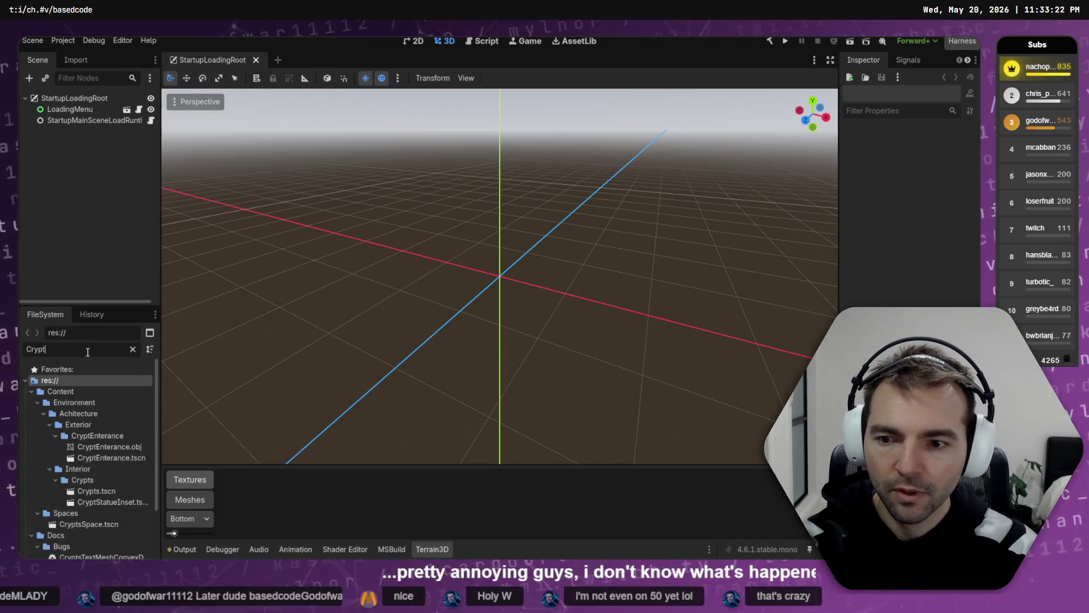
pyautogui.doubleClick(107, 447)
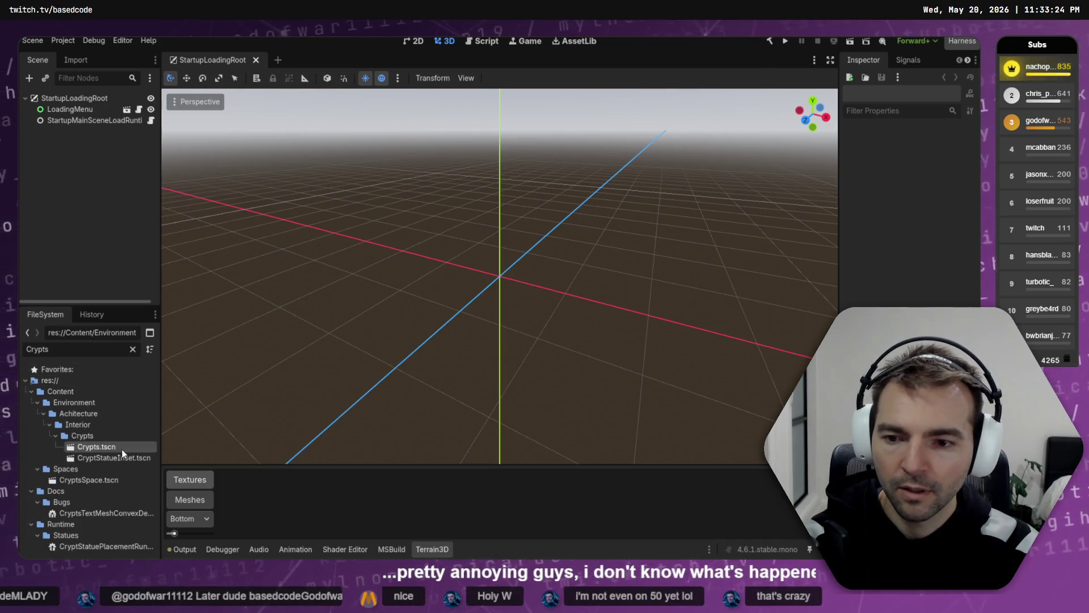
pyautogui.moveTo(485, 303)
pyautogui.mouseDown()
pyautogui.moveTo(363, 295)
pyautogui.moveTo(442, 295)
pyautogui.moveTo(369, 295)
pyautogui.moveTo(486, 264)
pyautogui.mouseUp()
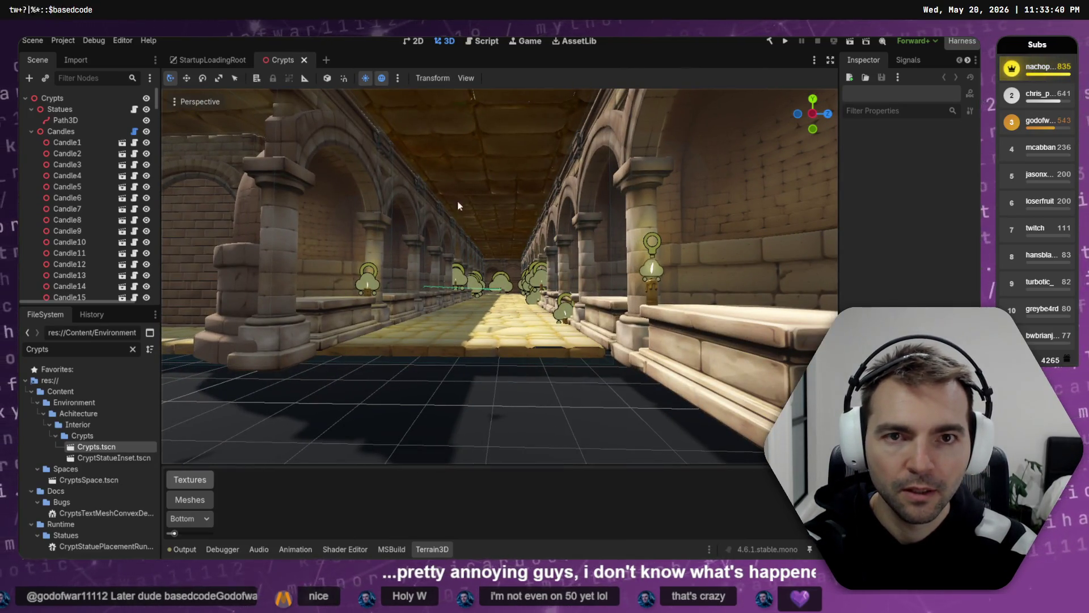
# Step: Build the .NET project and run the game with F5
pyautogui.press('F5')
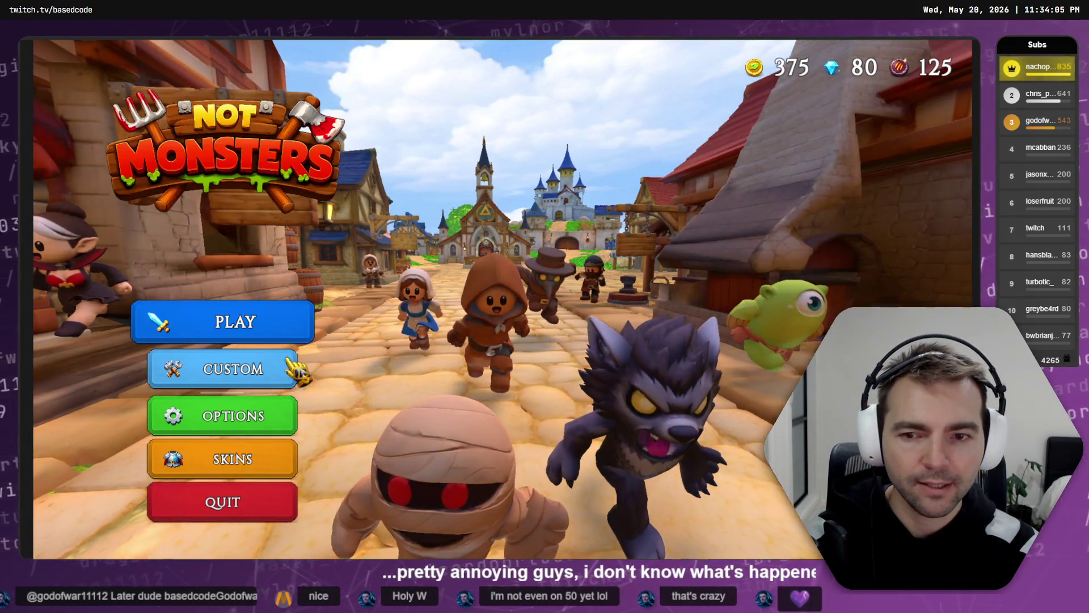
# Step: Start a match search in the running game, then switch to the Codex app
pyautogui.click(284, 332)
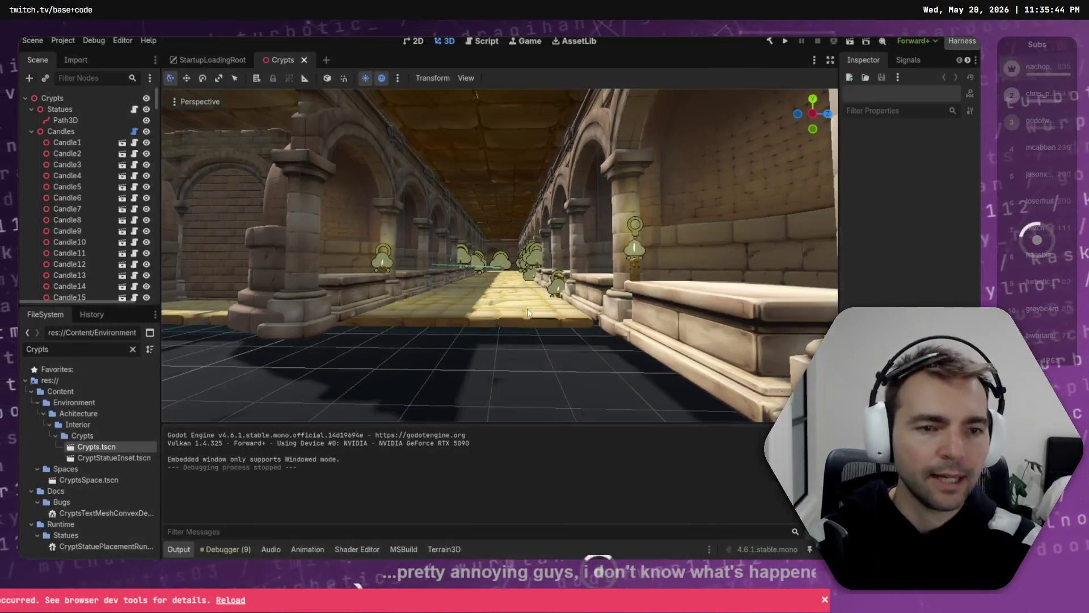
pyautogui.hotkey('alt', 'Tab')
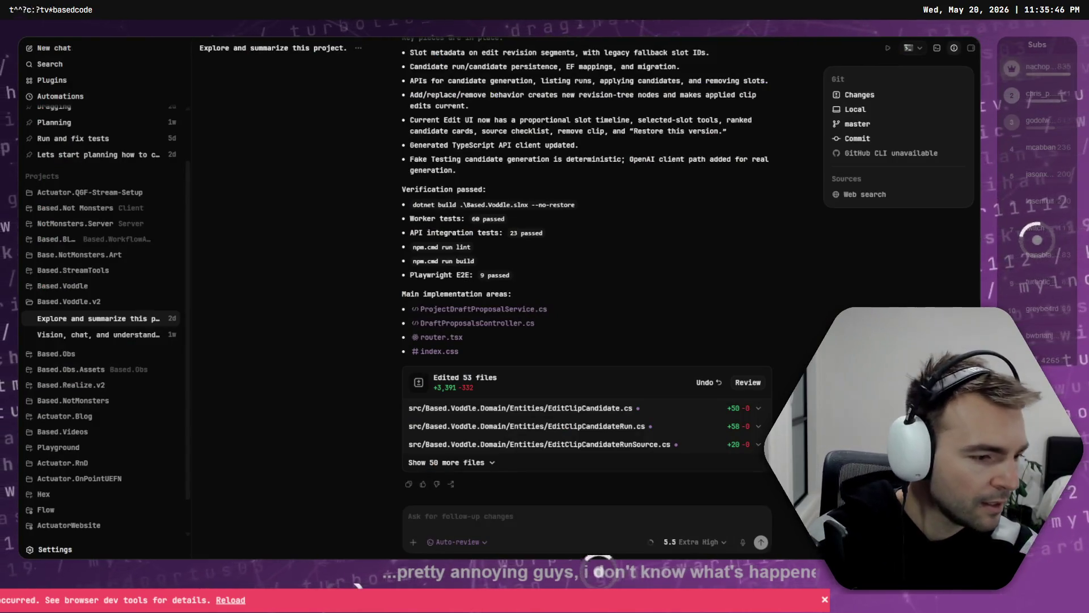
# Step: Bring up the Windows Terminal running the two Codex CLI sessions
pyautogui.hotkey('alt', 'Tab')
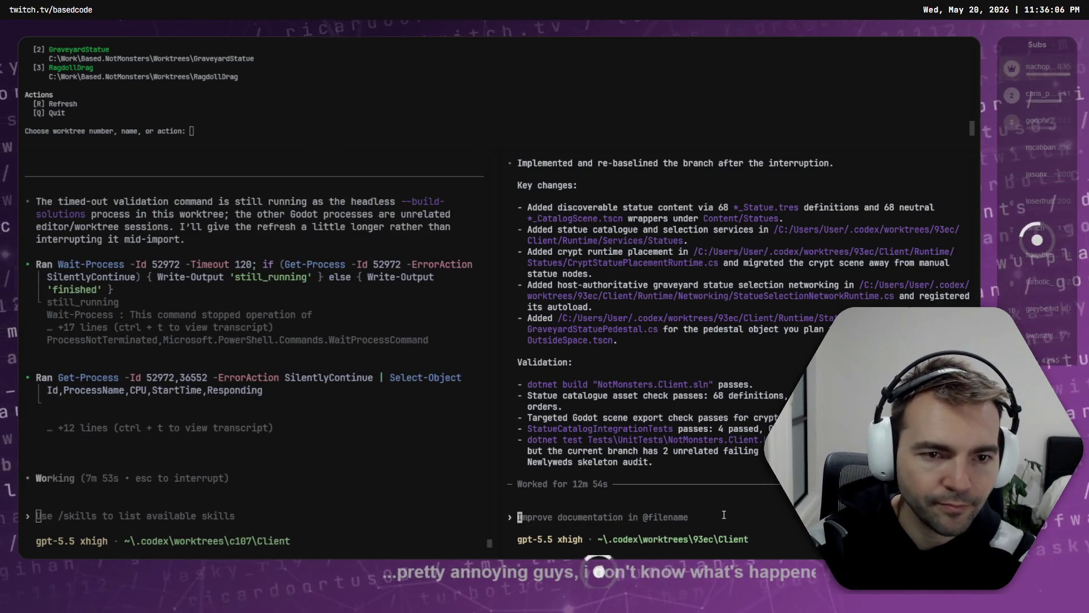
pyautogui.press('super+h')
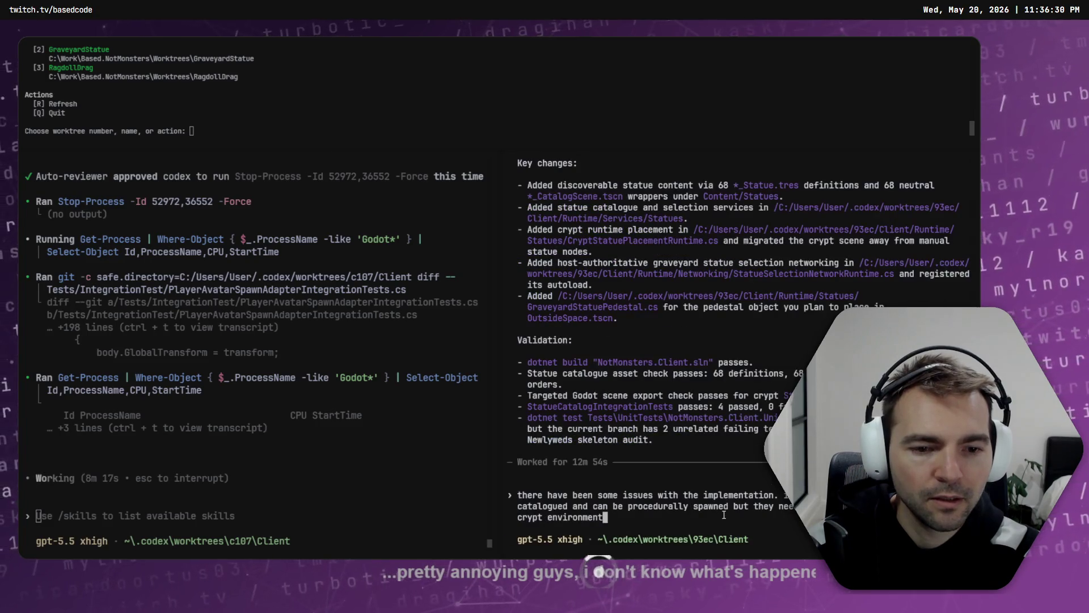
# Step: Dictate the opening lines of the prompt to discard the crypt scene changes
pyautogui.hotkey('ctrl', 'space')
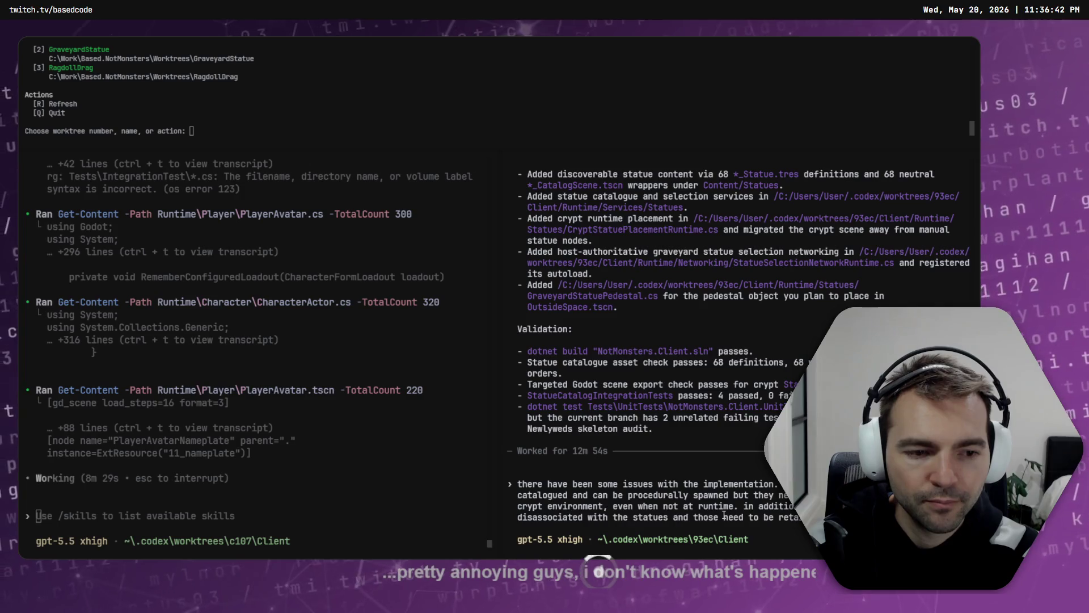
pyautogui.hotkey('shift', 'Return')
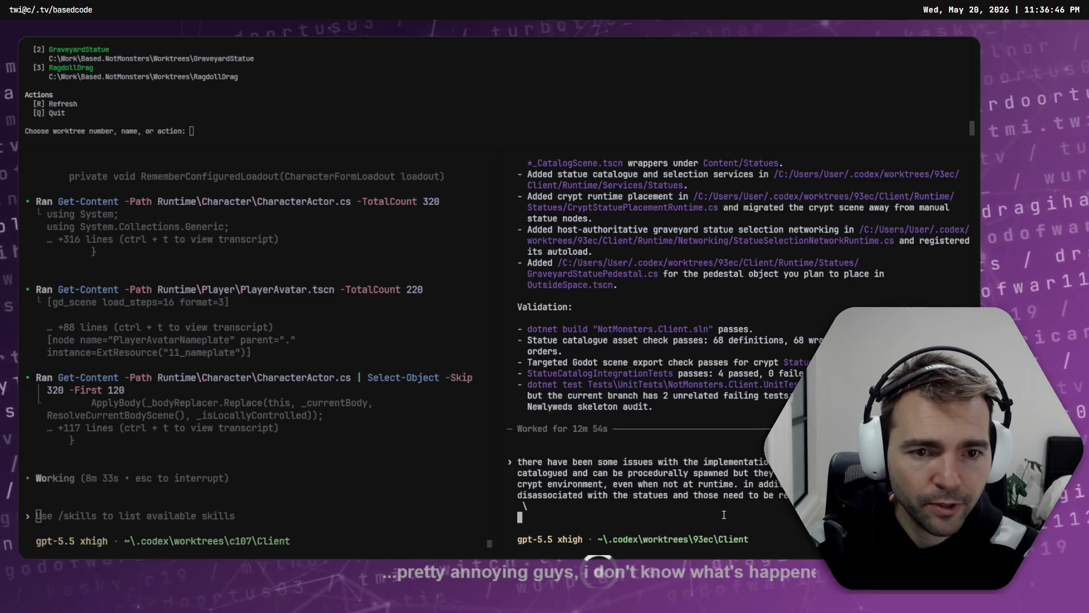
pyautogui.press('super+h')
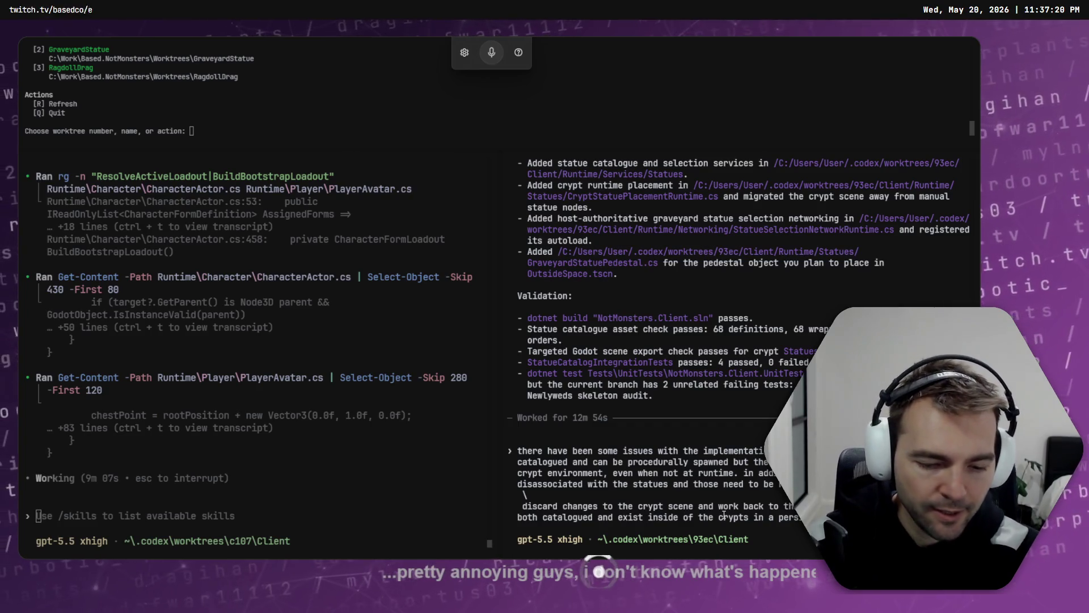
pyautogui.write('\\')
pyautogui.press('Return')
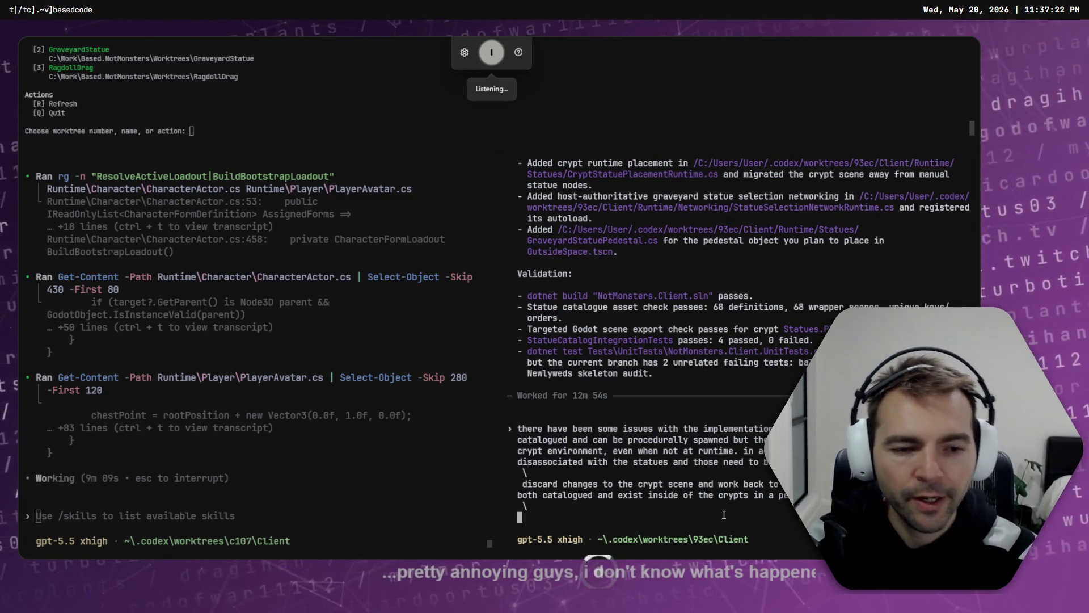
# Step: Add a line about random statue placement in OutsideEnvironment.tscn, then return to Godot
pyautogui.write('we are going to use this catalogue')
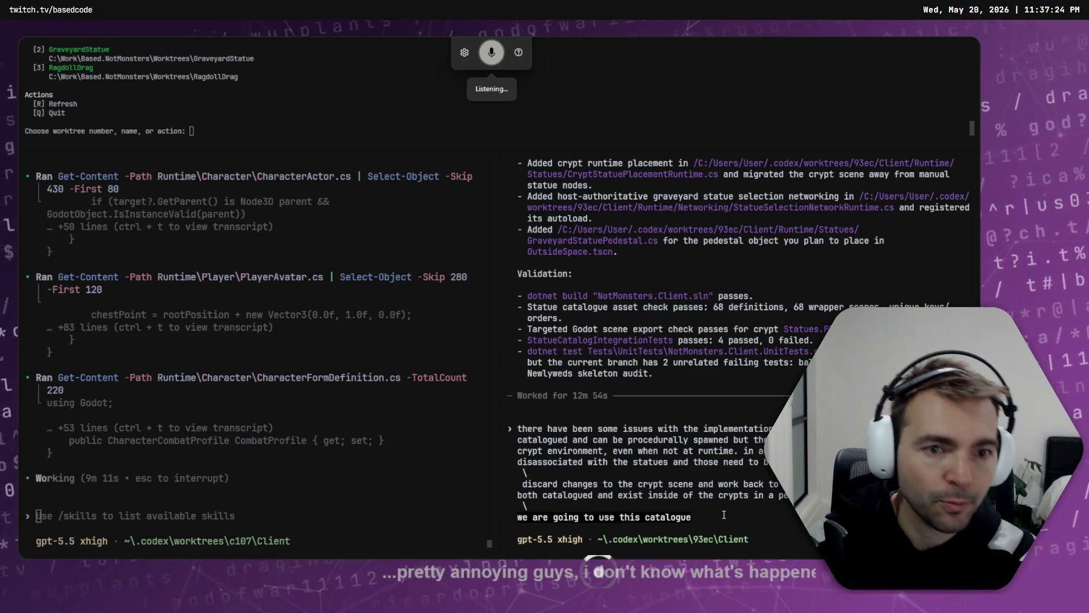
pyautogui.write(' to place a random st')
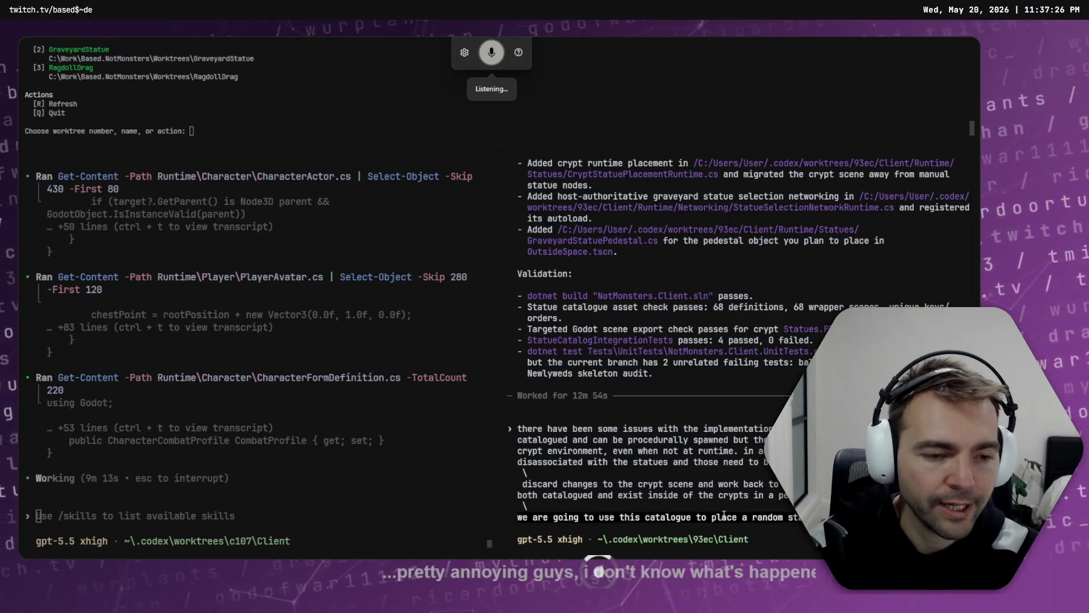
pyautogui.write('a')
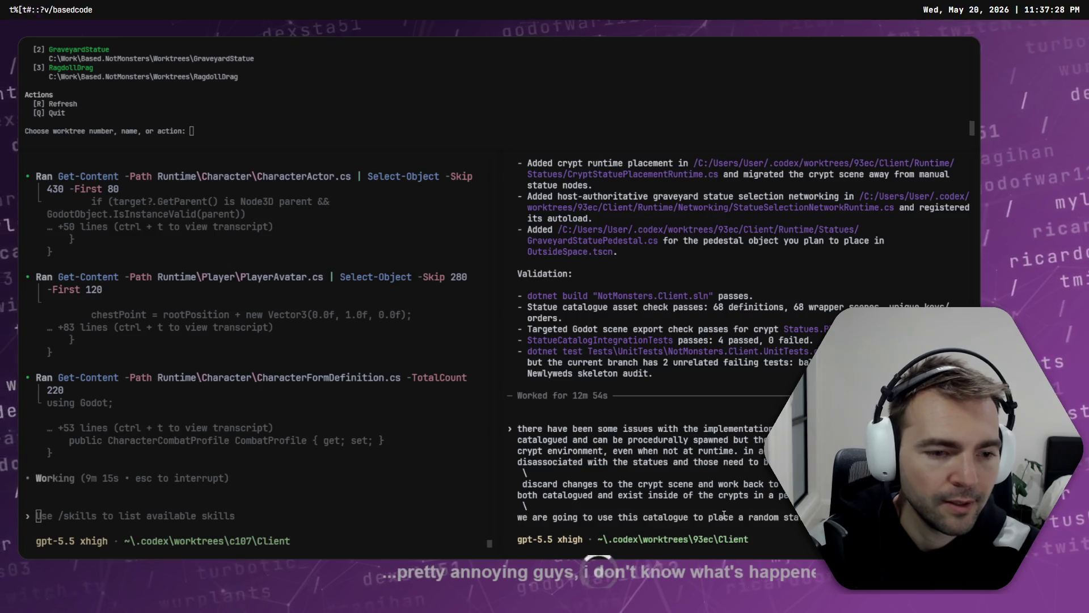
pyautogui.write('@')
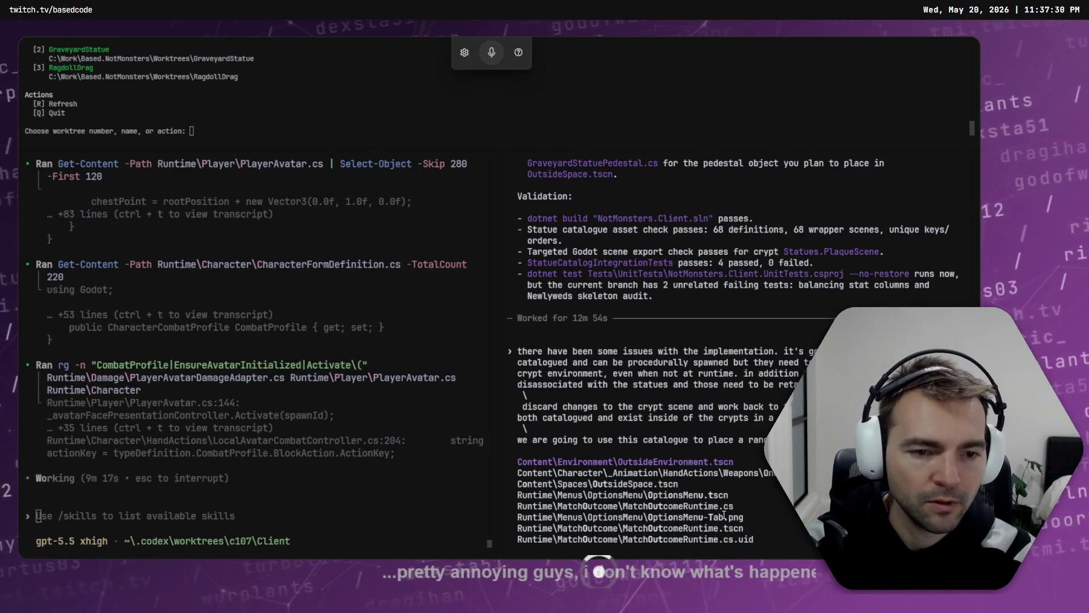
pyautogui.press('Tab')
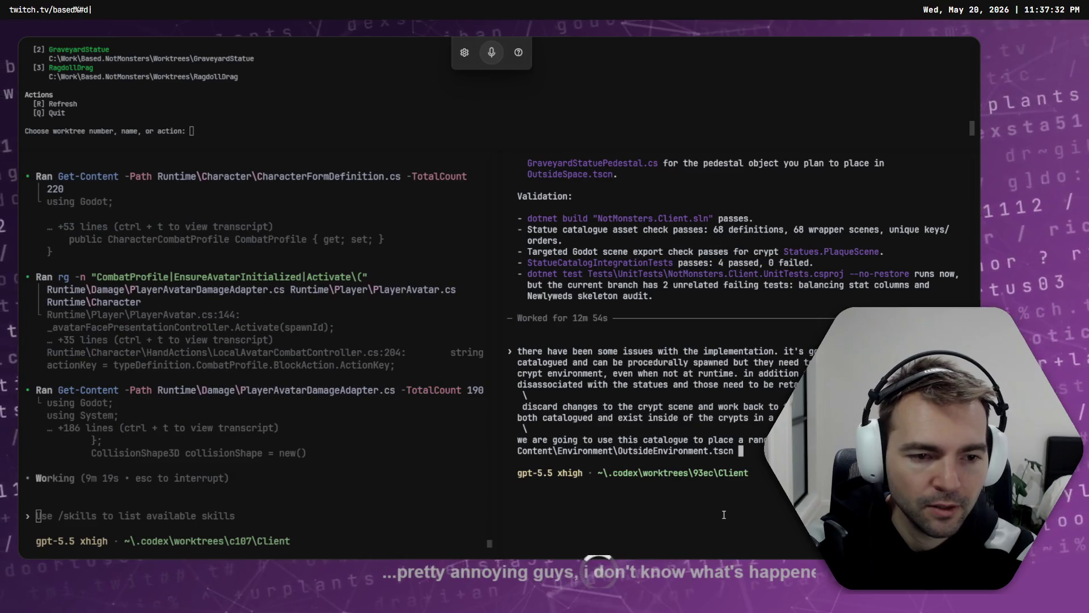
pyautogui.write('next')
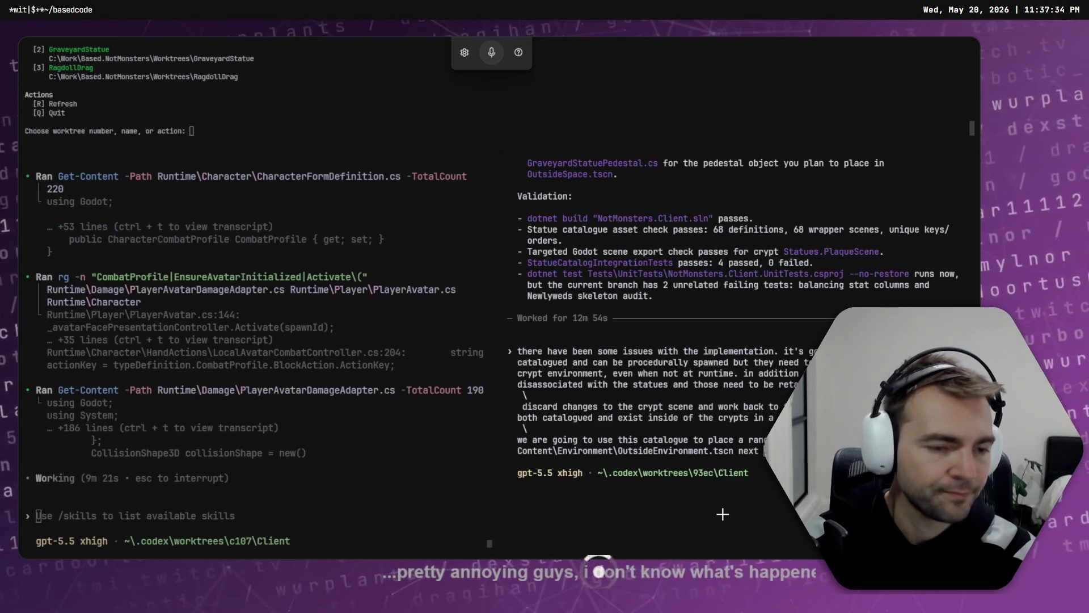
pyautogui.hotkey('alt', 'Tab')
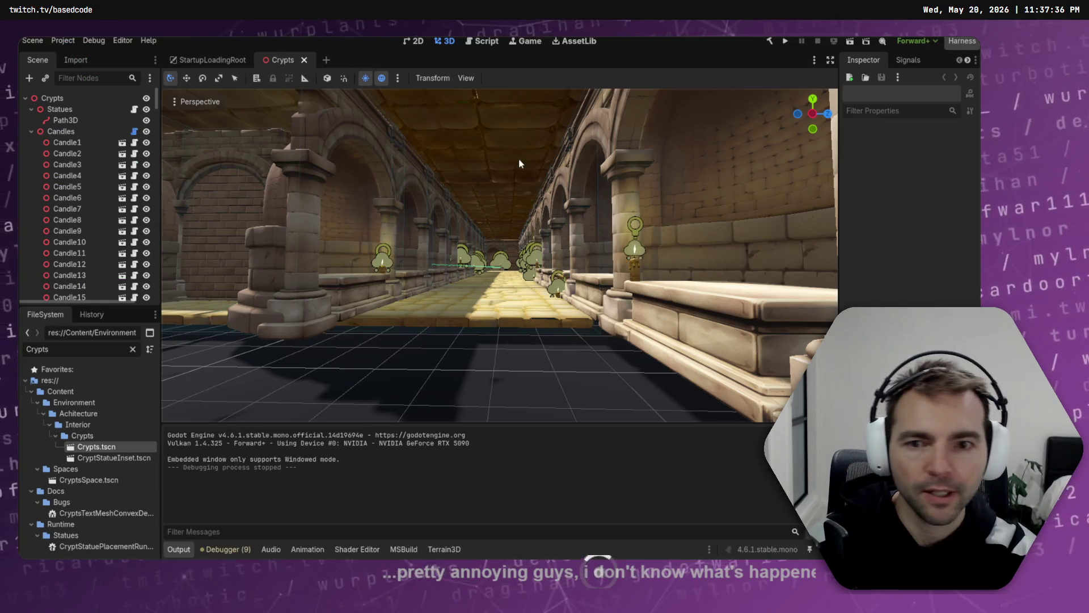
# Step: Clear the 'Outside' filter, collapse Crypts and Interior, and open Environment/OutsideEnvironment.tscn
pyautogui.click(80, 348)
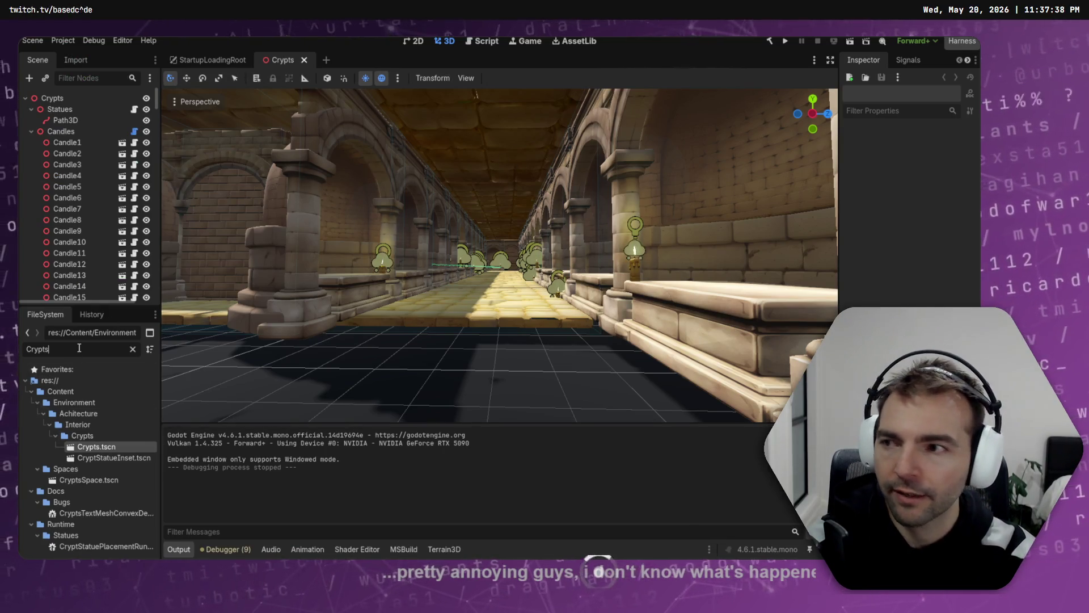
pyautogui.write('Outside')
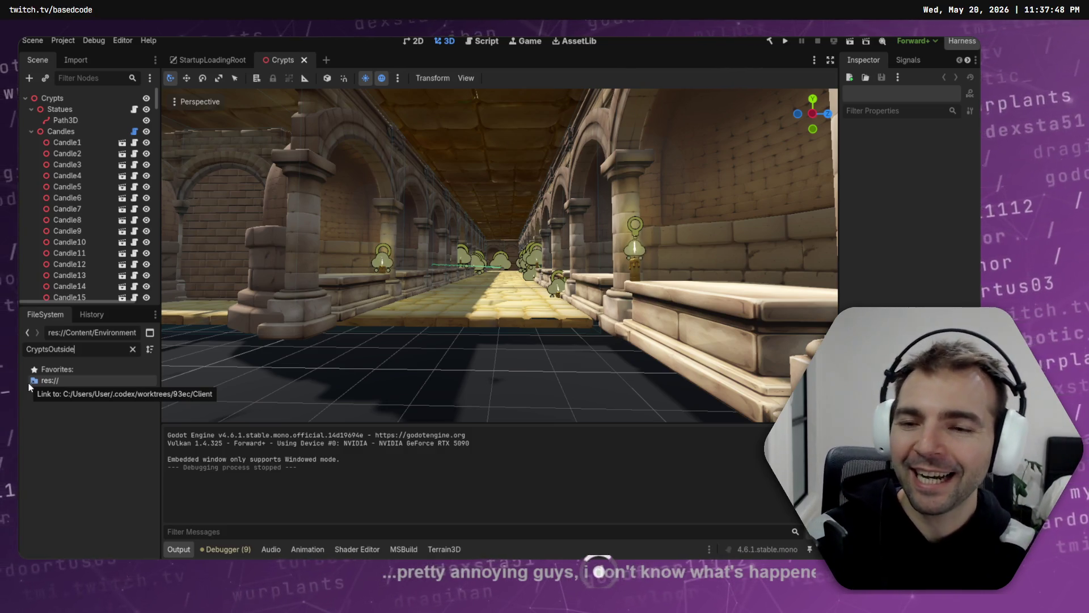
pyautogui.click(133, 350)
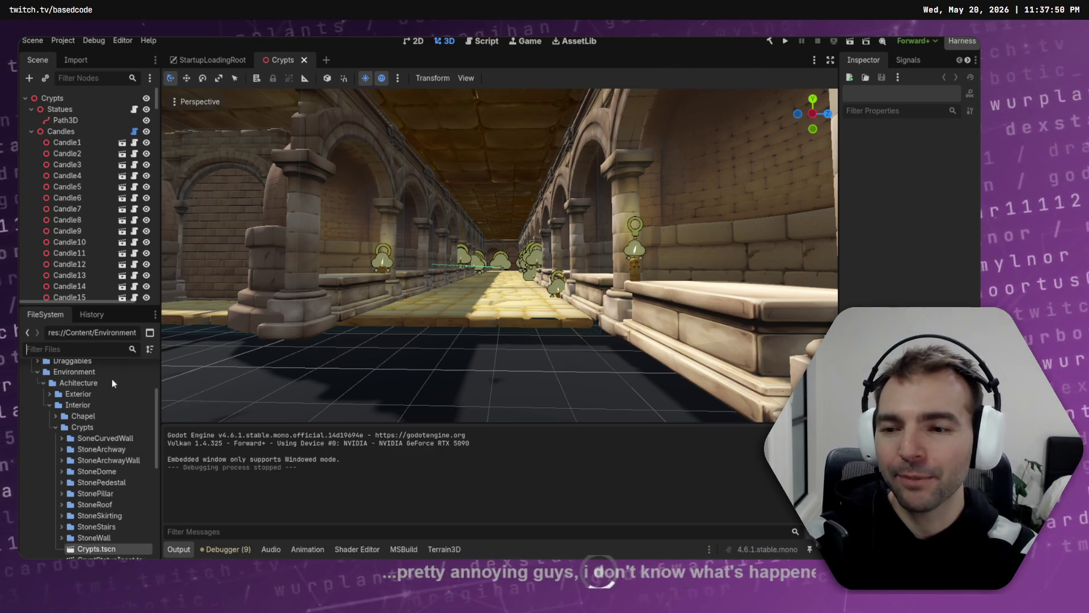
pyautogui.click(56, 427)
pyautogui.click(50, 405)
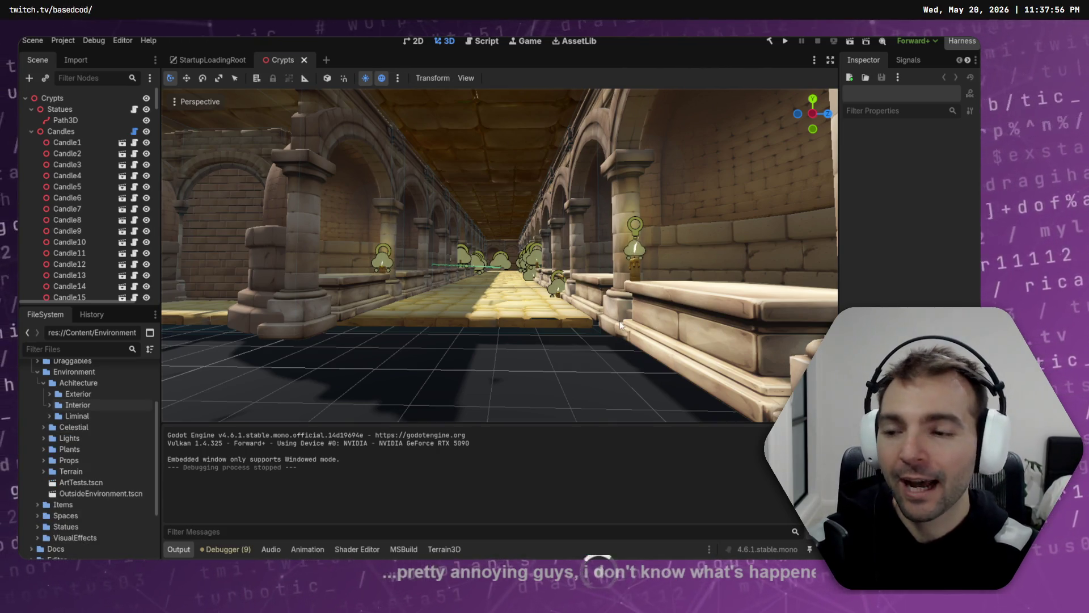
pyautogui.click(81, 348)
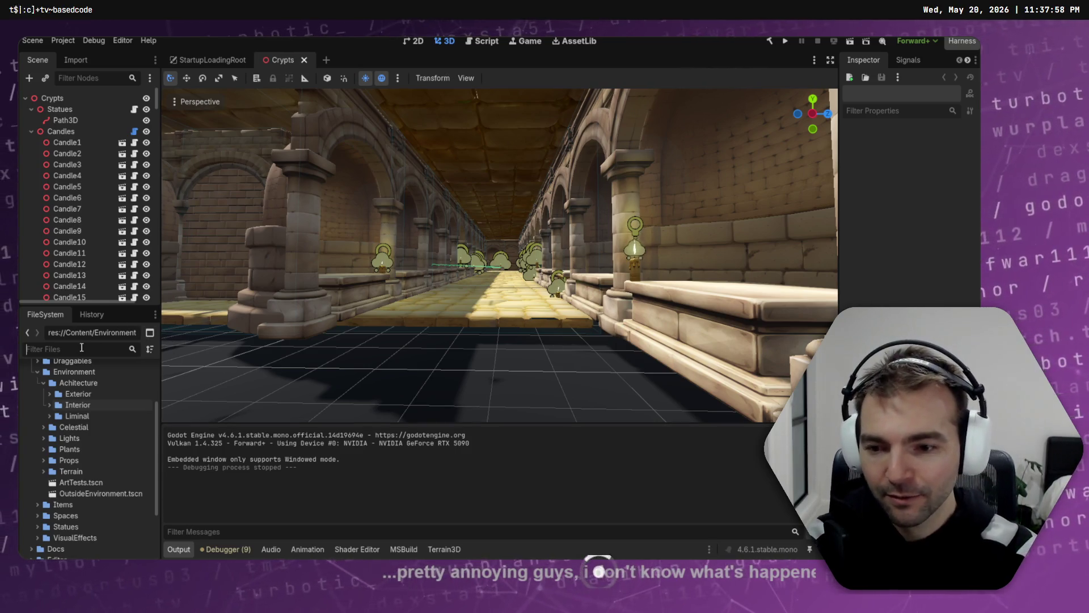
pyautogui.click(96, 493)
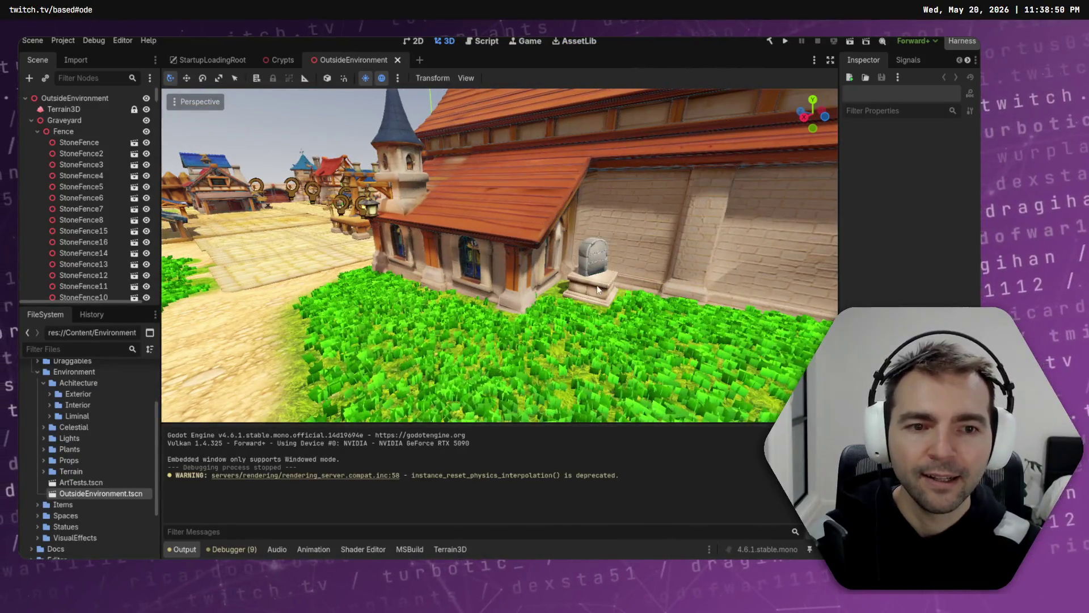
# Step: Cut the StonePedestal node and paste it under the Graveyard group
pyautogui.click(598, 290)
pyautogui.scroll(-2, 83, 270)
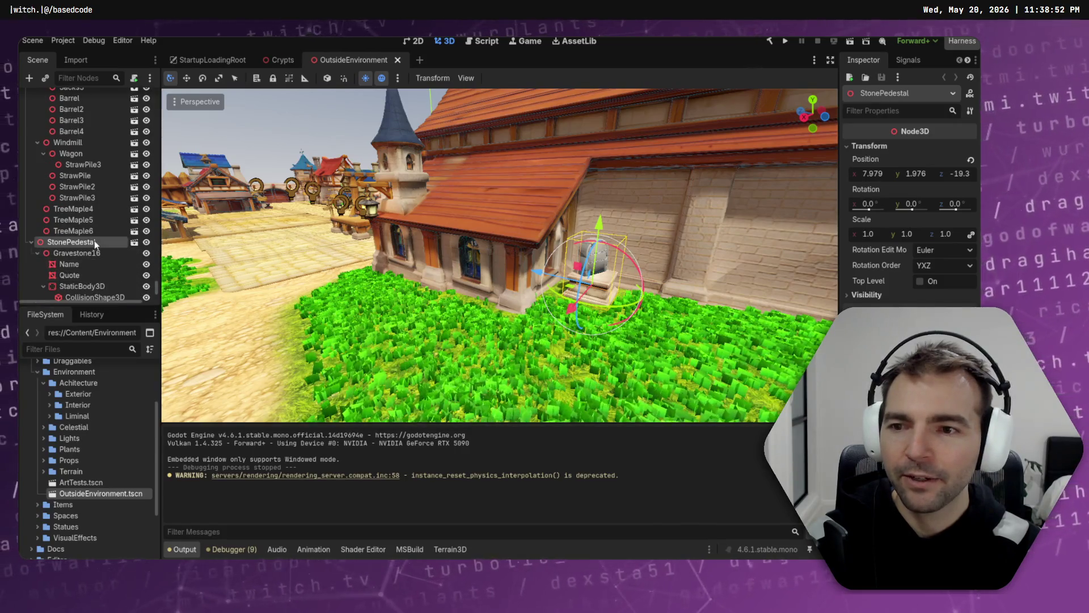
pyautogui.rightClick(94, 241)
pyautogui.click(33, 260)
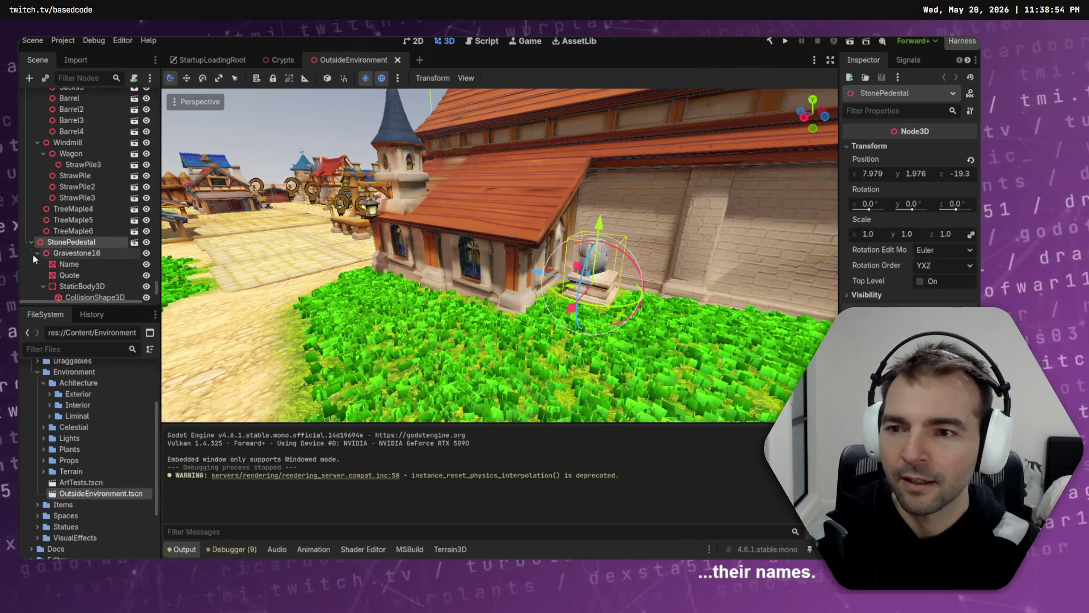
pyautogui.click(31, 242)
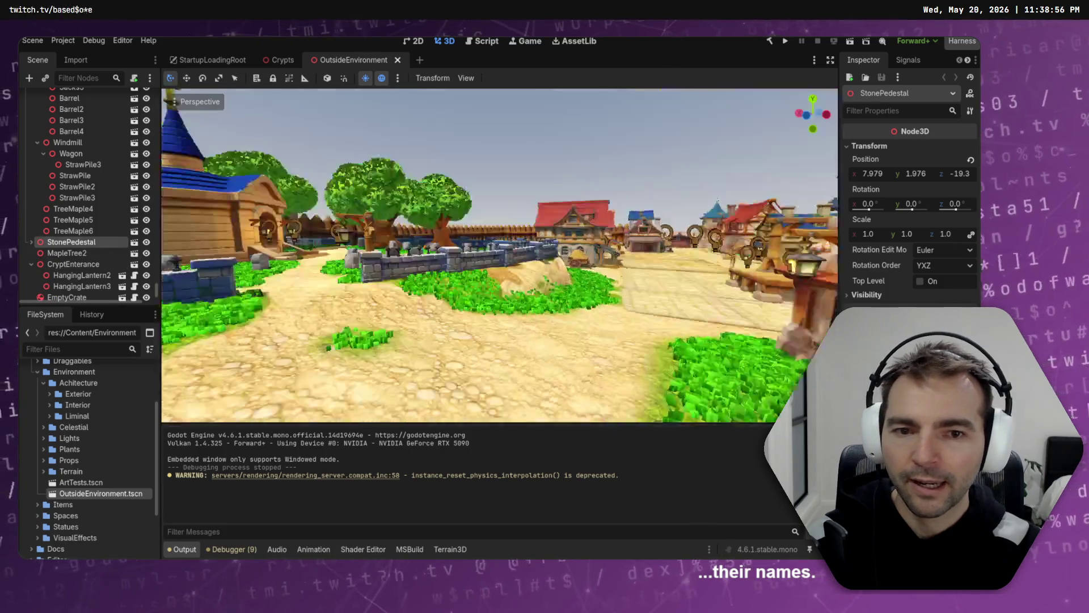
pyautogui.scroll(-5, 114, 179)
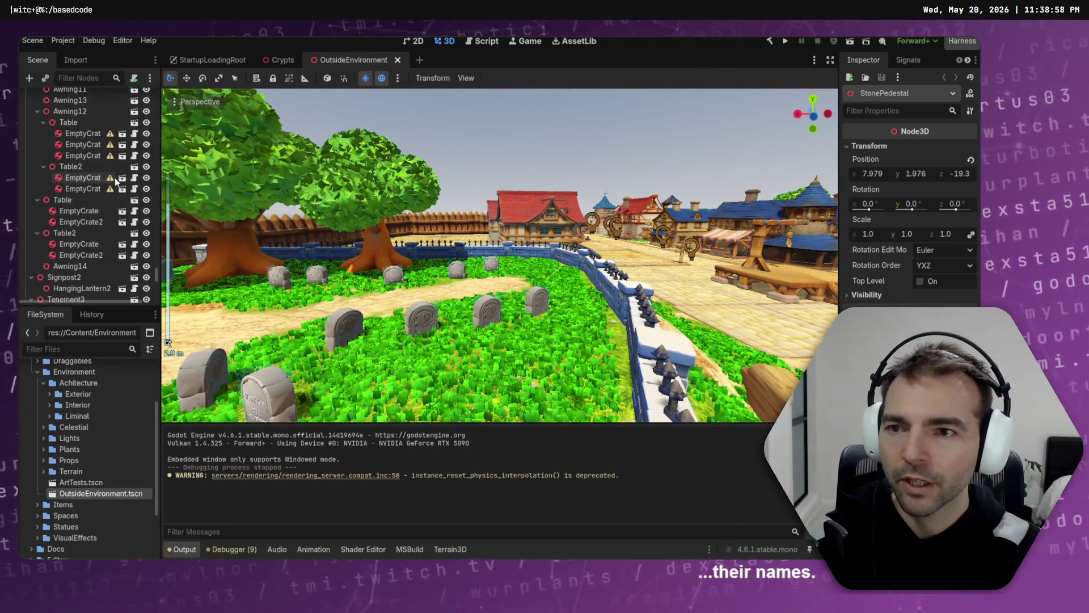
pyautogui.moveTo(154, 267); pyautogui.dragTo(151, 77)
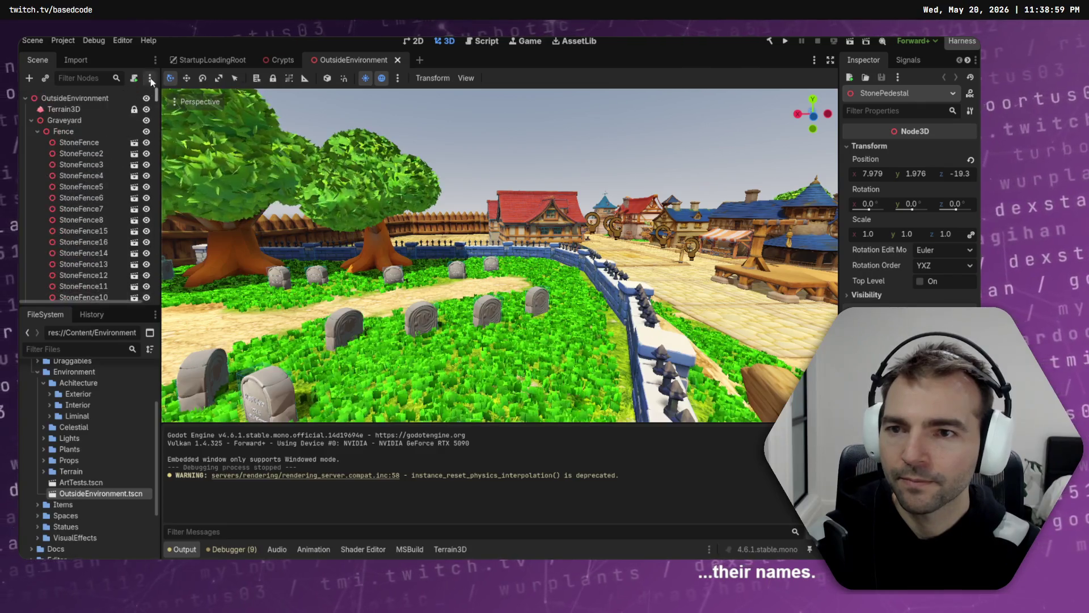
pyautogui.click(41, 122)
pyautogui.hotkey('ctrl', 'v')
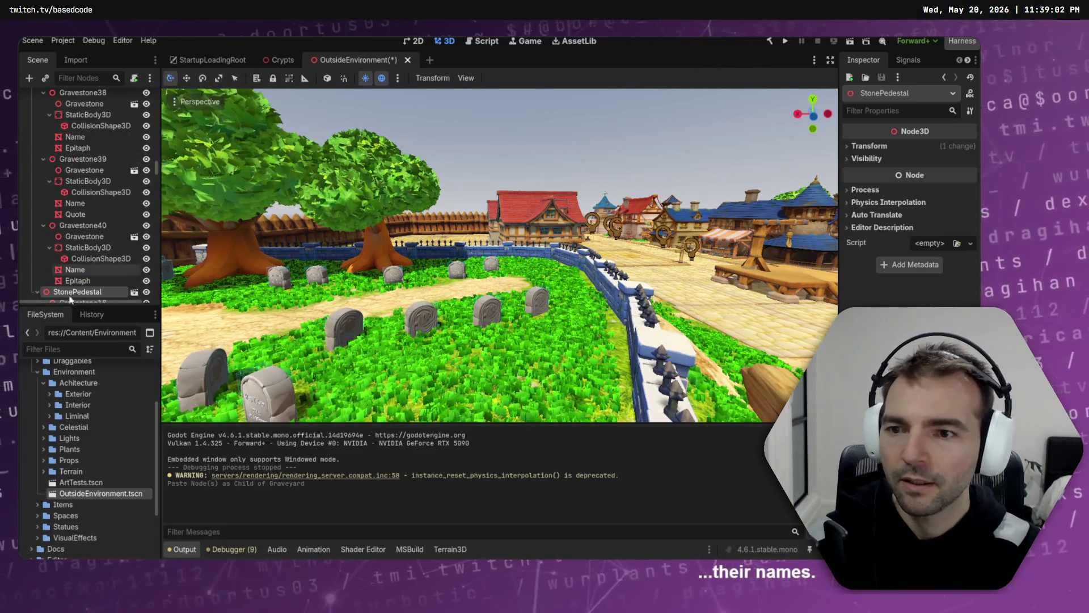
# Step: Delete the extra Gravestone16 node from inside the pasted pedestal
pyautogui.scroll(-3, 70, 284)
pyautogui.click(83, 203)
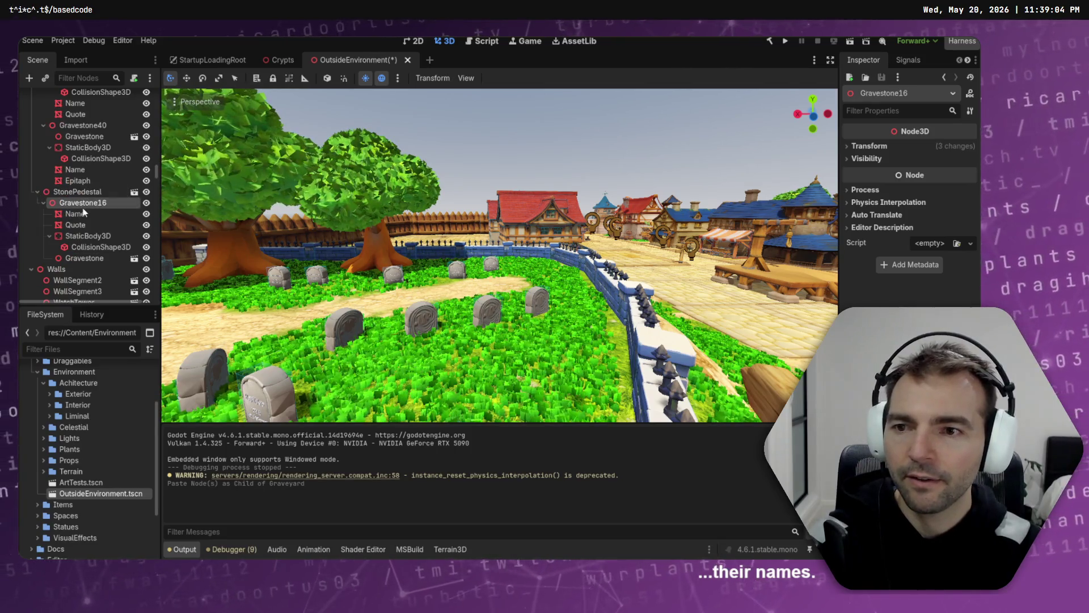
pyautogui.press('Delete')
pyautogui.press('Return')
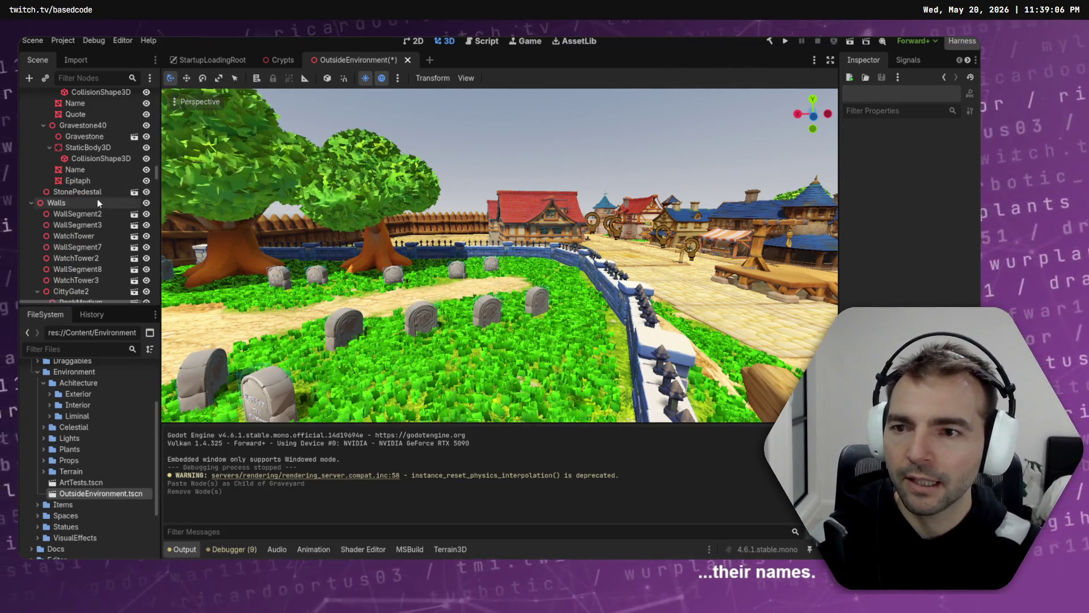
# Step: Lower the pedestal to the ground and move it into the graveyard corner at -24.5, -1.36, 14.86
pyautogui.click(96, 192)
pyautogui.press('f')
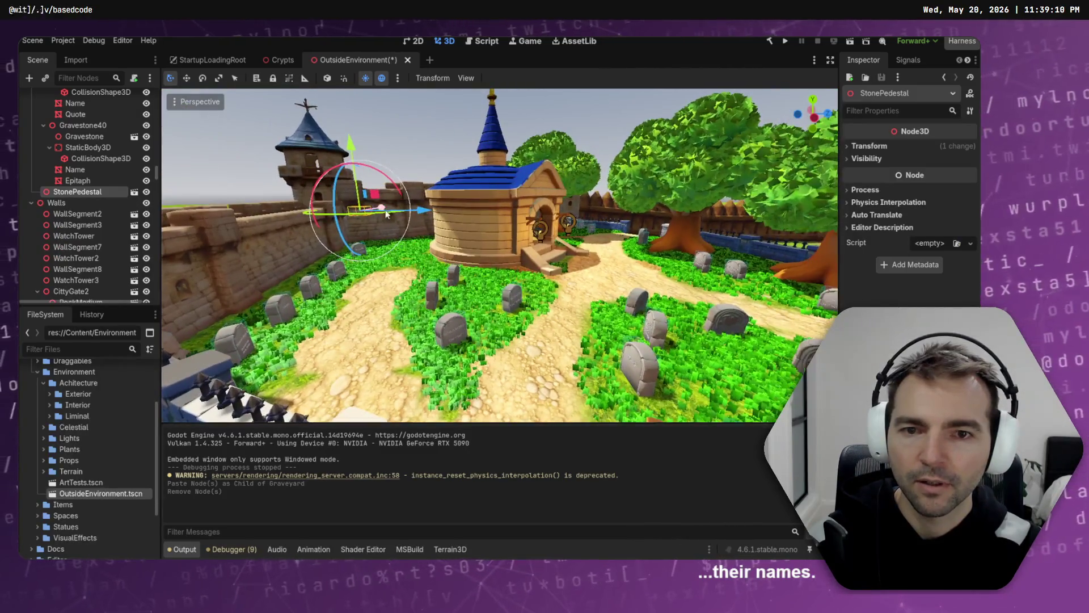
pyautogui.moveTo(424, 210)
pyautogui.mouseDown()
pyautogui.moveTo(397, 204)
pyautogui.moveTo(426, 208)
pyautogui.moveTo(424, 195)
pyautogui.moveTo(602, 212)
pyautogui.mouseUp()
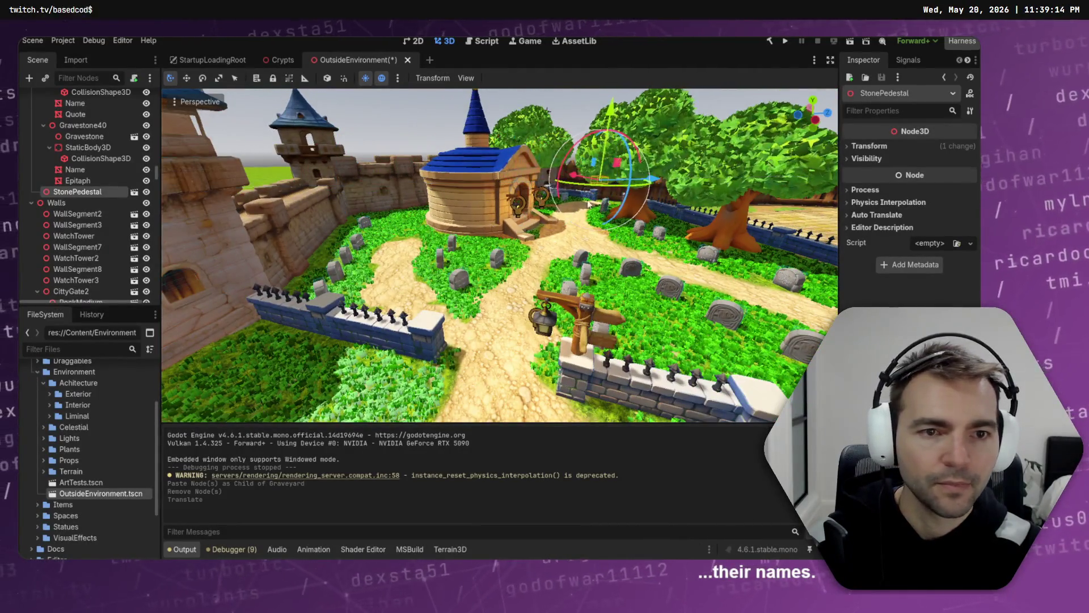
pyautogui.moveTo(574, 175)
pyautogui.mouseDown()
pyautogui.moveTo(646, 270)
pyautogui.moveTo(567, 215)
pyautogui.moveTo(337, 131)
pyautogui.mouseUp()
pyautogui.press('w')
pyautogui.scroll(3, 506, 288)
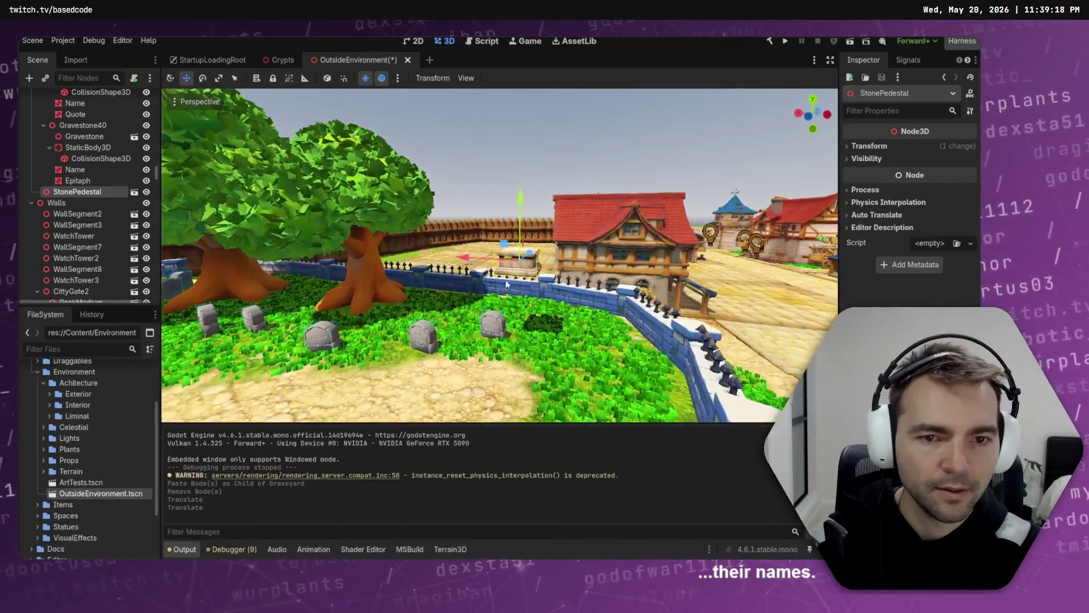
pyautogui.moveTo(520, 198); pyautogui.dragTo(532, 278)
pyautogui.moveTo(525, 323)
pyautogui.mouseDown()
pyautogui.moveTo(567, 319)
pyautogui.moveTo(557, 357)
pyautogui.mouseUp()
pyautogui.moveTo(440, 341)
pyautogui.mouseDown()
pyautogui.moveTo(482, 343)
pyautogui.moveTo(440, 341)
pyautogui.mouseUp()
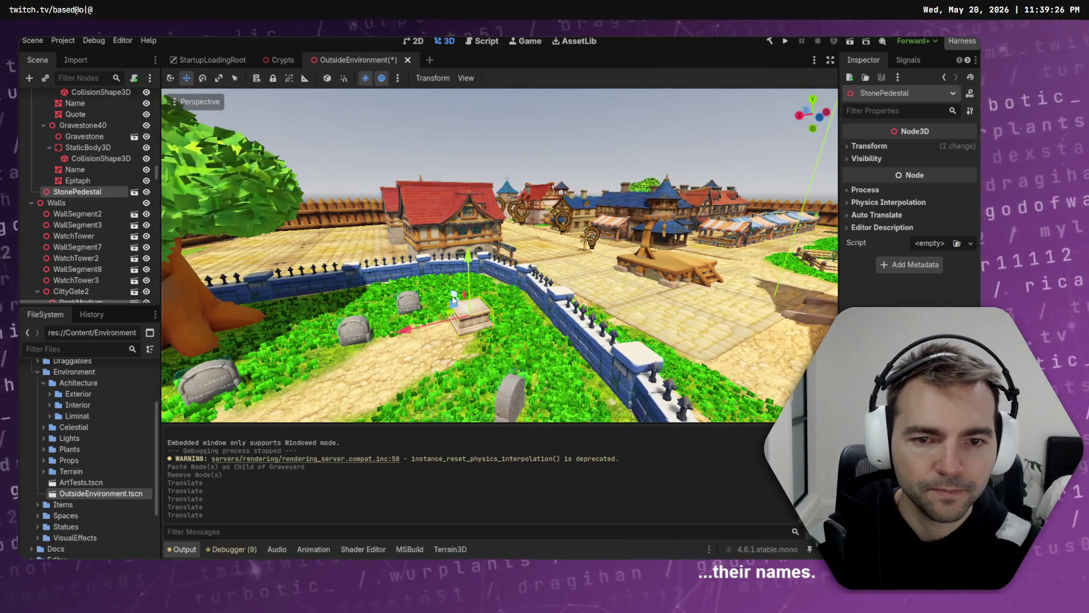
pyautogui.moveTo(452, 294); pyautogui.dragTo(407, 325)
pyautogui.click(869, 146)
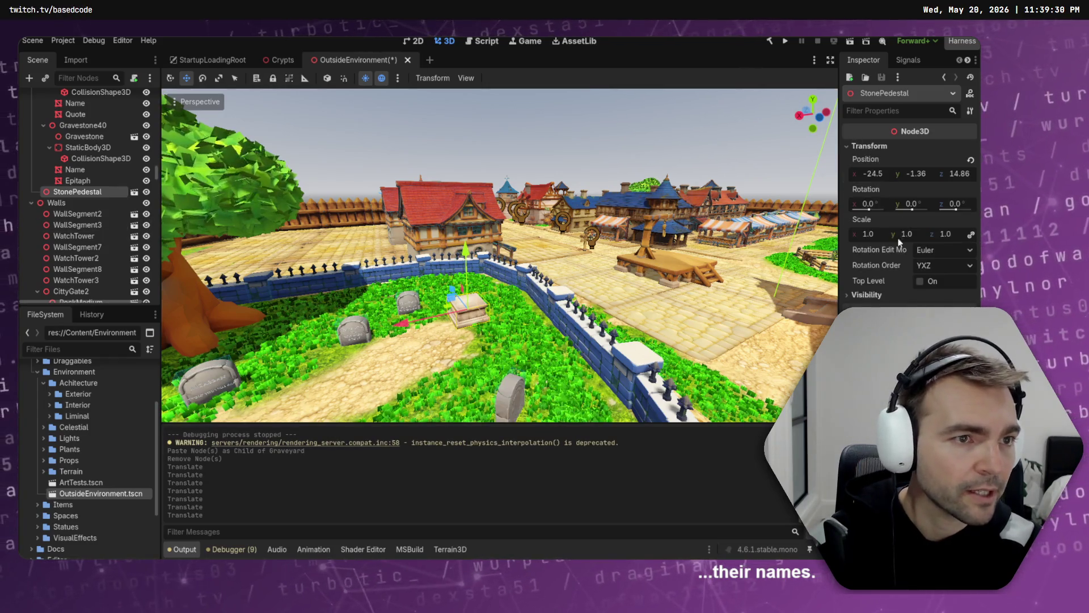
# Step: Set the StonePedestal's Scale to 2 in the Inspector
pyautogui.write('2')
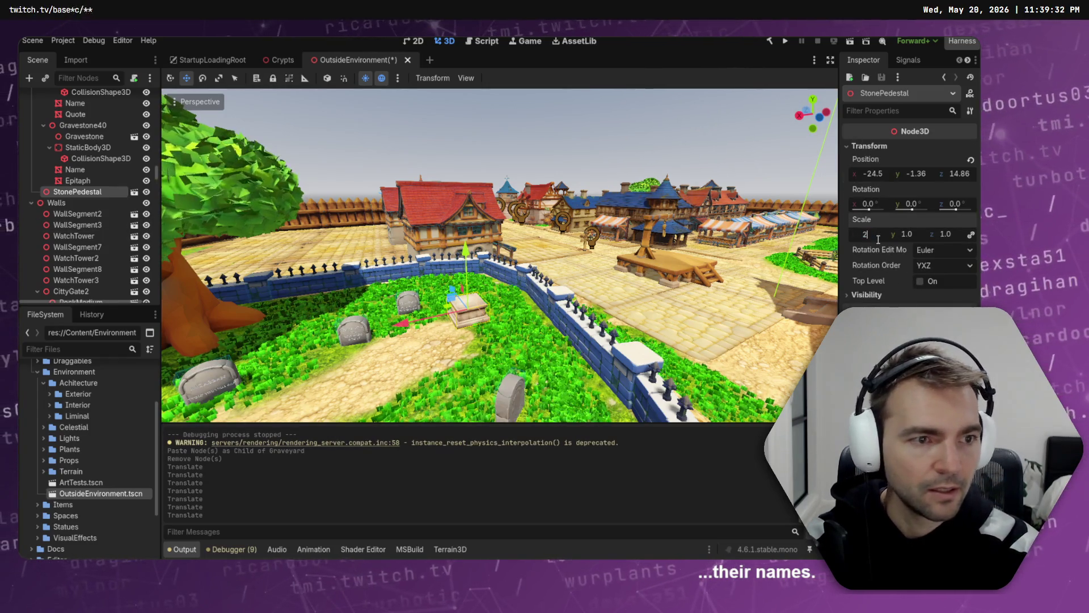
pyautogui.press('Tab')
pyautogui.write('2')
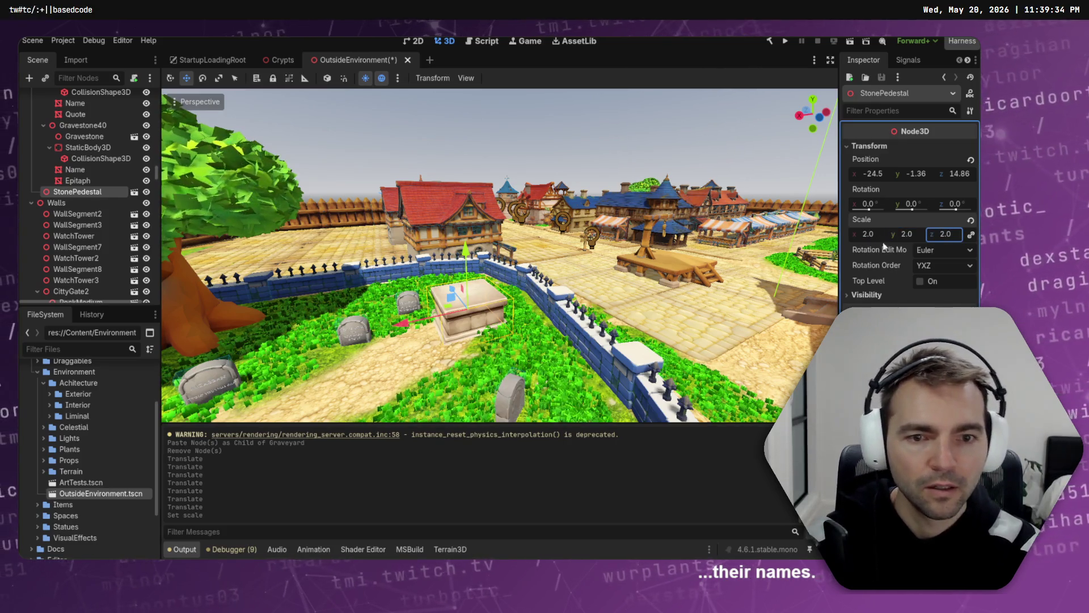
pyautogui.write('e')
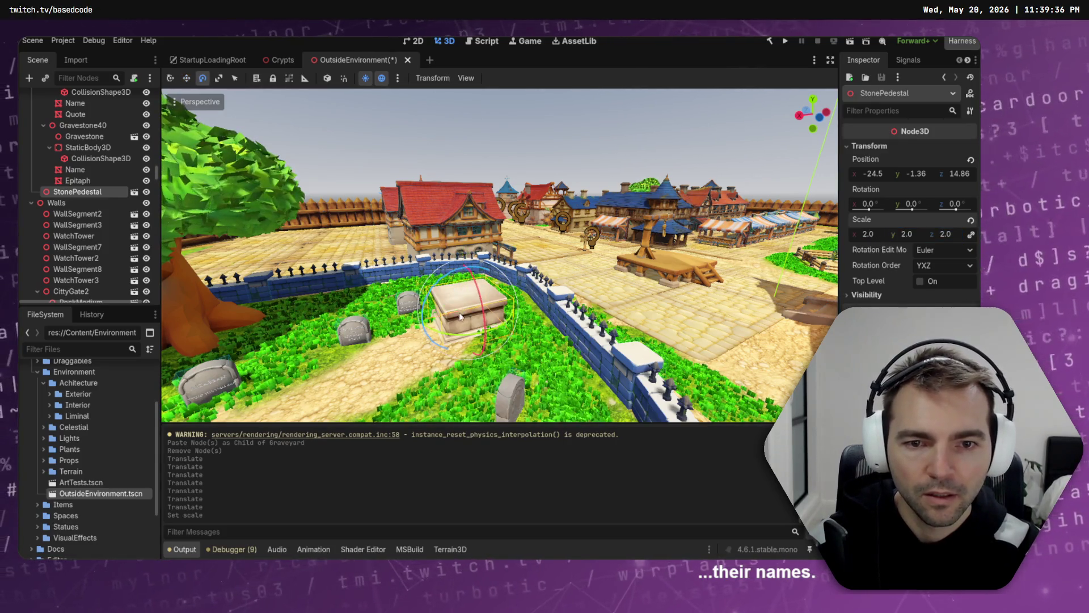
# Step: Rotate the pedestal about its vertical axis and move it to the head of the path
pyautogui.moveTo(469, 341); pyautogui.dragTo(441, 329)
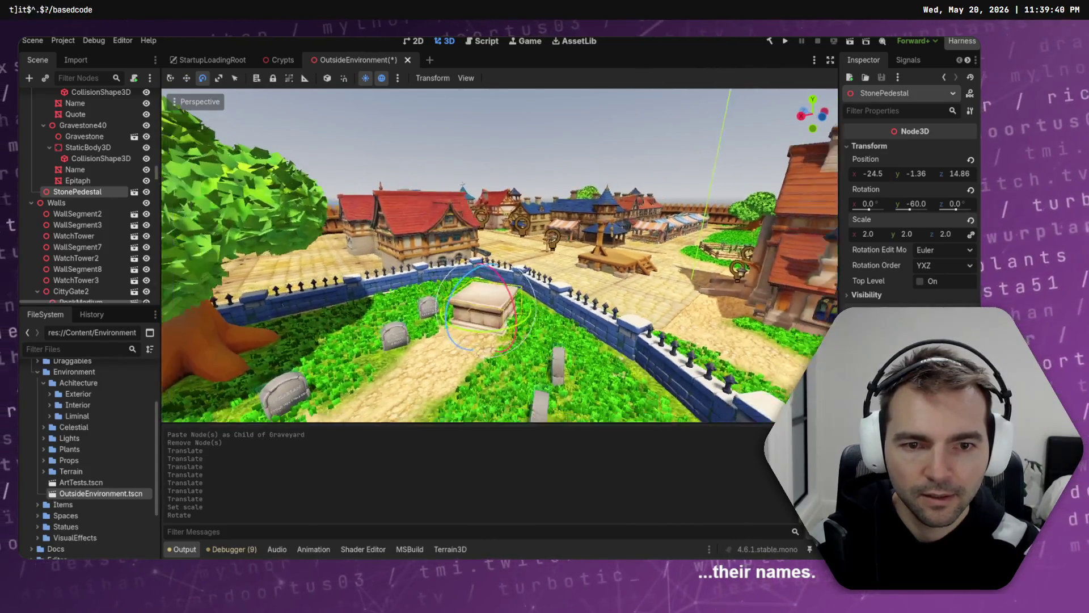
pyautogui.press('w')
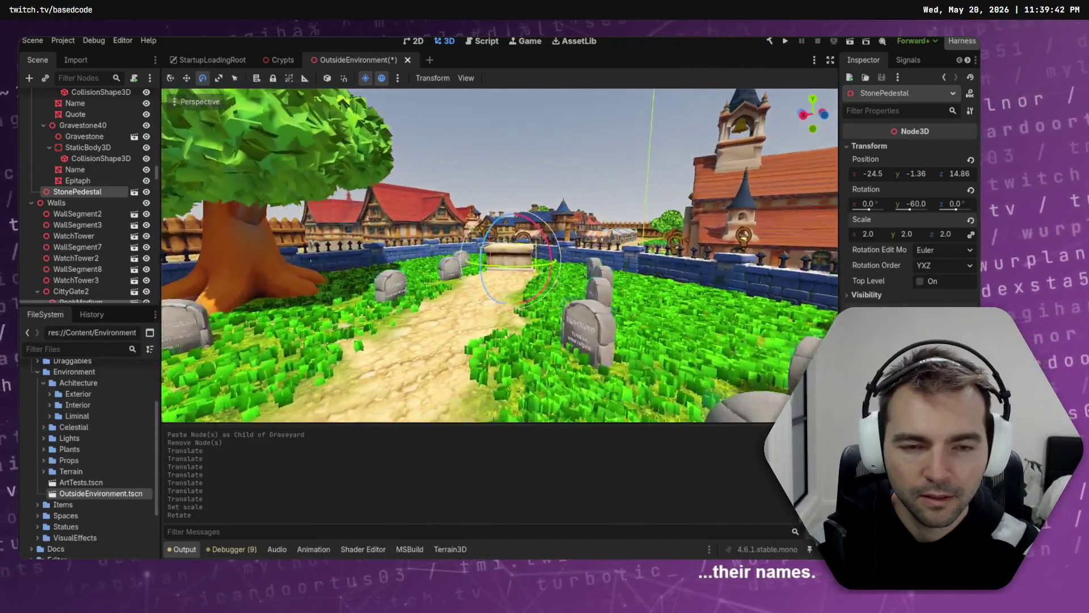
pyautogui.press('w')
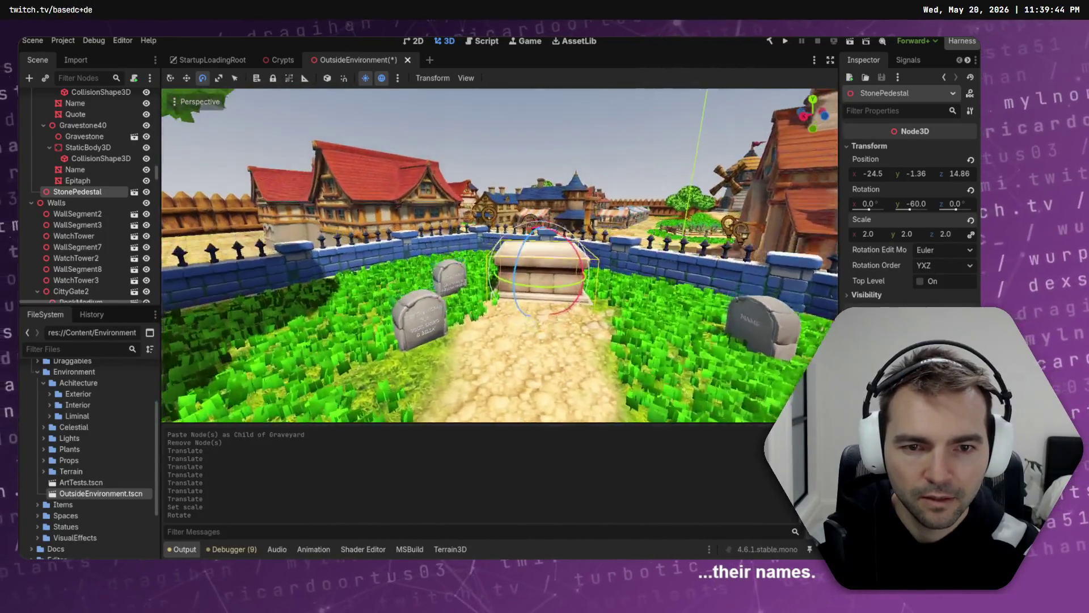
pyautogui.press('s')
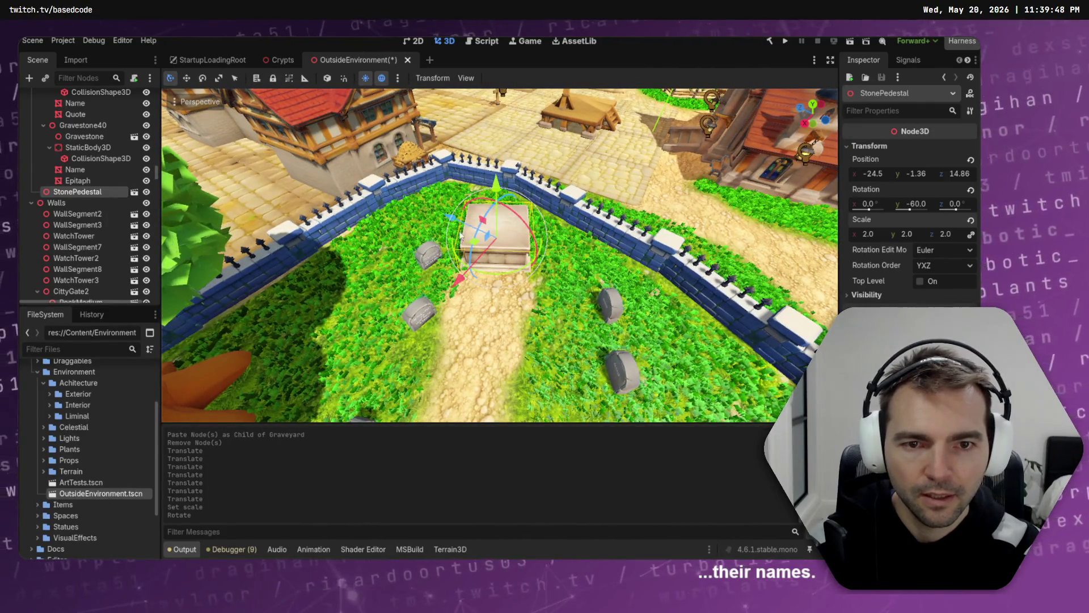
pyautogui.moveTo(474, 244); pyautogui.dragTo(428, 237)
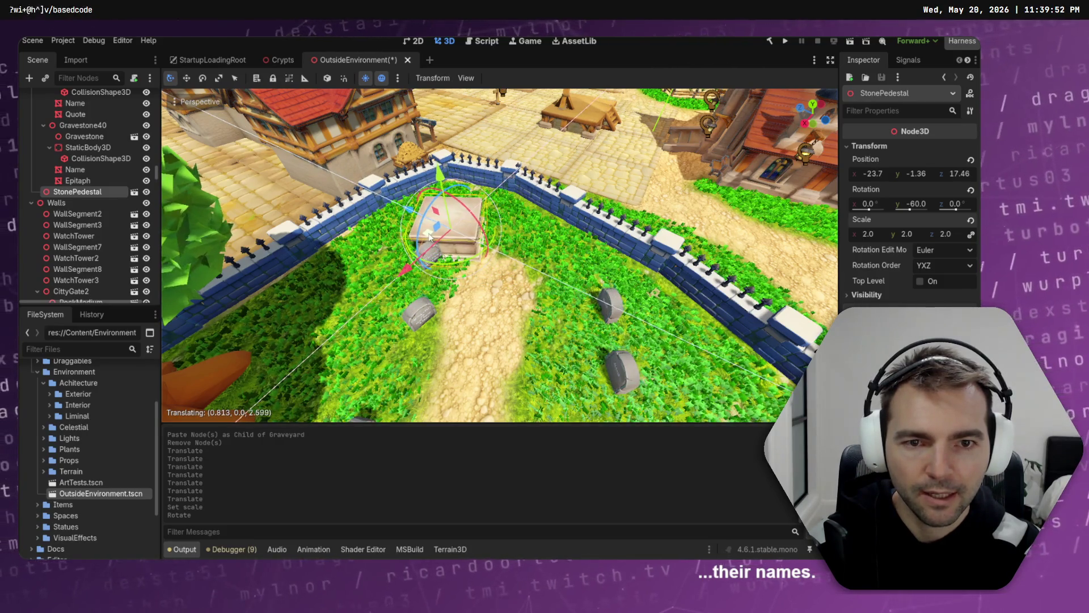
# Step: Reselect the pedestal and turn it slightly further, to -43.8° on Y at -23.7, -1.36, 17.46
pyautogui.press('e')
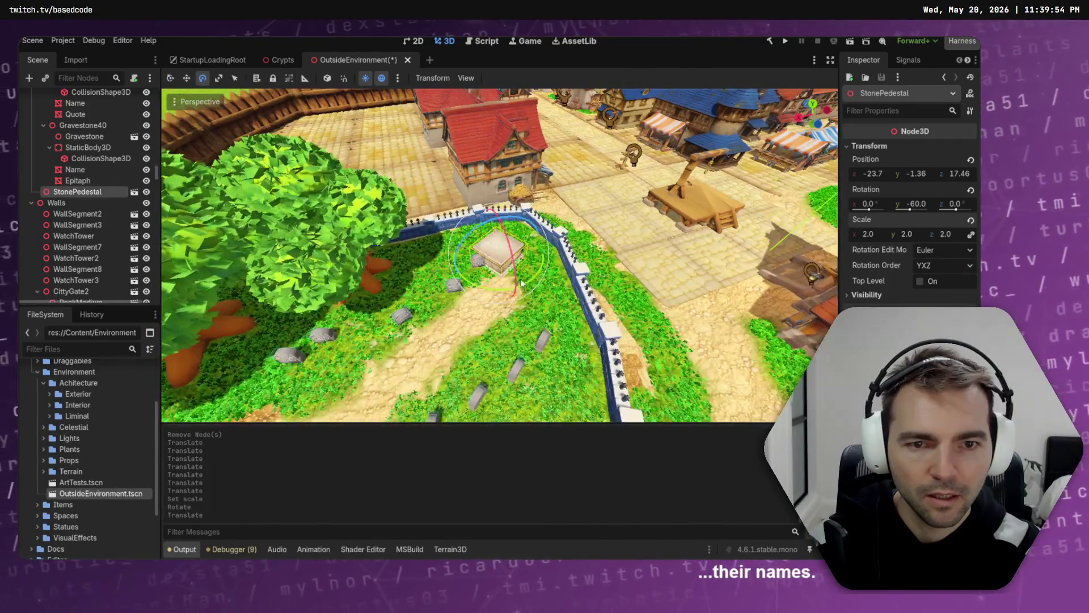
pyautogui.click(504, 282)
pyautogui.hotkey('ctrl', 'z')
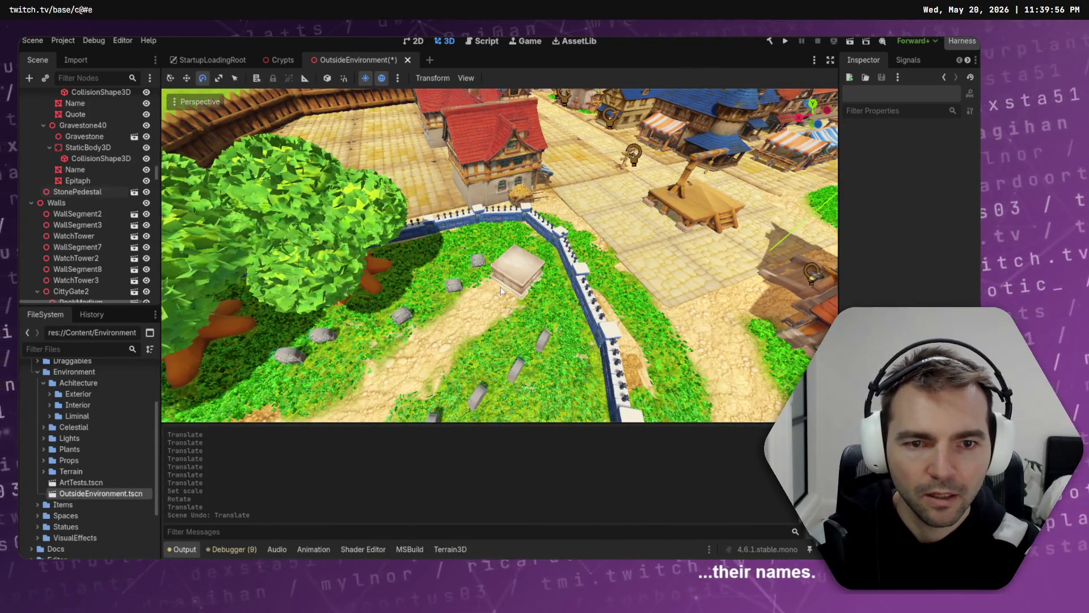
pyautogui.hotkey('ctrl', 'shift', 'z')
pyautogui.click(497, 262)
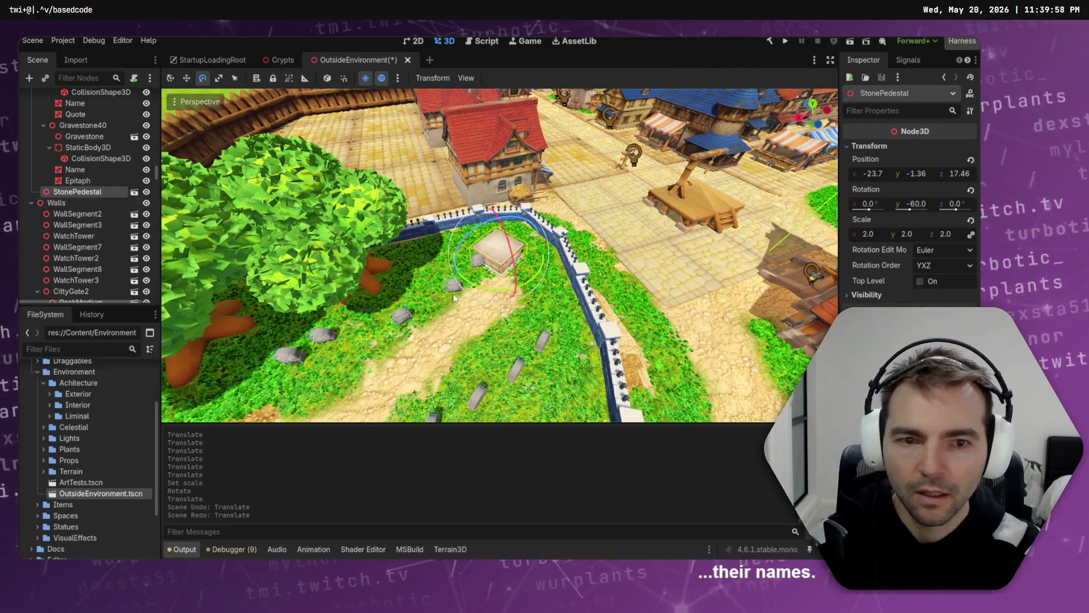
pyautogui.moveTo(480, 290); pyautogui.dragTo(491, 289)
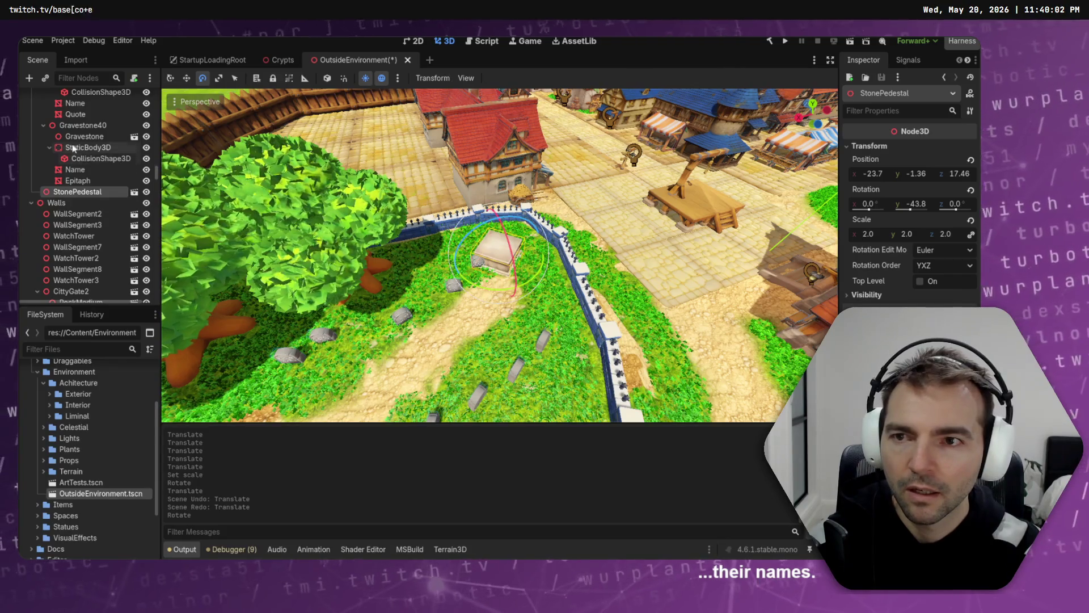
# Step: Move Gravestone31 to a new spot along the path near the pedestal
pyautogui.press('w')
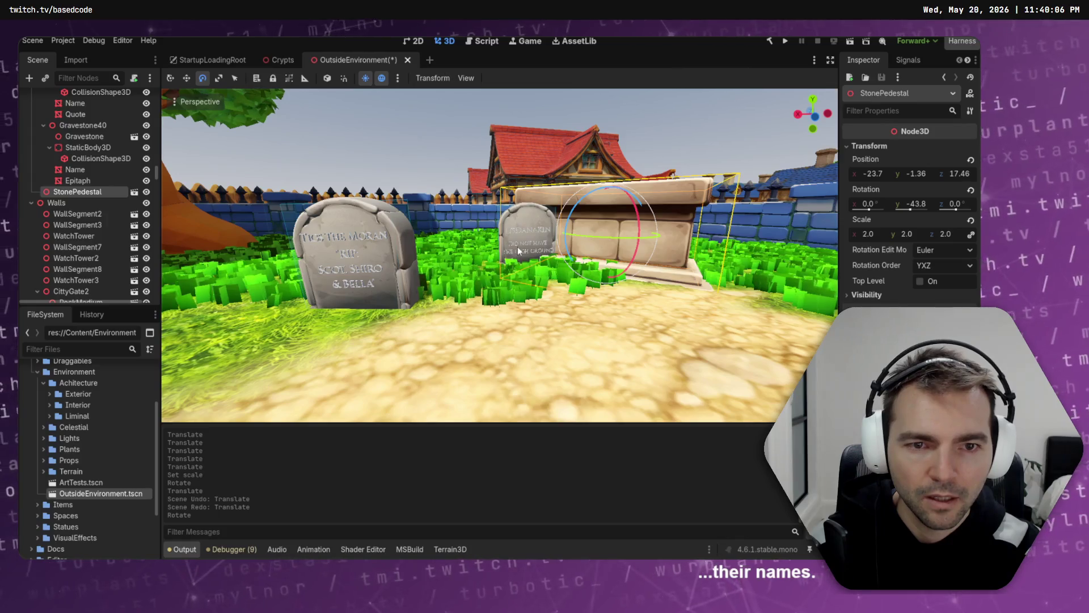
pyautogui.click(490, 292)
pyautogui.press('q')
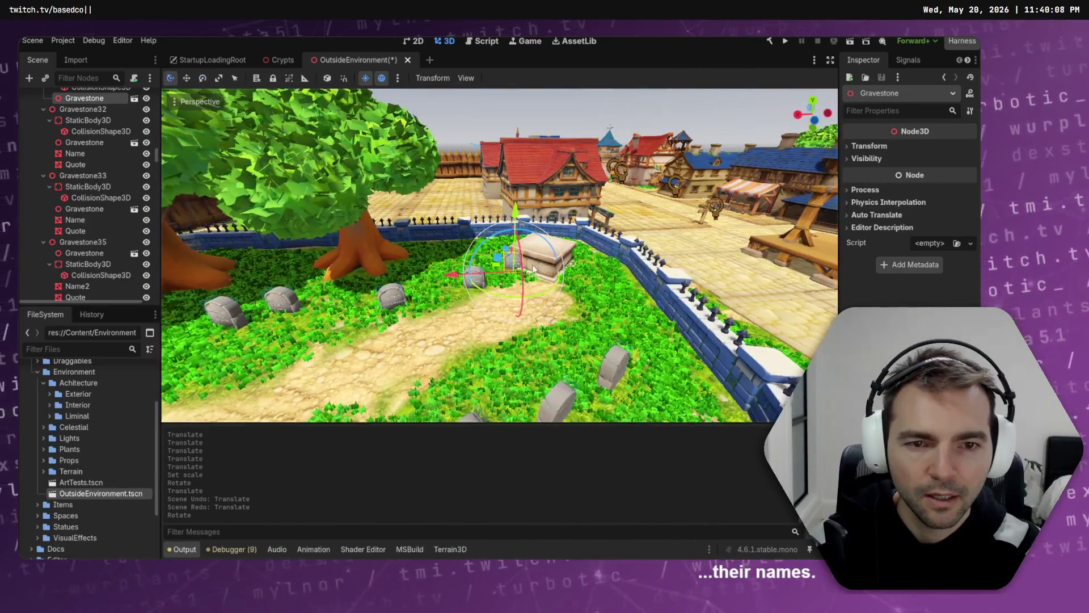
pyautogui.moveTo(453, 275); pyautogui.dragTo(418, 275)
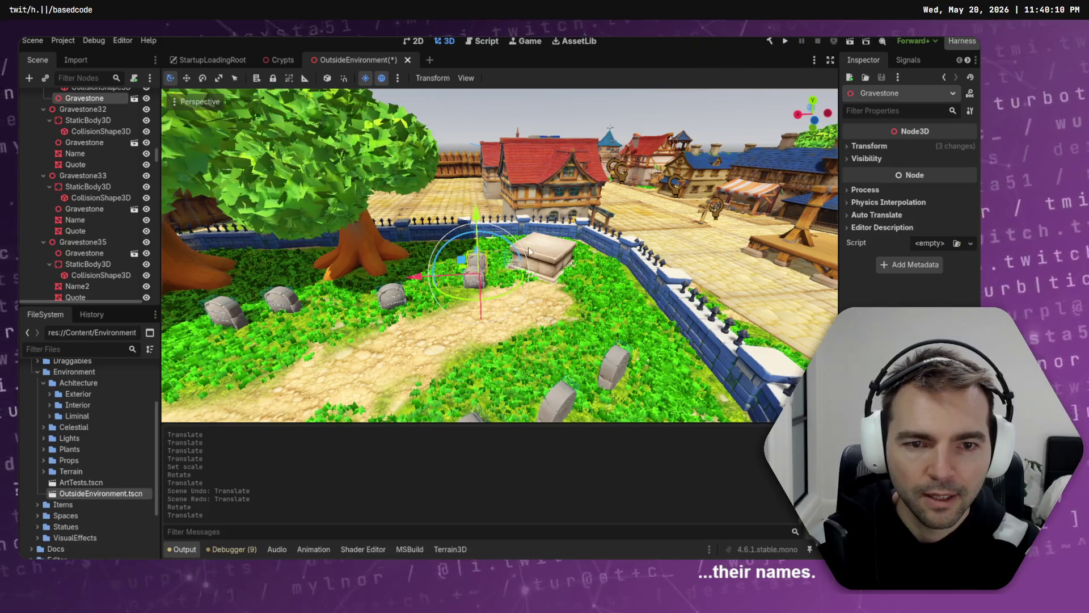
pyautogui.hotkey('ctrl', 'z')
pyautogui.scroll(3, 84, 183)
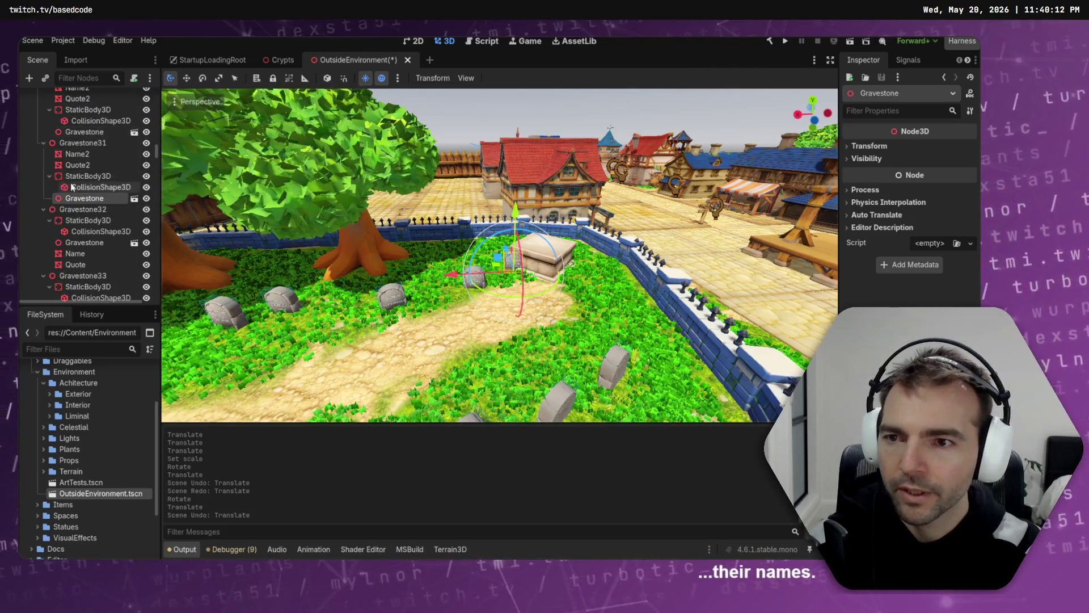
pyautogui.click(85, 143)
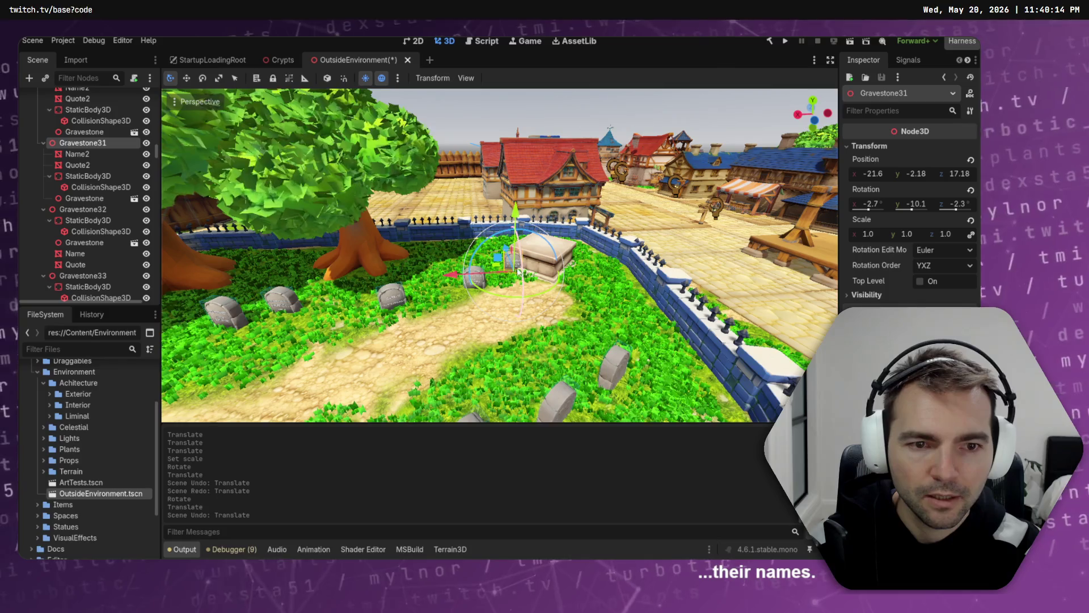
pyautogui.moveTo(507, 250)
pyautogui.mouseDown()
pyautogui.moveTo(517, 333)
pyautogui.moveTo(594, 341)
pyautogui.moveTo(540, 337)
pyautogui.moveTo(516, 322)
pyautogui.mouseUp()
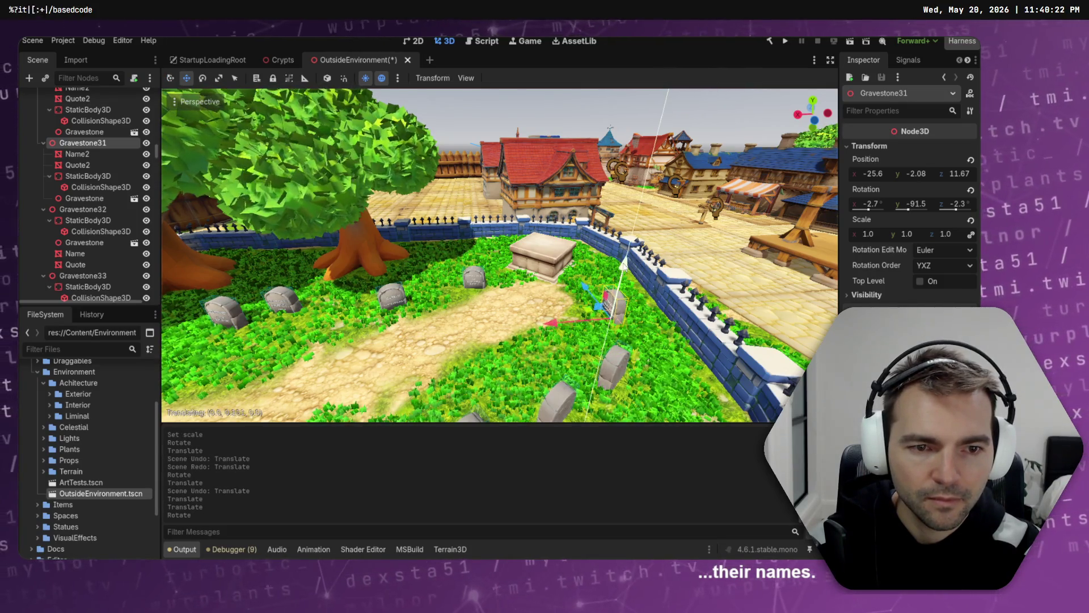
pyautogui.moveTo(624, 264); pyautogui.dragTo(624, 263)
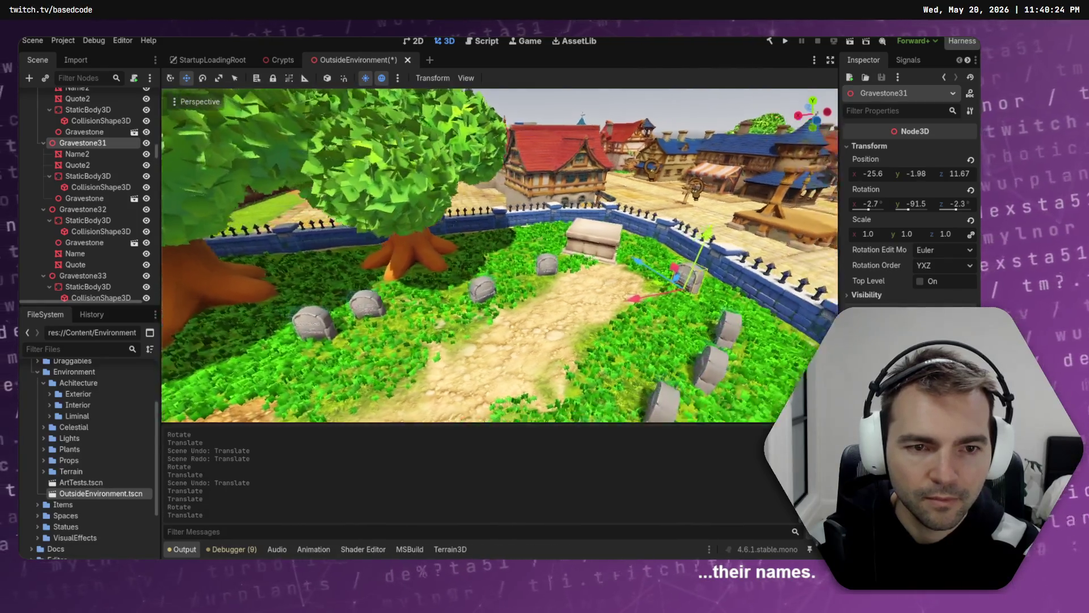
# Step: Move Gravestone32 to -17.9, -2.18, 17.84, rotate it to 10.1° on Y, and save
pyautogui.scroll(5, 500, 255)
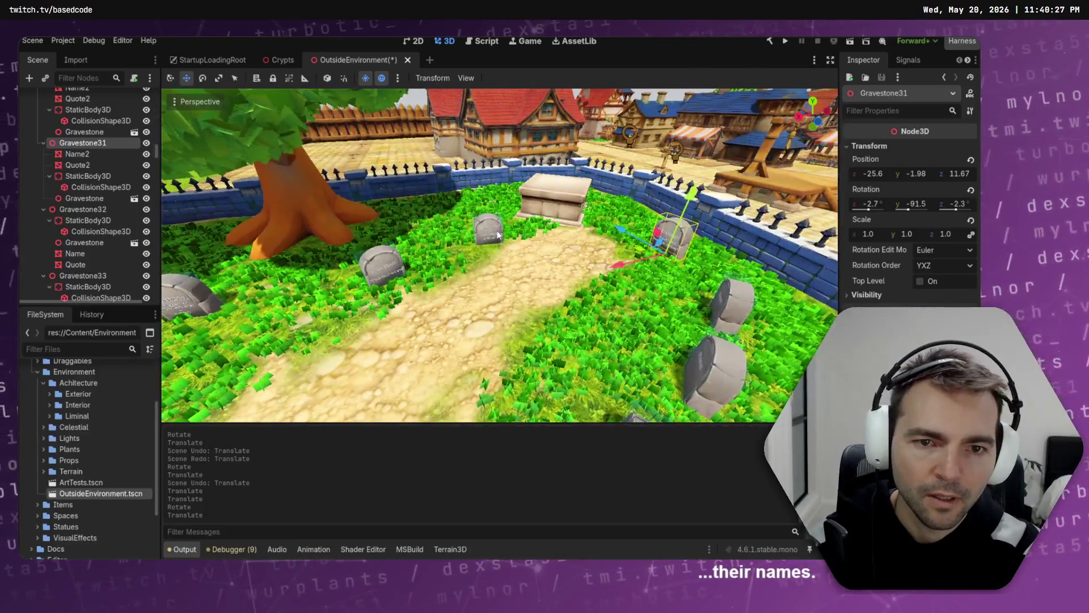
pyautogui.click(498, 235)
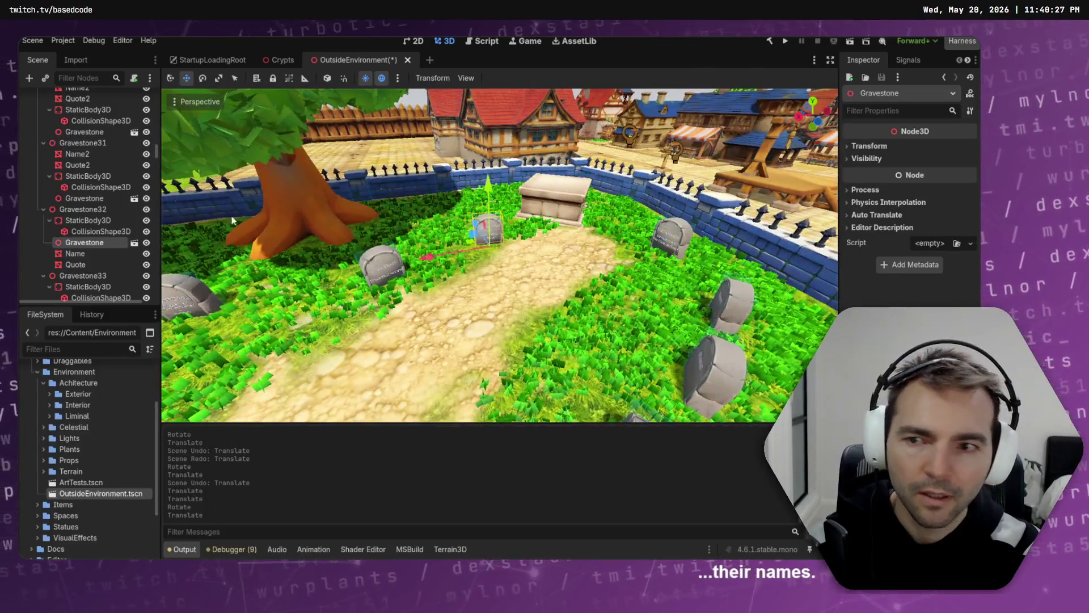
pyautogui.click(69, 209)
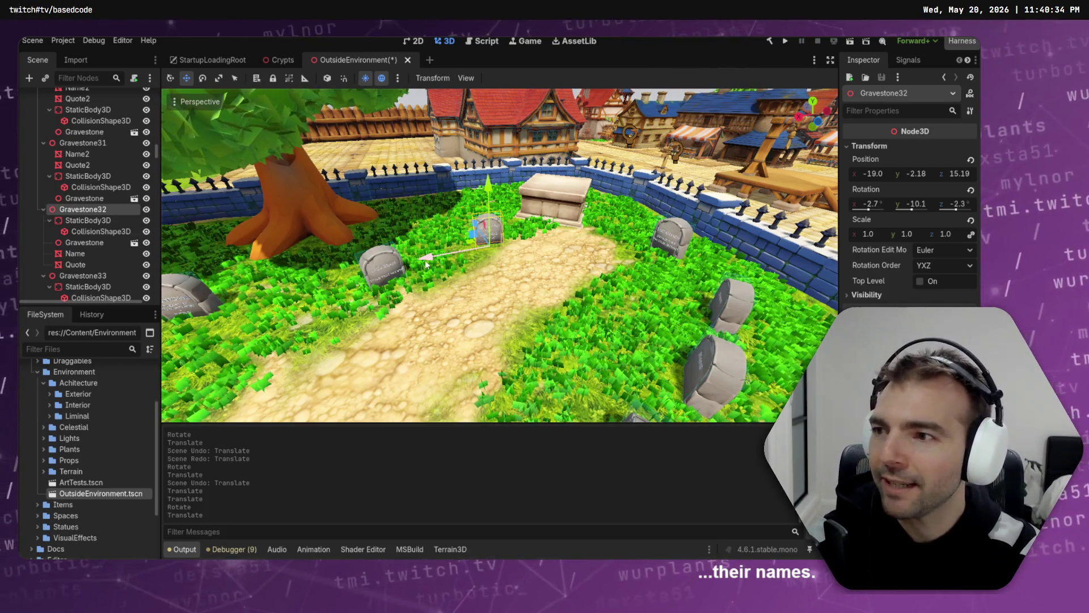
pyautogui.moveTo(434, 257)
pyautogui.mouseDown()
pyautogui.moveTo(448, 218)
pyautogui.moveTo(438, 196)
pyautogui.mouseUp()
pyautogui.press('e')
pyautogui.moveTo(438, 241); pyautogui.dragTo(460, 245)
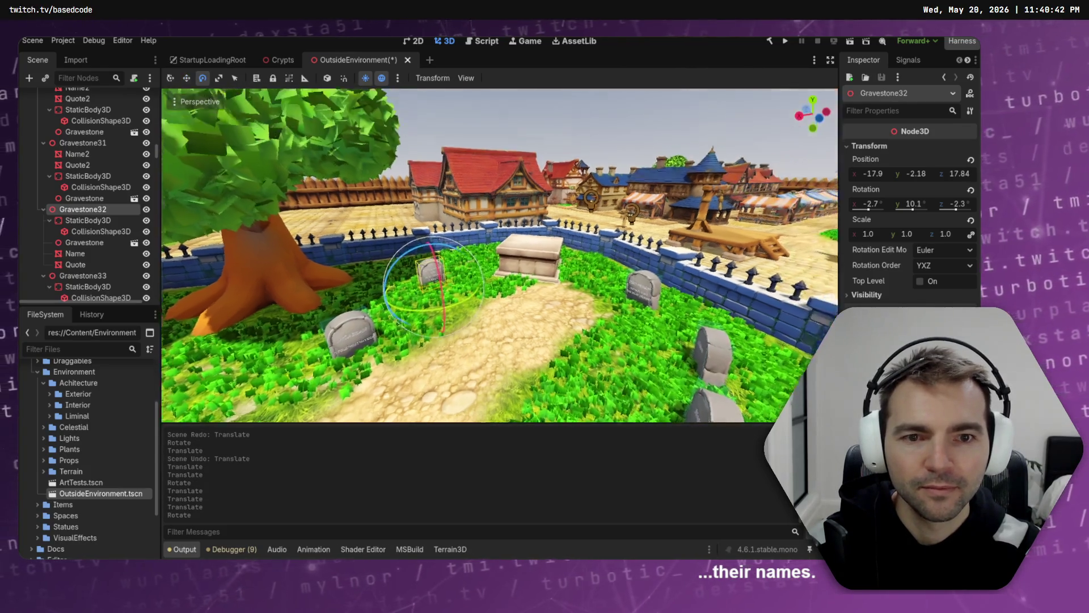
pyautogui.hotkey('ctrl', 's')
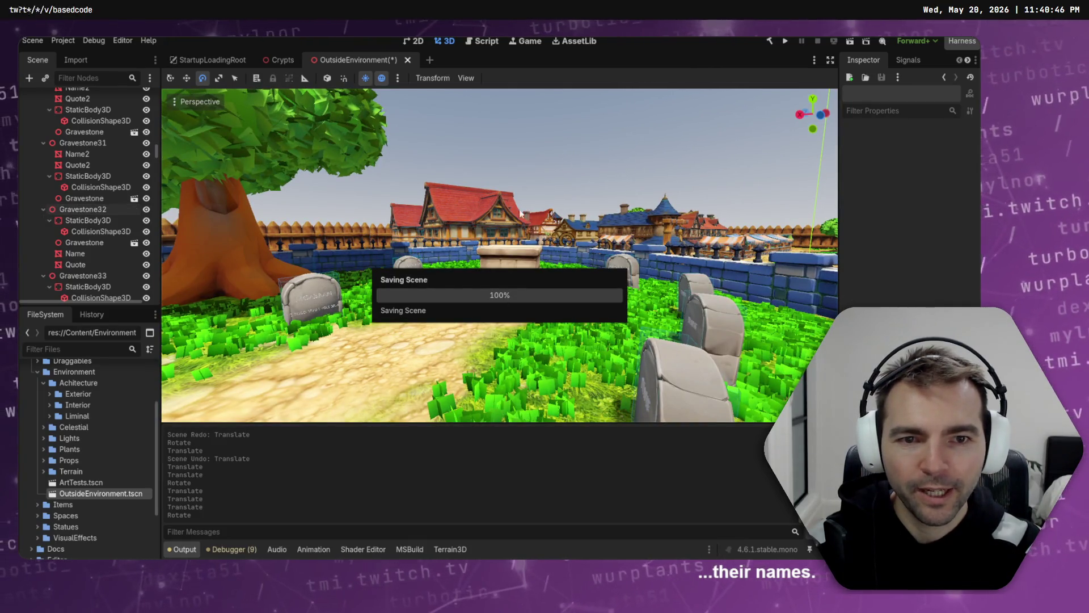
# Step: Select the Terrain3D node at the top of the Scene tree to bring up its terrain tools
pyautogui.moveTo(480, 235); pyautogui.dragTo(480, 267)
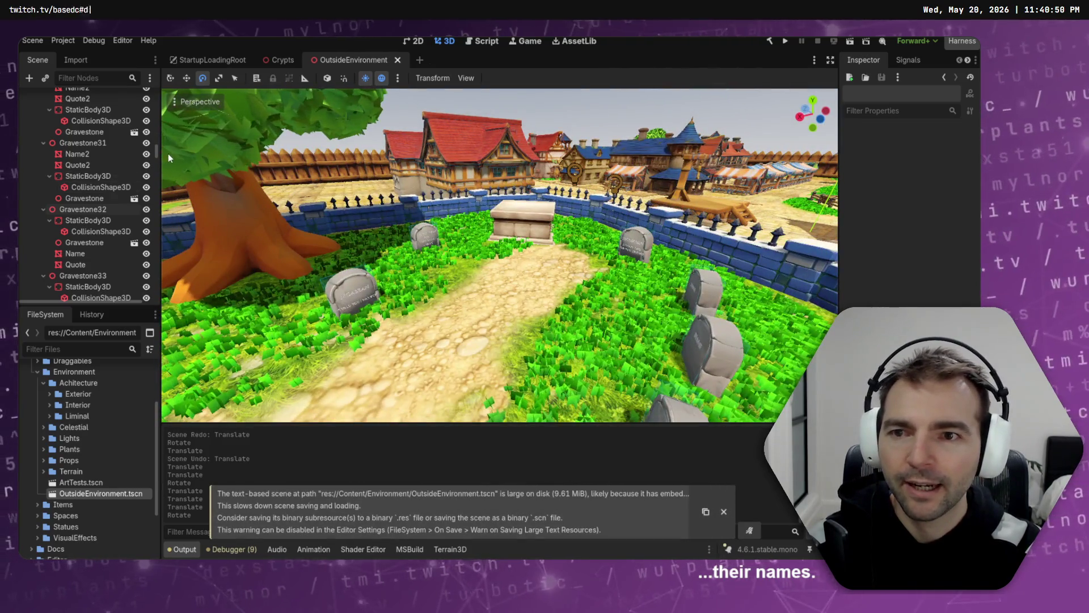
pyautogui.moveTo(156, 151); pyautogui.dragTo(151, 78)
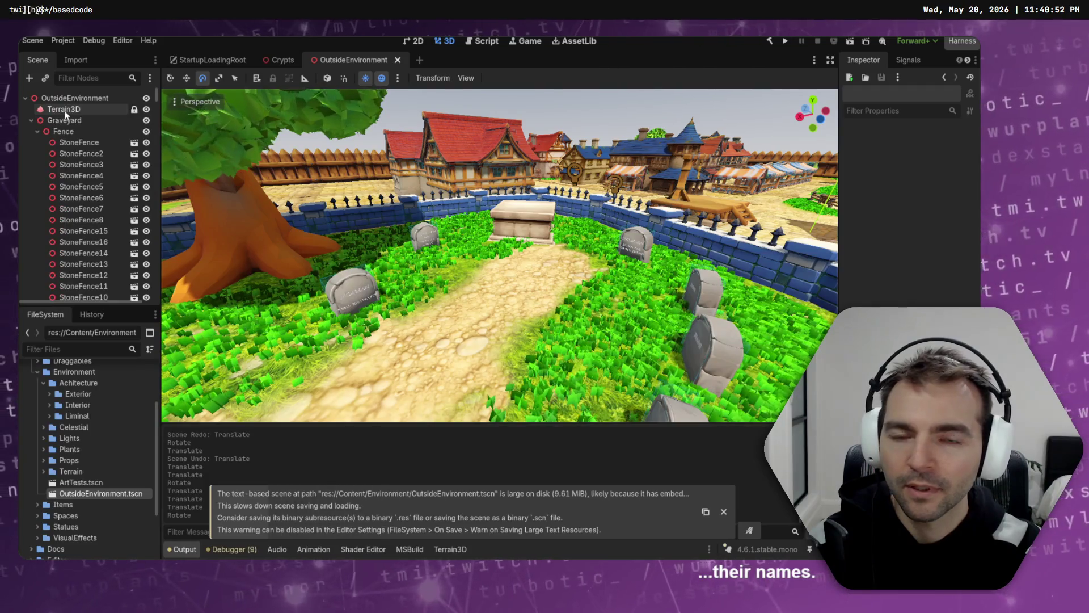
pyautogui.click(63, 109)
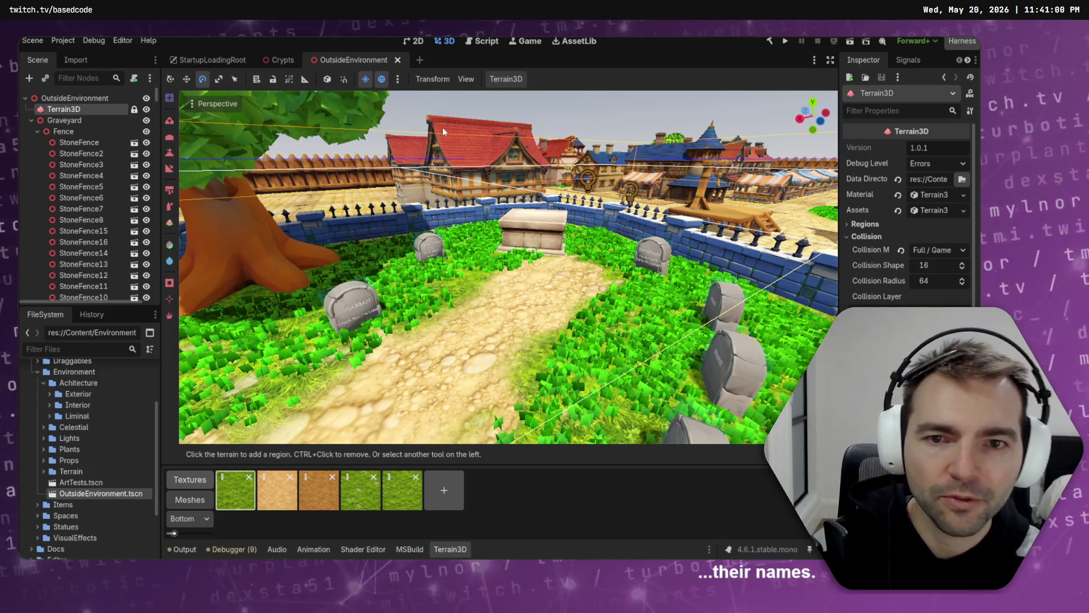
# Step: Save, then erase the grass meshes from the path in front of the tomb
pyautogui.hotkey('ctrl', 's')
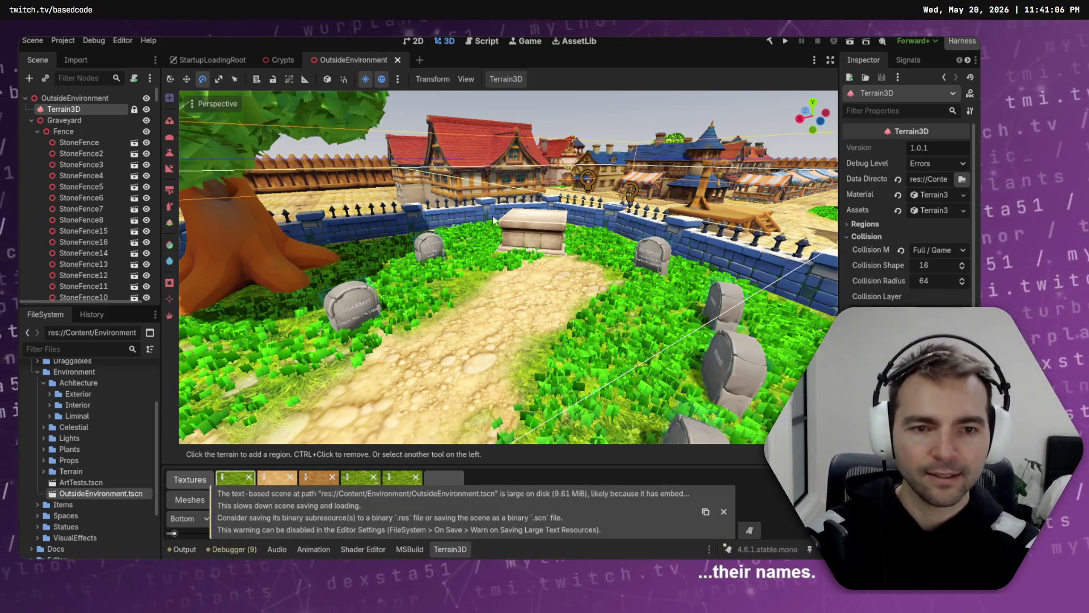
pyautogui.moveTo(481, 196)
pyautogui.mouseDown()
pyautogui.moveTo(484, 232)
pyautogui.moveTo(481, 195)
pyautogui.mouseUp()
pyautogui.press('b')
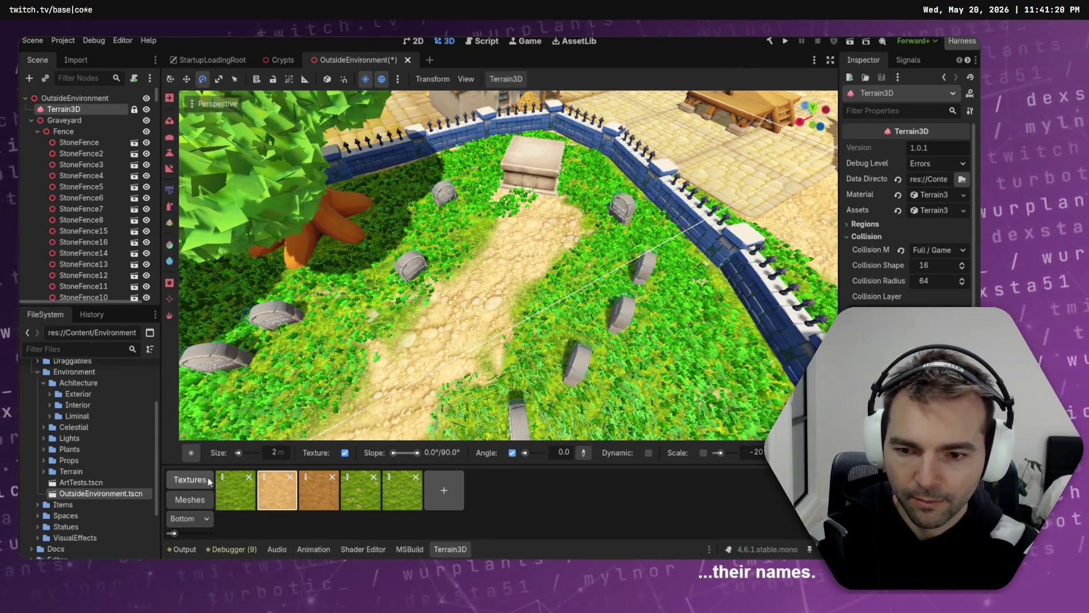
pyautogui.click(191, 499)
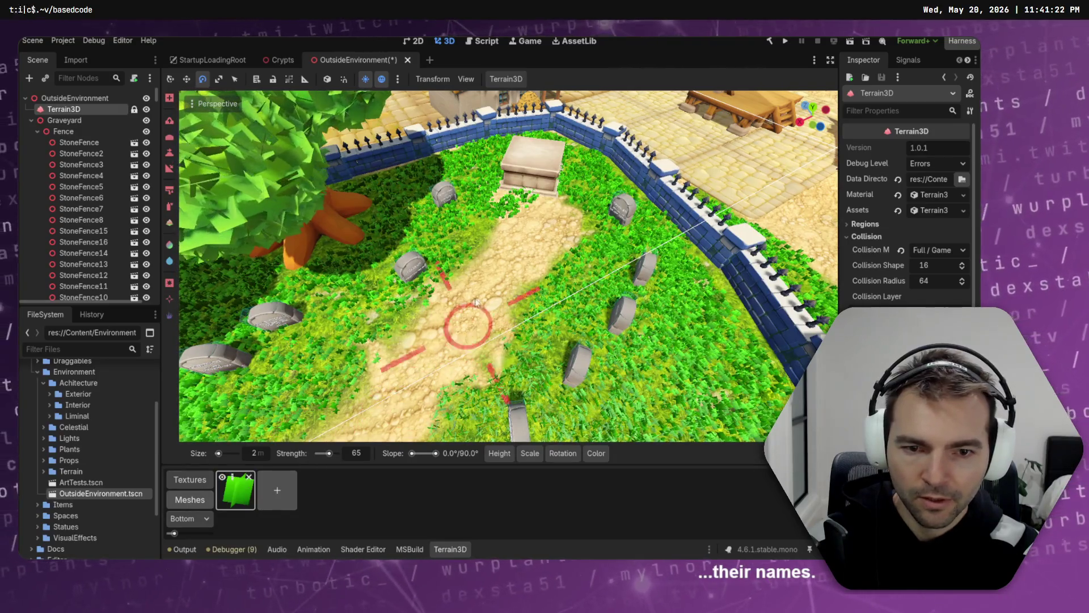
pyautogui.moveTo(512, 209)
pyautogui.mouseDown()
pyautogui.moveTo(525, 209)
pyautogui.moveTo(493, 180)
pyautogui.moveTo(547, 201)
pyautogui.moveTo(516, 190)
pyautogui.moveTo(514, 207)
pyautogui.moveTo(488, 198)
pyautogui.moveTo(502, 219)
pyautogui.moveTo(494, 187)
pyautogui.mouseUp()
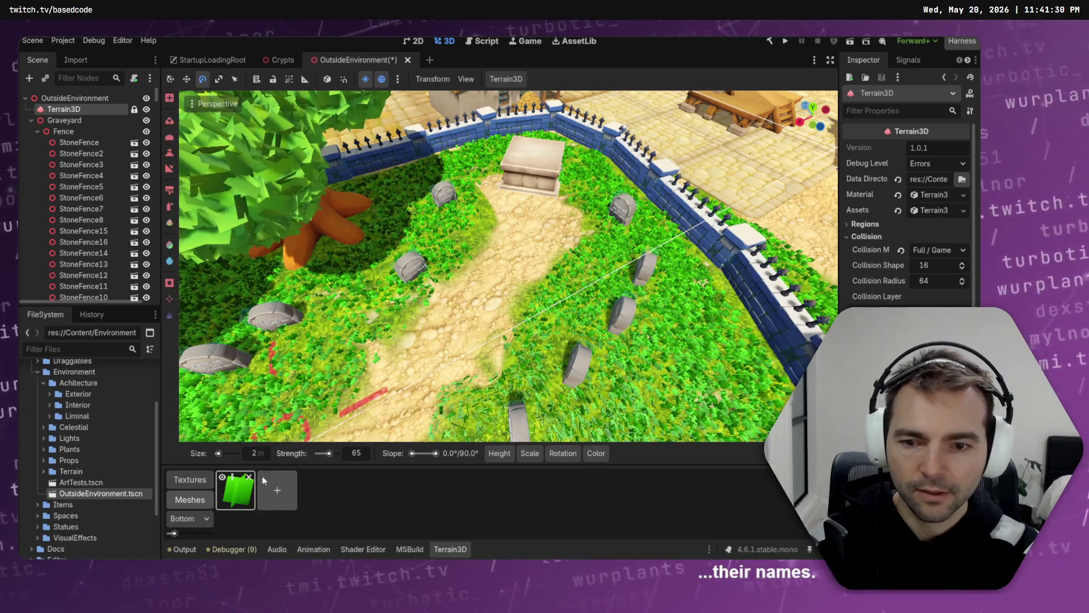
# Step: Paint dirt over the path's grassy edges with a 3 m brush, then save the scene
pyautogui.click(189, 482)
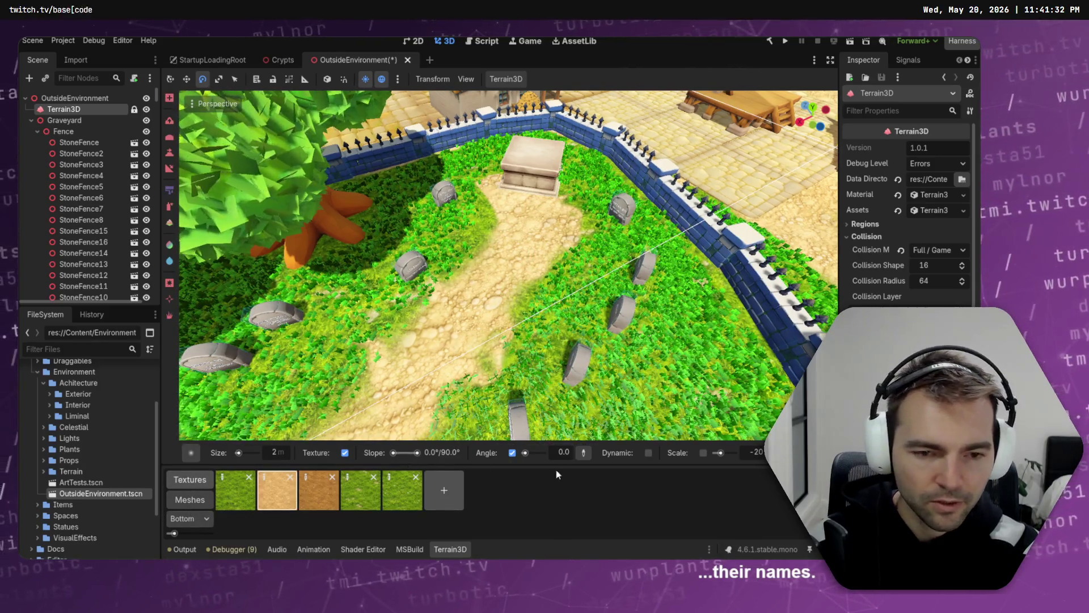
pyautogui.moveTo(340, 408)
pyautogui.mouseDown()
pyautogui.moveTo(315, 422)
pyautogui.moveTo(420, 361)
pyautogui.moveTo(408, 346)
pyautogui.mouseUp()
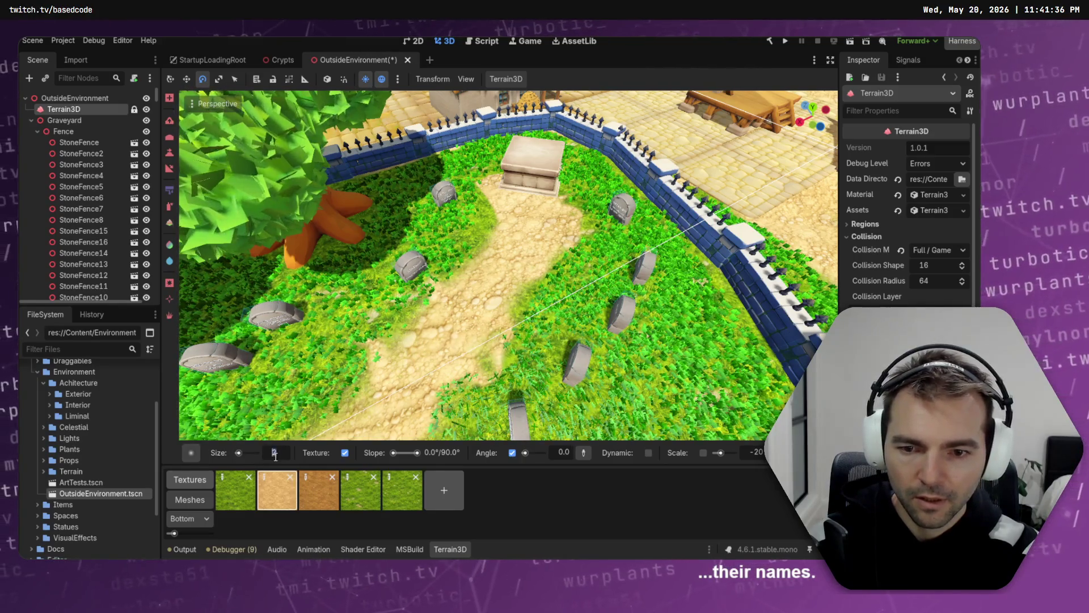
pyautogui.write('3')
pyautogui.press('Return')
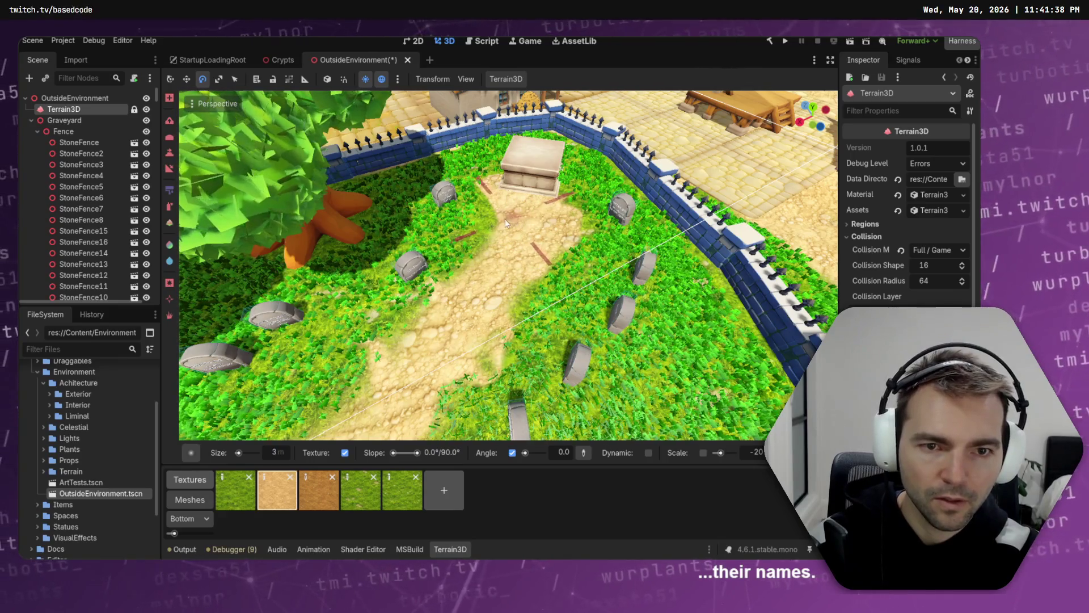
pyautogui.moveTo(500, 222)
pyautogui.mouseDown()
pyautogui.moveTo(492, 209)
pyautogui.moveTo(494, 247)
pyautogui.mouseUp()
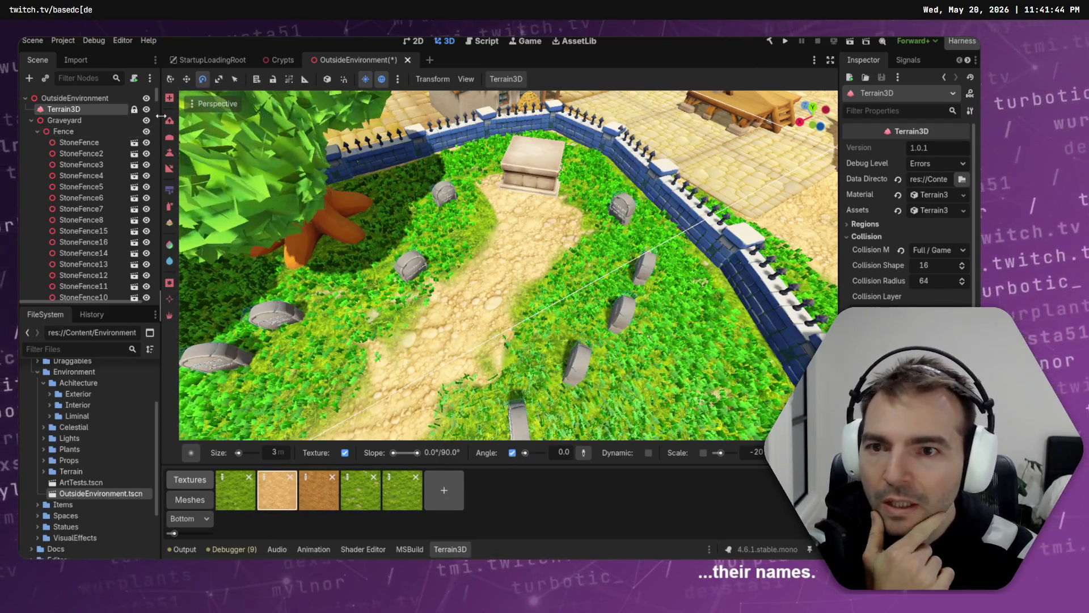
pyautogui.click(170, 208)
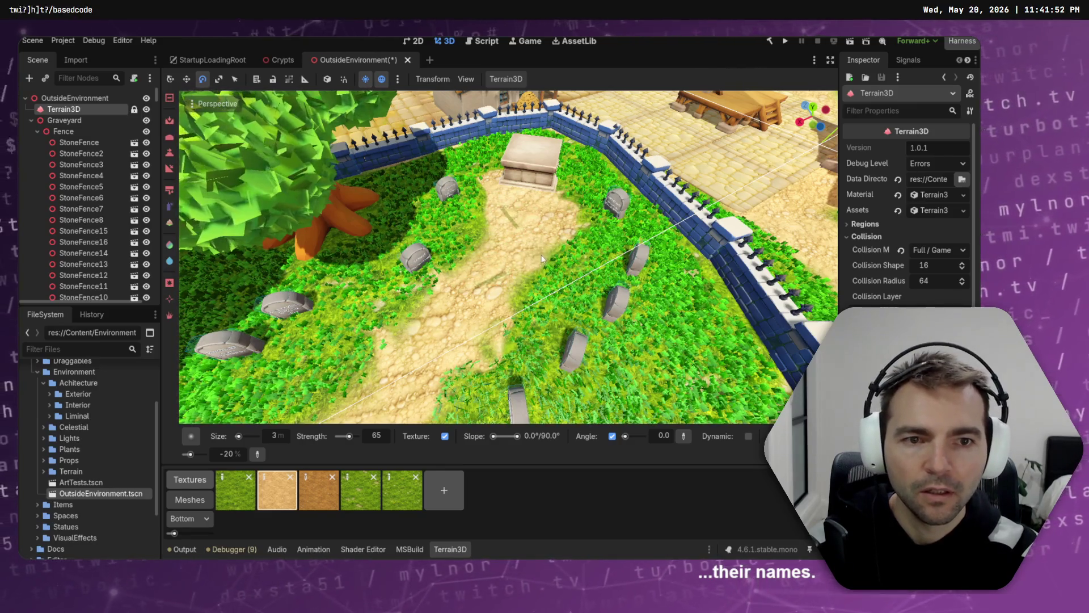
pyautogui.moveTo(553, 219); pyautogui.dragTo(552, 208)
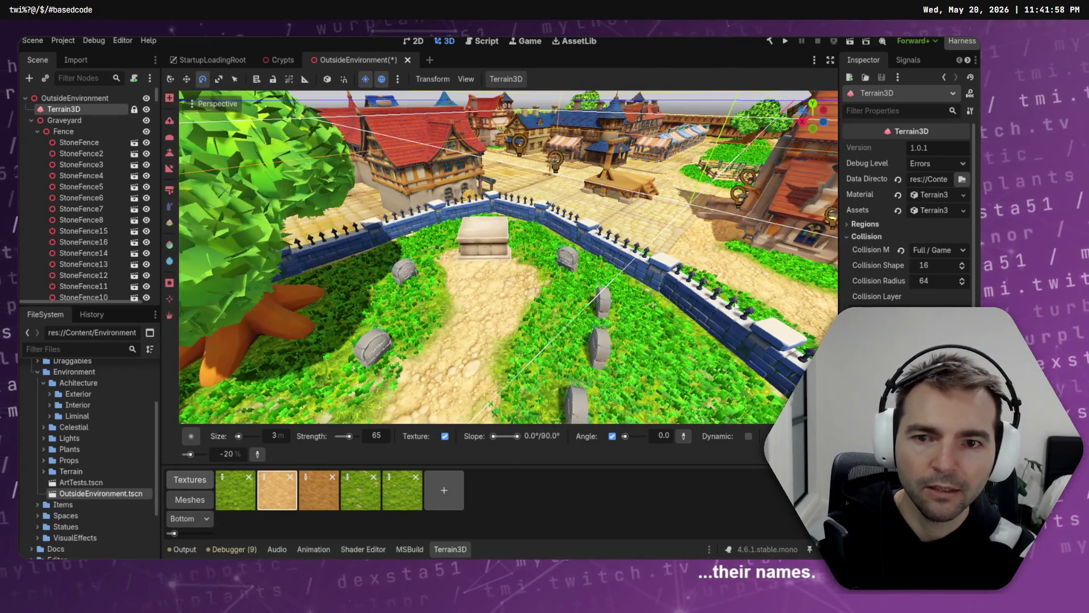
pyautogui.hotkey('ctrl', 's')
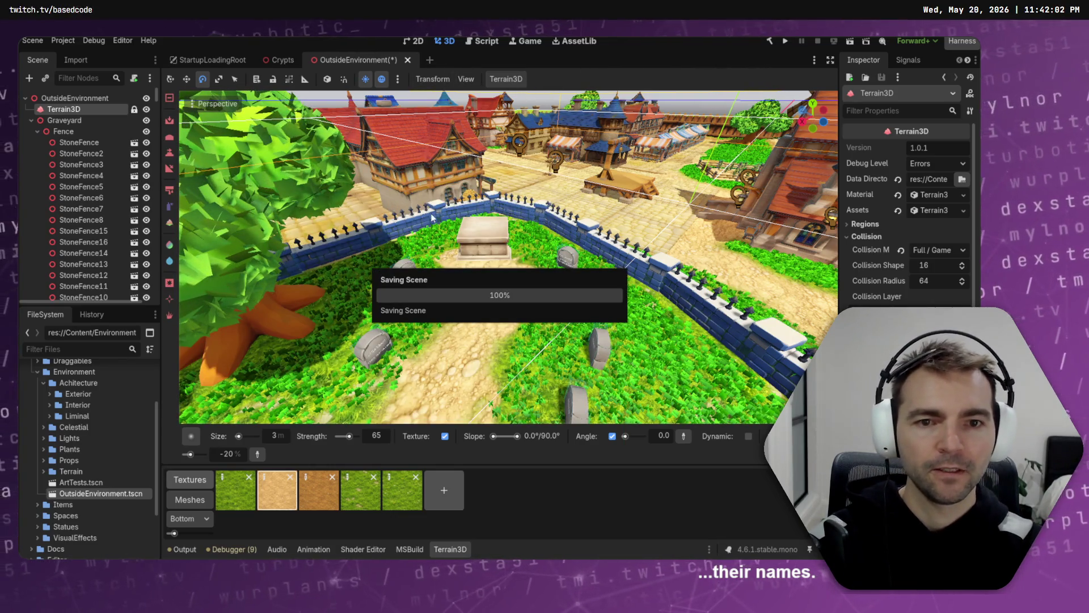
# Step: Collapse Fence, Trees and Gravestones and move StonePedestal to the top of Graveyard
pyautogui.moveTo(527, 223)
pyautogui.mouseDown()
pyautogui.moveTo(511, 193)
pyautogui.moveTo(539, 154)
pyautogui.mouseUp()
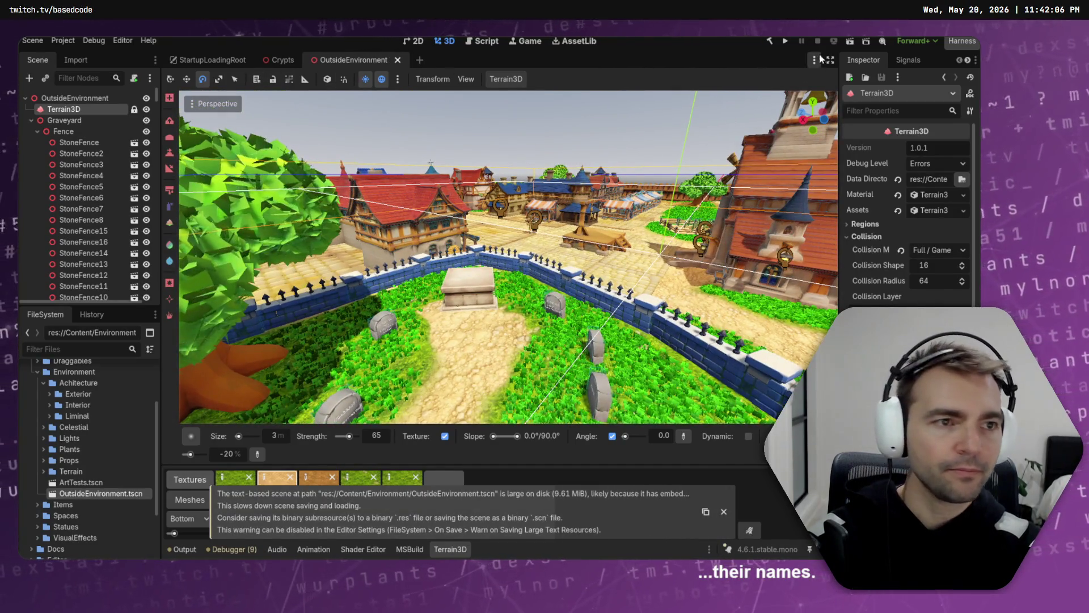
pyautogui.click(38, 131)
pyautogui.click(37, 143)
pyautogui.click(37, 154)
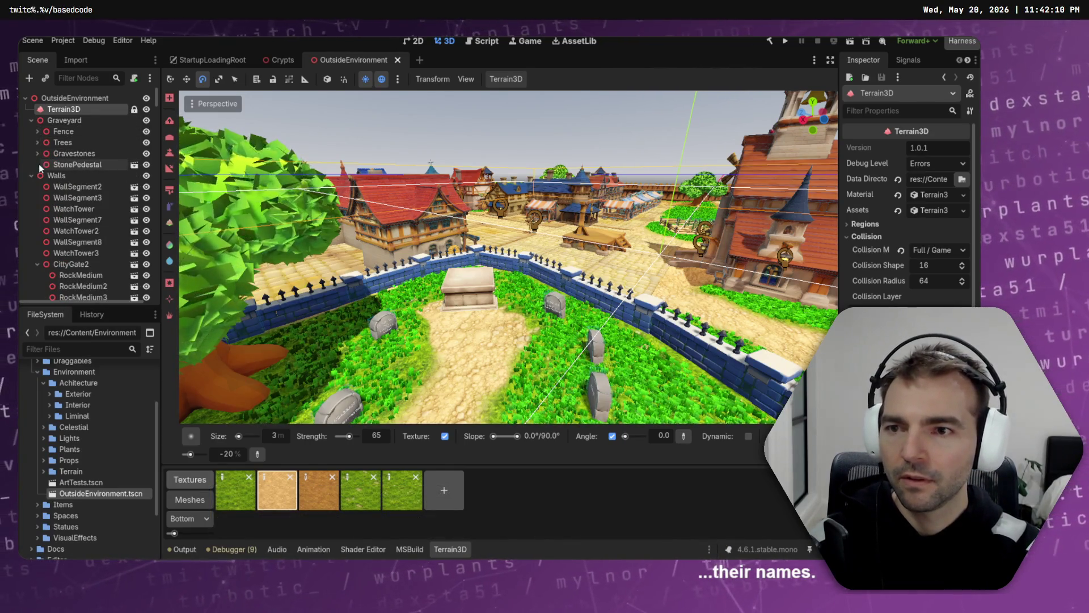
pyautogui.moveTo(67, 165)
pyautogui.mouseDown()
pyautogui.moveTo(84, 131)
pyautogui.moveTo(71, 130)
pyautogui.mouseUp()
# Step: Copy the StonePedestal's node path and switch to the Codex terminal
pyautogui.rightClick(71, 130)
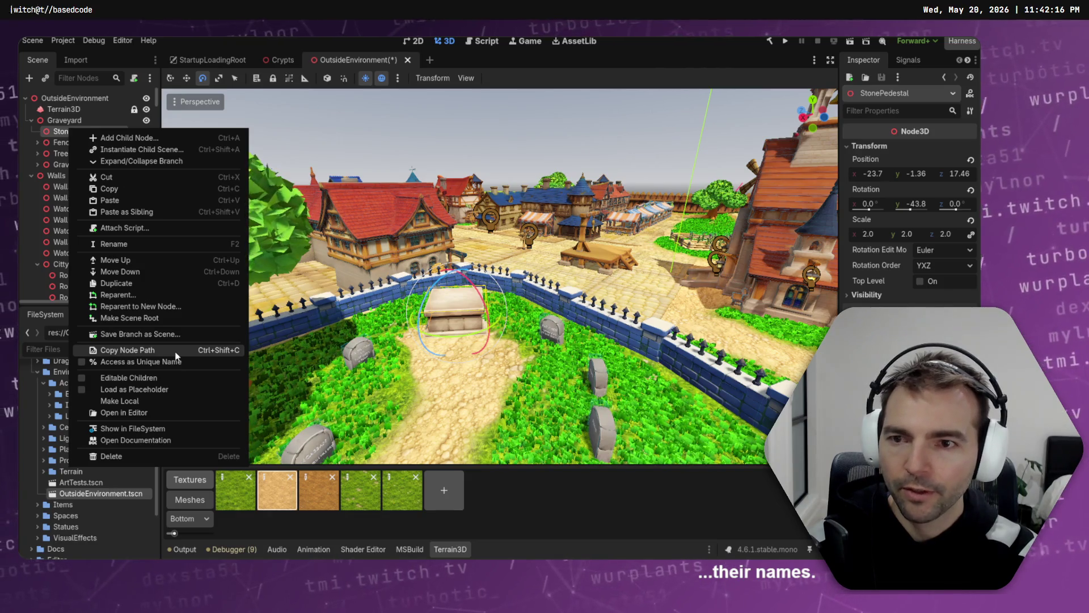
pyautogui.click(176, 352)
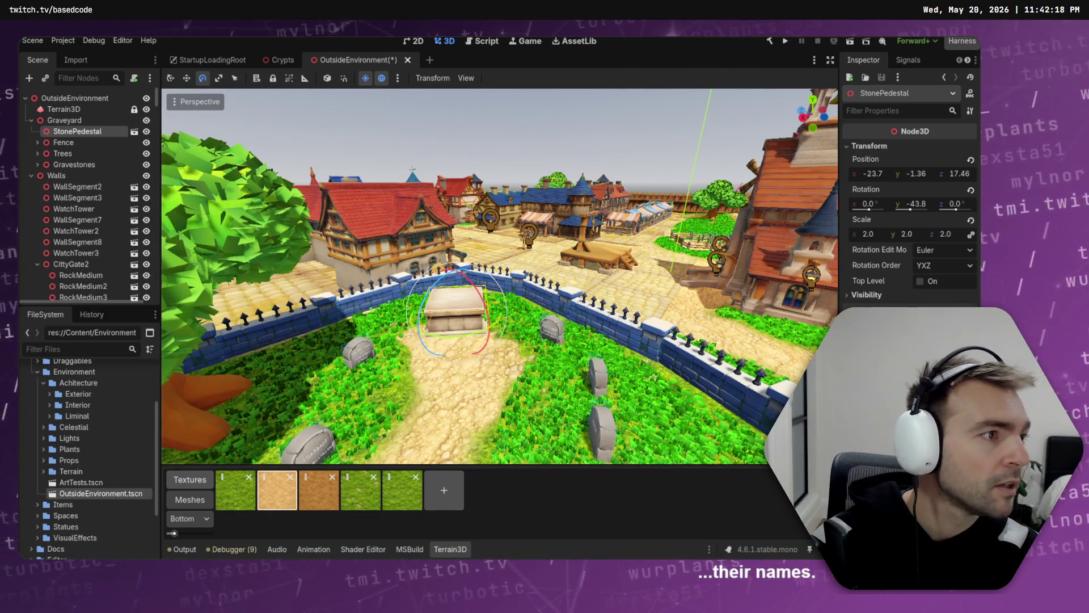
pyautogui.hotkey('alt', 'Tab')
pyautogui.hotkey('alt', 'Tab')
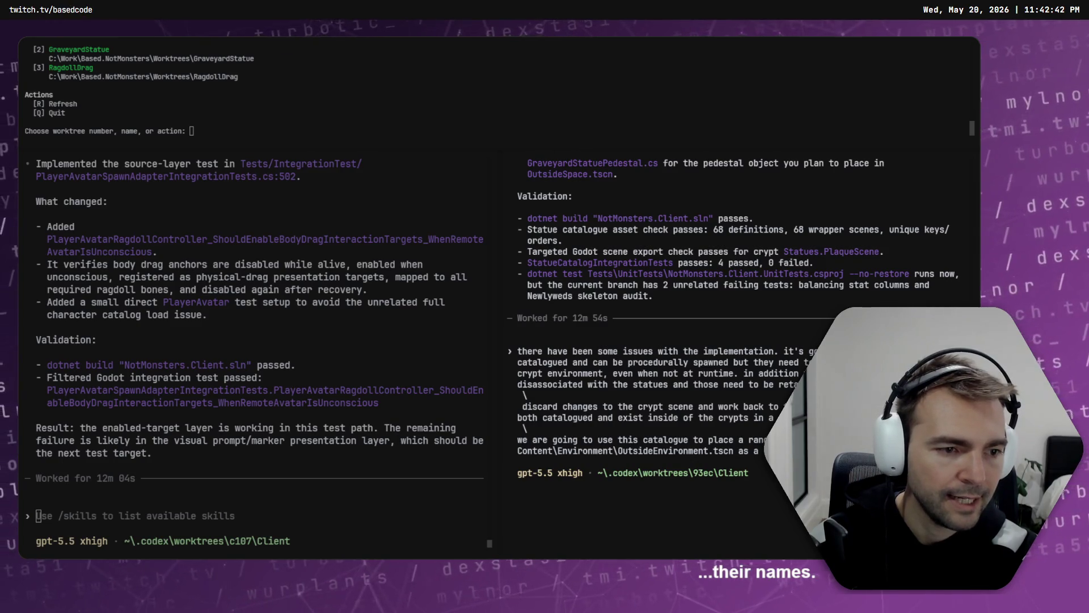
# Step: End the Codex prompt with 'inheriting it's 2.0 scale' and return to Godot
pyautogui.write('inheriting')
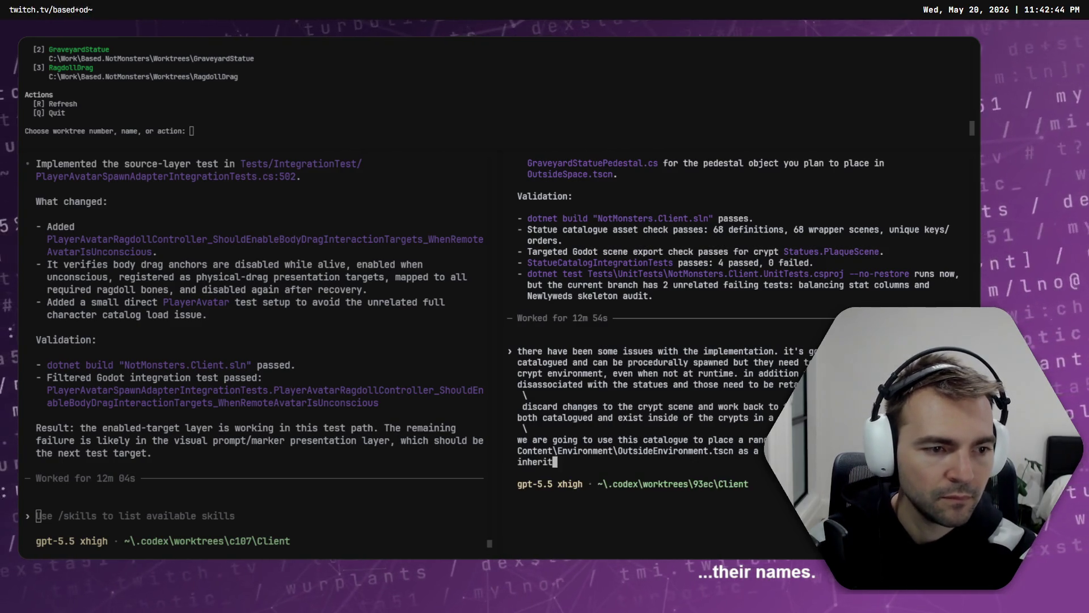
pyautogui.hotkey('ctrl', 'BackSpace')
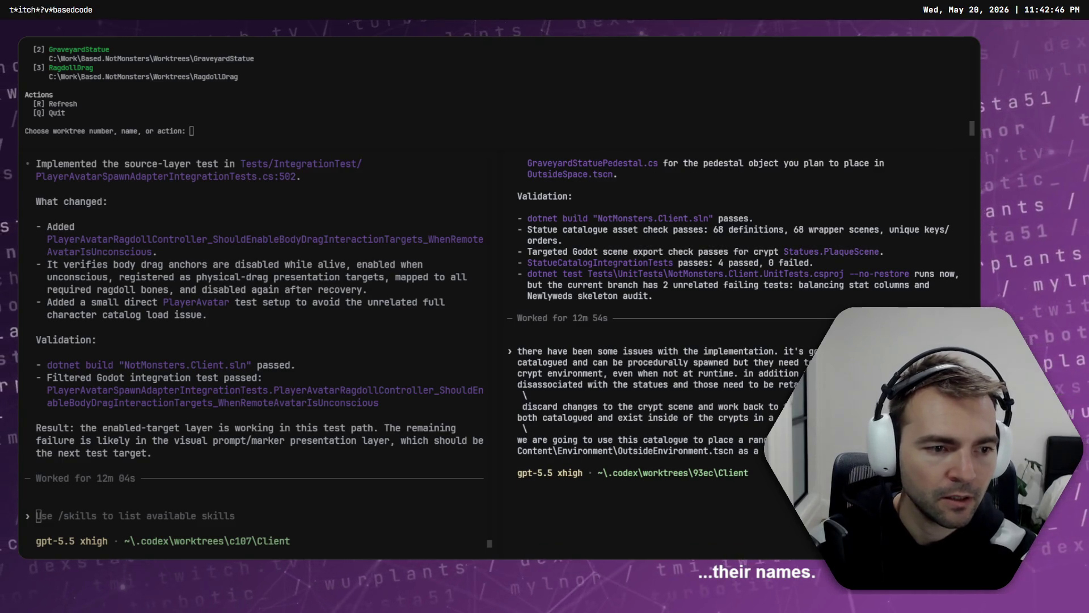
pyautogui.write("inheriting it's 2")
pyautogui.write(',.0')
pyautogui.write('.0 scale.')
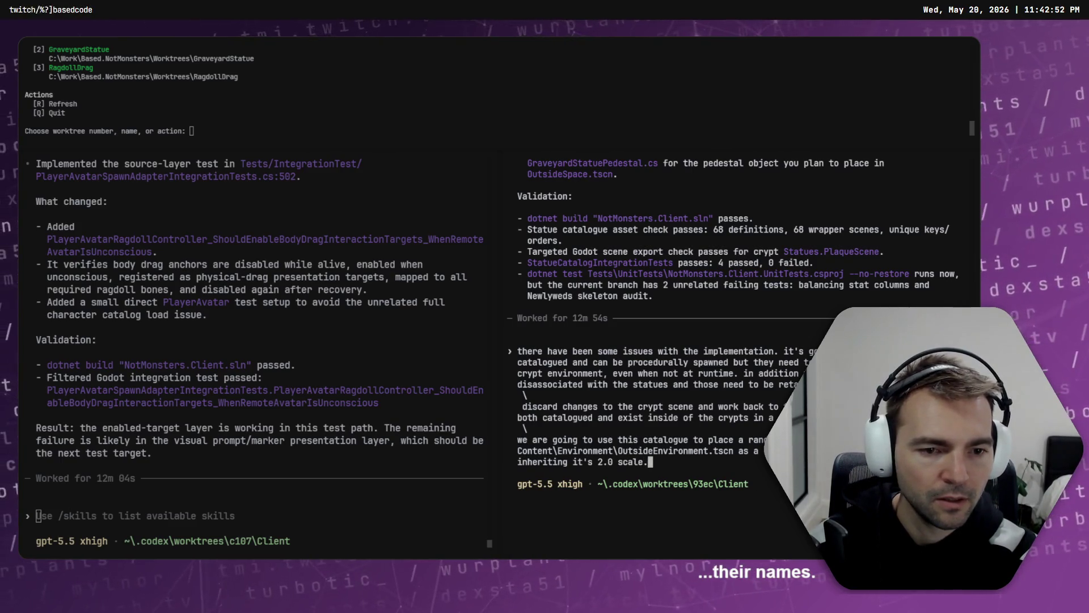
pyautogui.hotkey('alt', 'Tab')
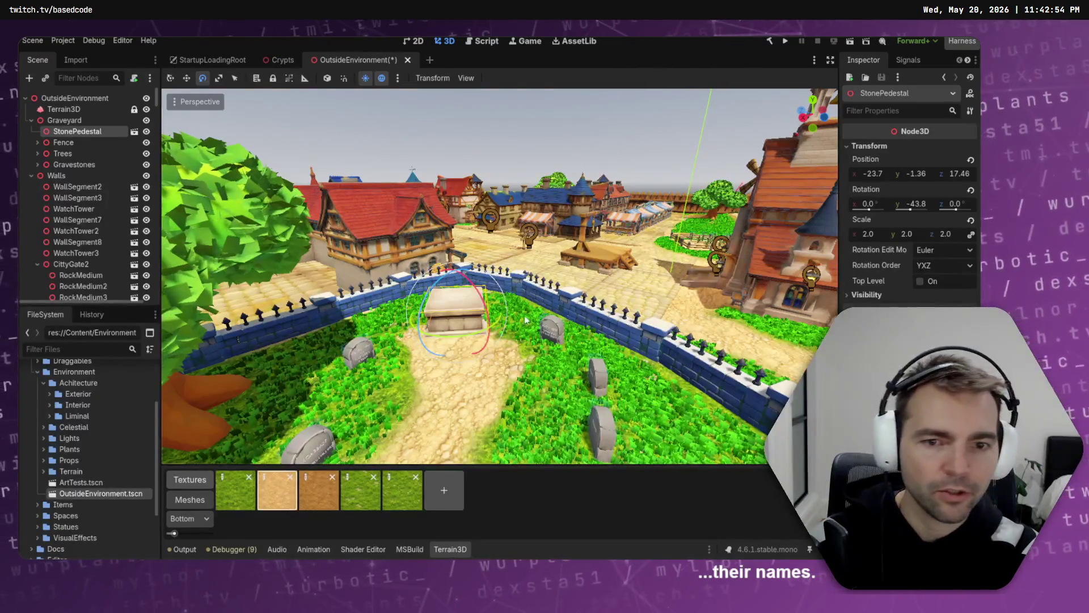
# Step: Rotate StonePedestal 180° in local space to 136.2 on Y and save the scene
pyautogui.press('w')
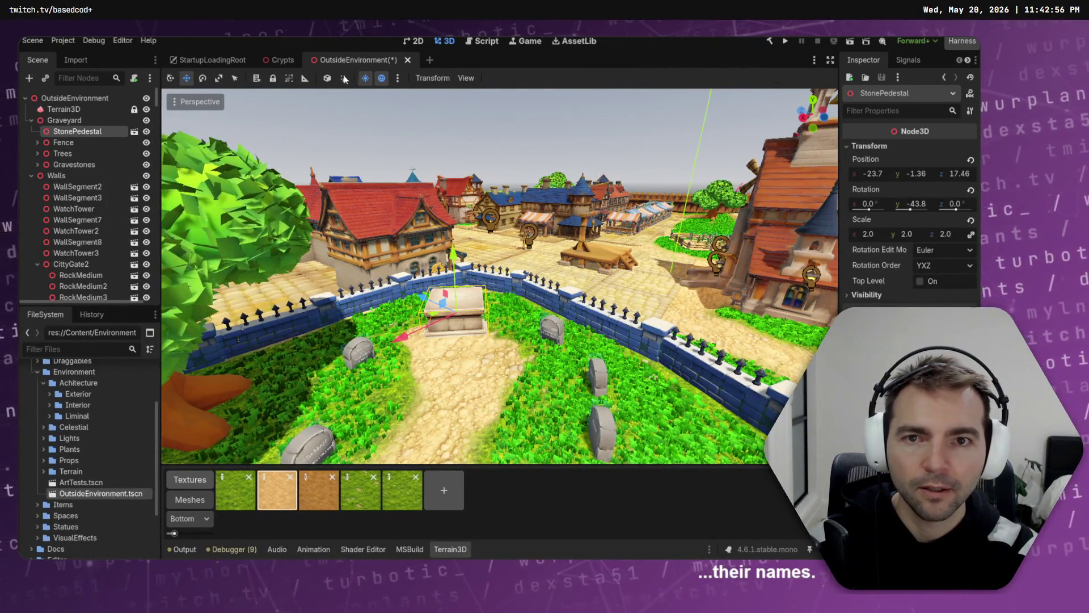
pyautogui.click(326, 80)
pyautogui.press('e')
pyautogui.moveTo(485, 335)
pyautogui.mouseDown()
pyautogui.moveTo(432, 340)
pyautogui.moveTo(389, 255)
pyautogui.mouseUp()
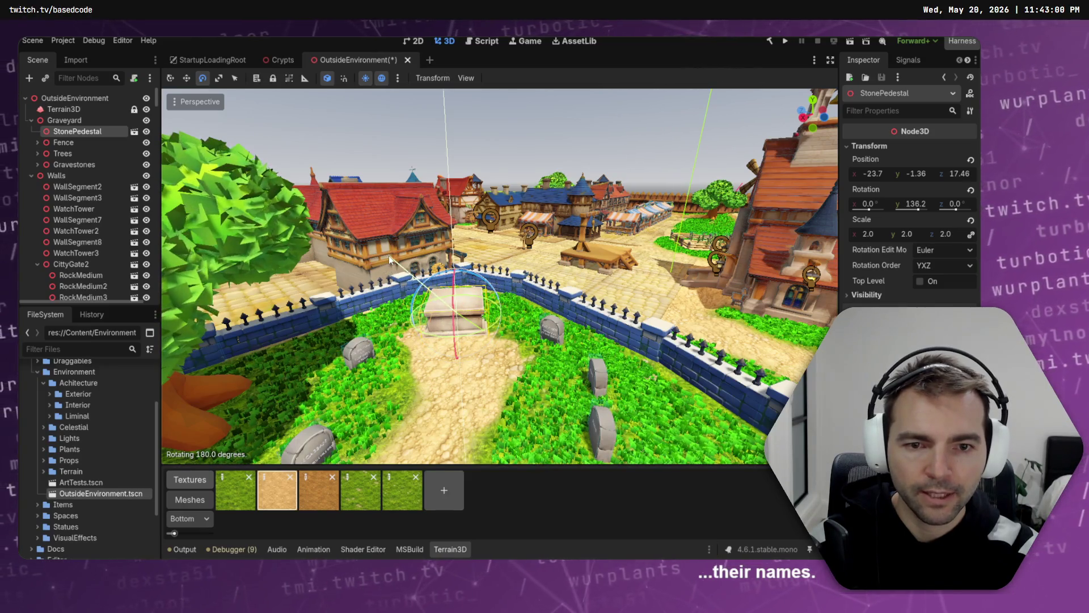
pyautogui.click(547, 147)
pyautogui.hotkey('ctrl', 's')
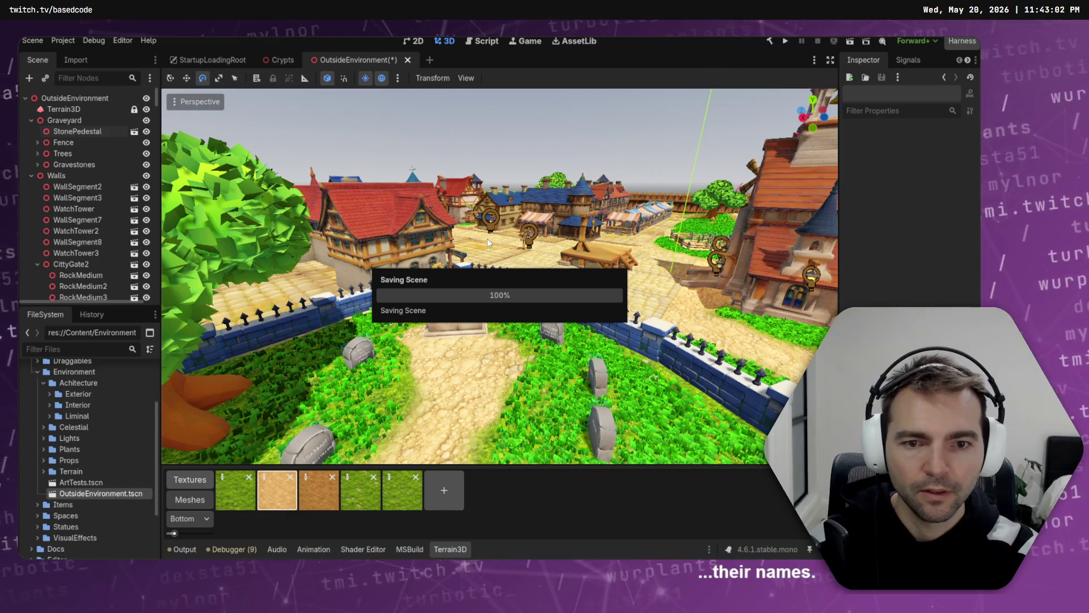
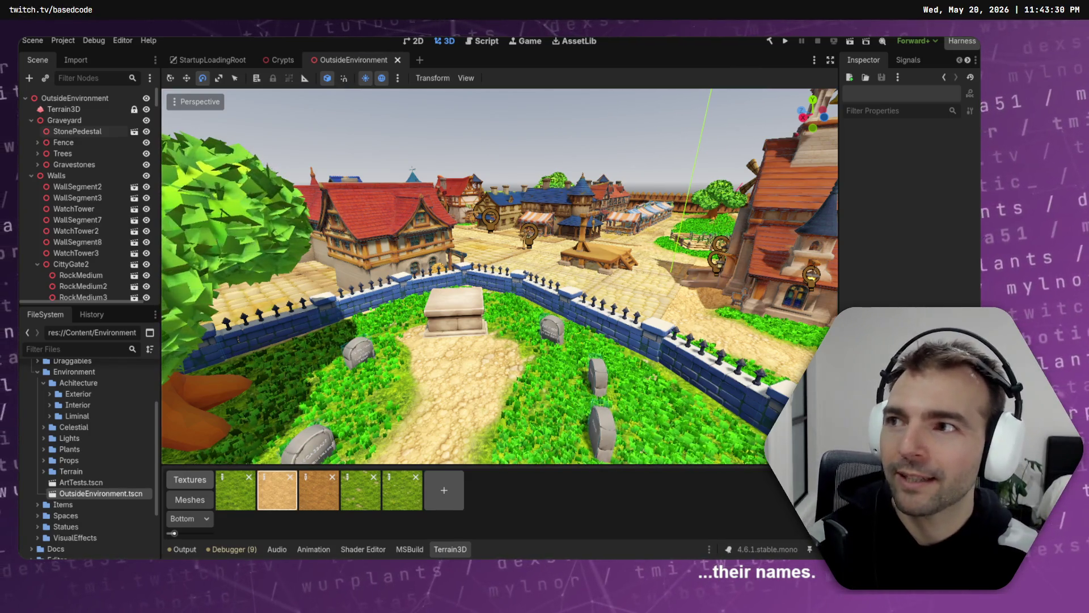
# Step: Fly the view over the graveyard pedestal, save OutsideEnvironment.tscn, and switch to the Codex terminal
pyautogui.moveTo(522, 135); pyautogui.dragTo(522, 102)
pyautogui.press('w')
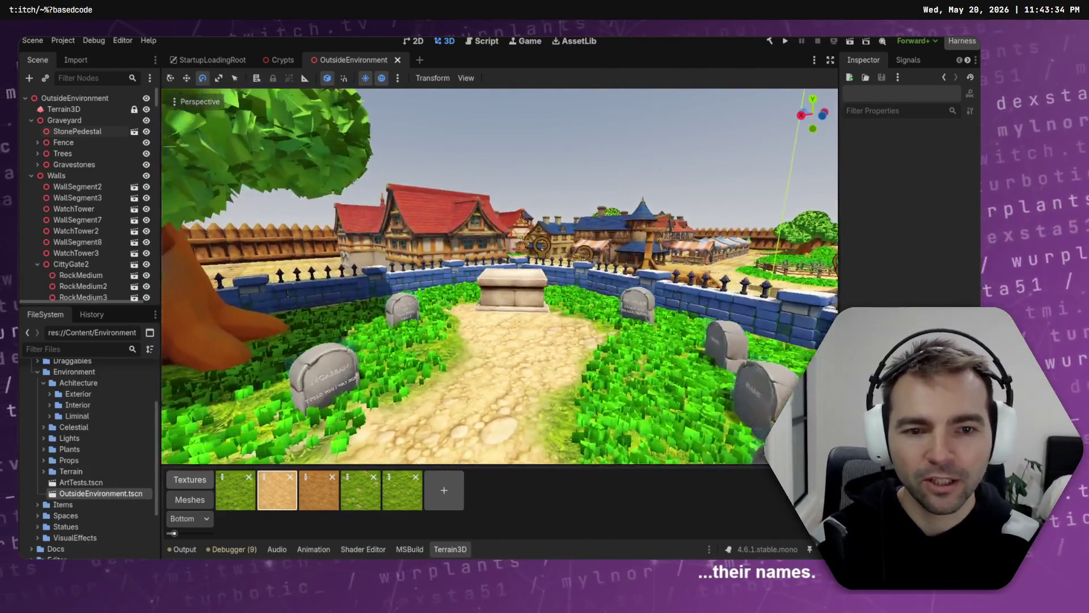
pyautogui.hotkey('ctrl', 's')
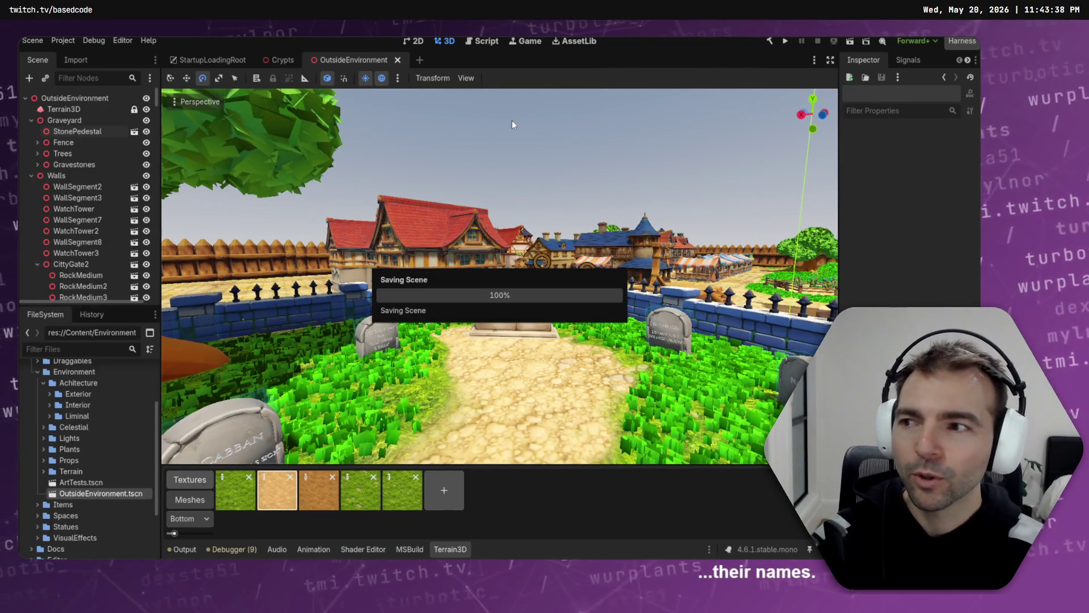
pyautogui.press('w')
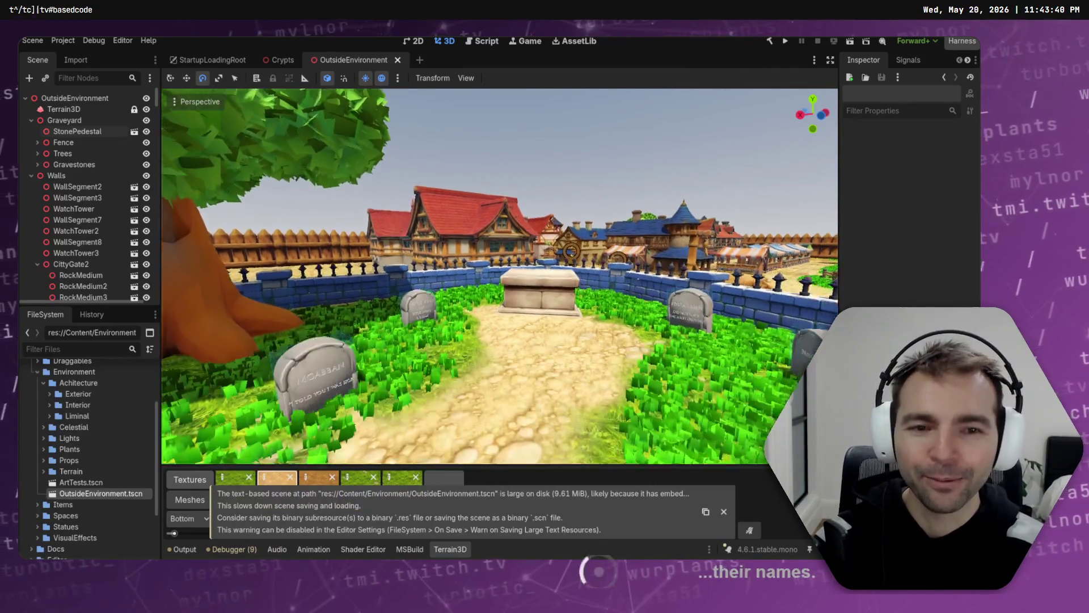
pyautogui.press('s')
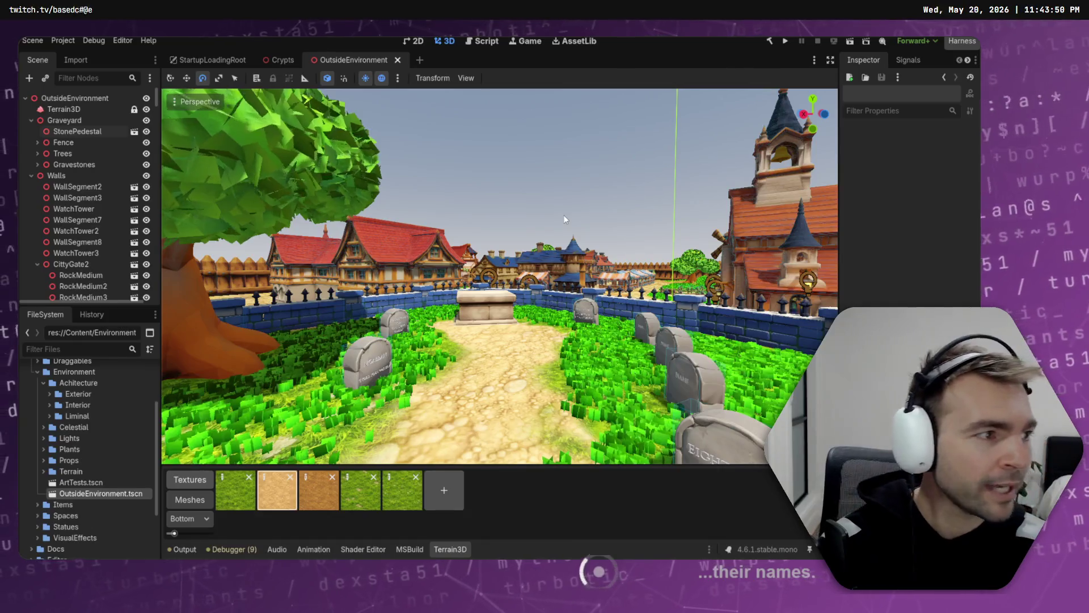
pyautogui.hotkey('alt', 'Tab')
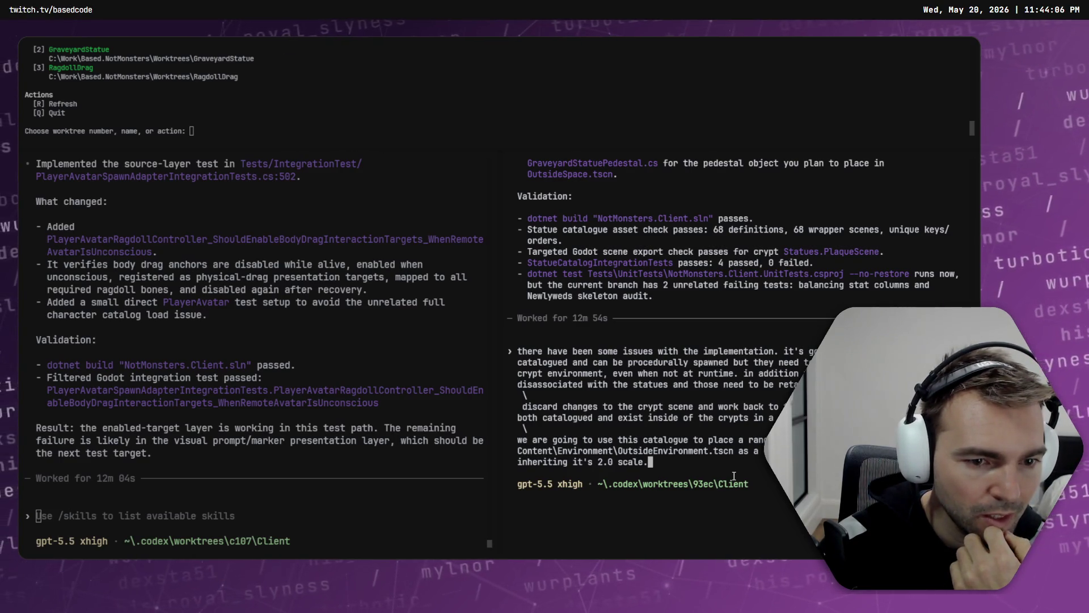
# Step: Send the crypt-statue fix request, then exit the RagdollDrag agent and copy its pwd worktree path
pyautogui.press('Return')
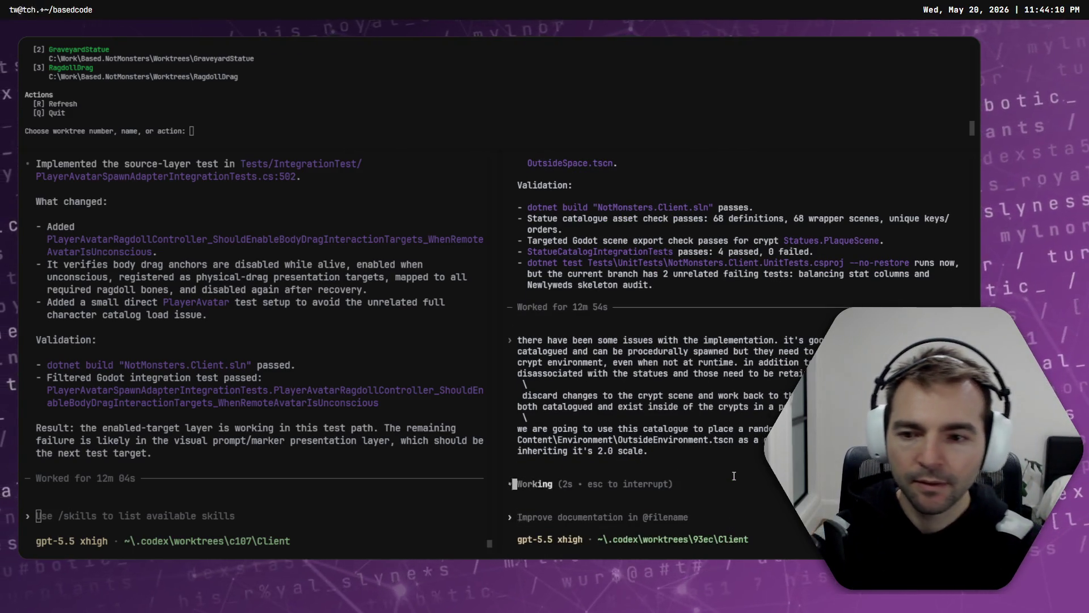
pyautogui.click(140, 242)
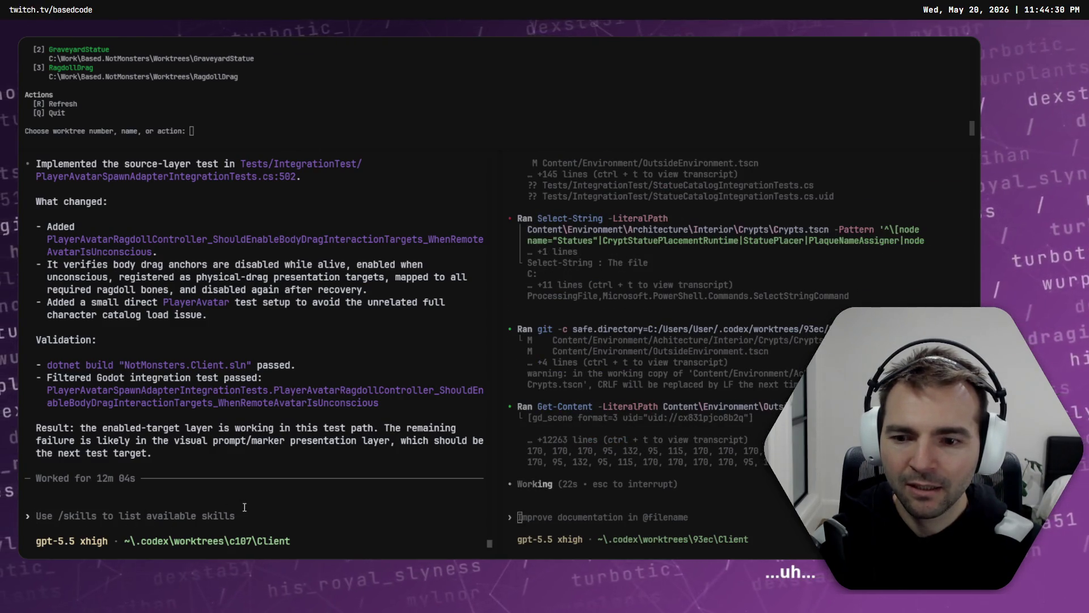
pyautogui.hotkey('ctrl', 'c')
pyautogui.hotkey('ctrl', 'c')
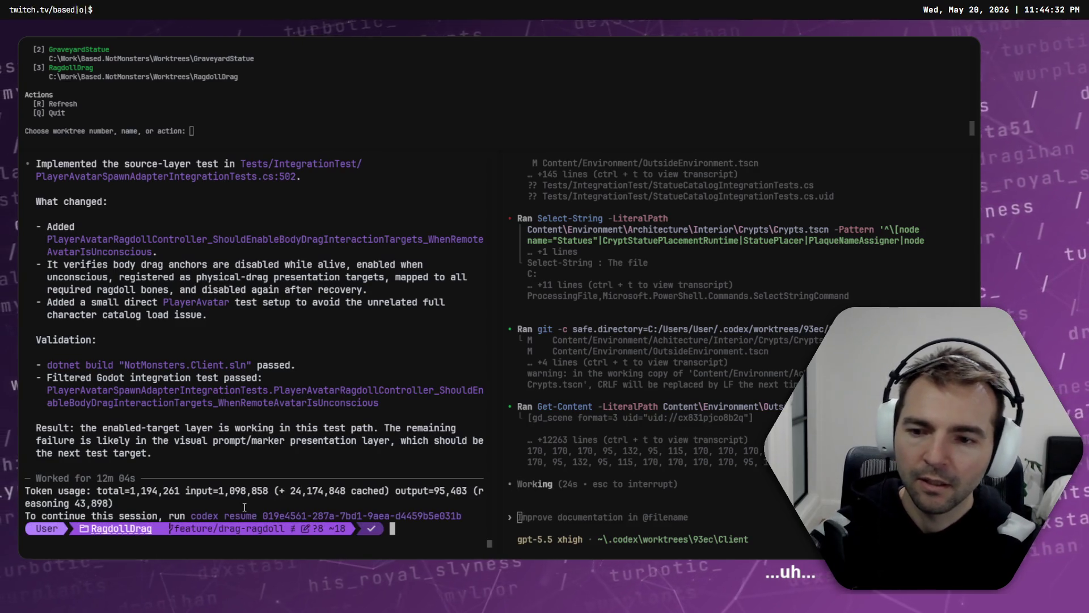
pyautogui.write('wd')
pyautogui.press('Return')
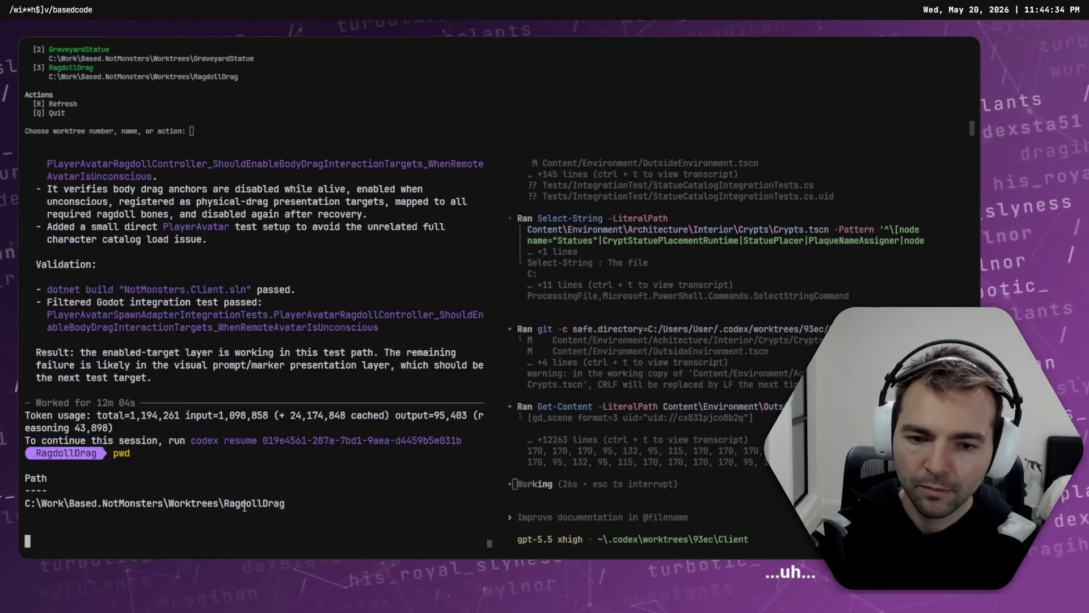
pyautogui.moveTo(285, 506); pyautogui.dragTo(84, 509)
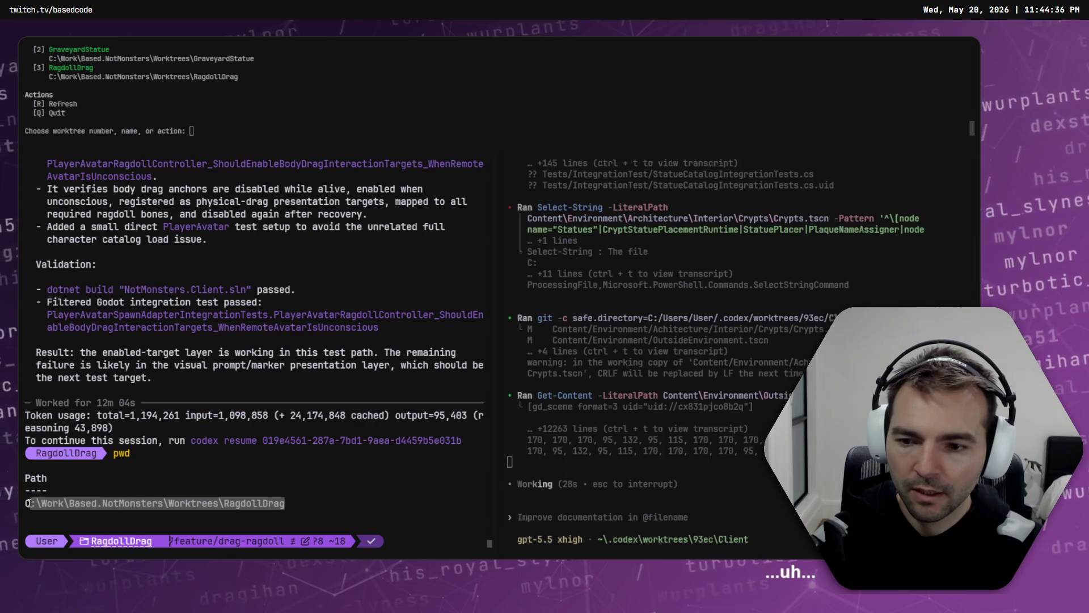
pyautogui.rightClick(84, 509)
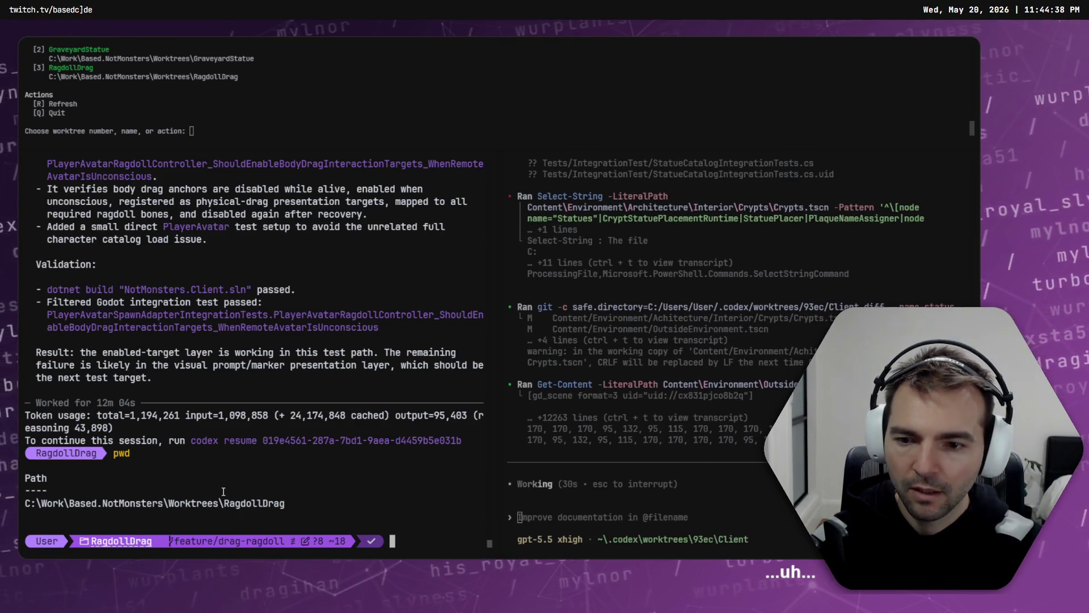
# Step: Relaunch Codex in the RagdollDrag worktree, resume its saved session via /resume, and return to Godot
pyautogui.click(319, 97)
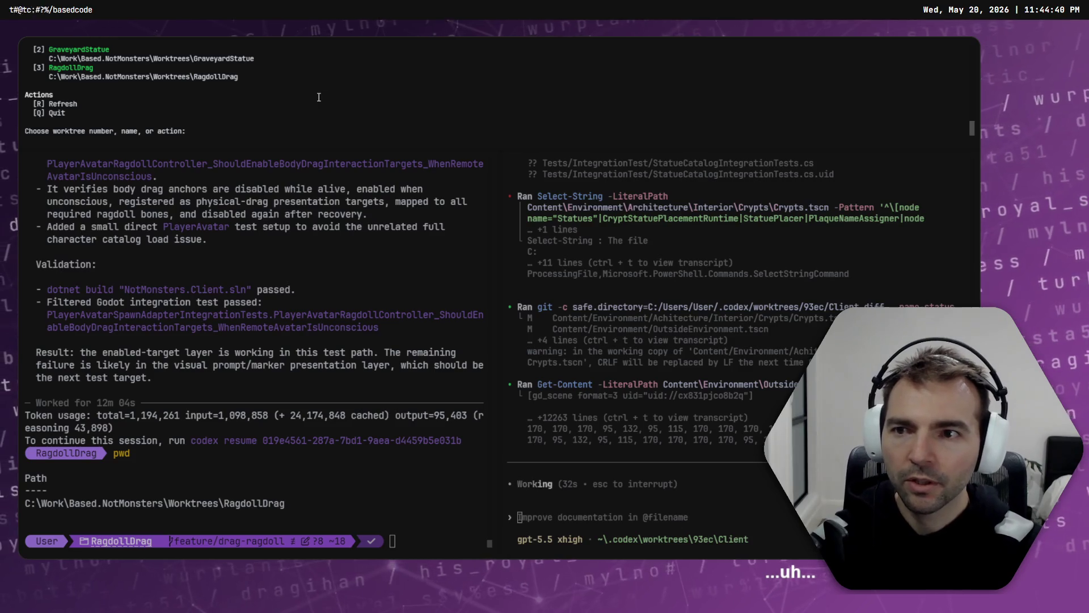
pyautogui.press('BackSpace')
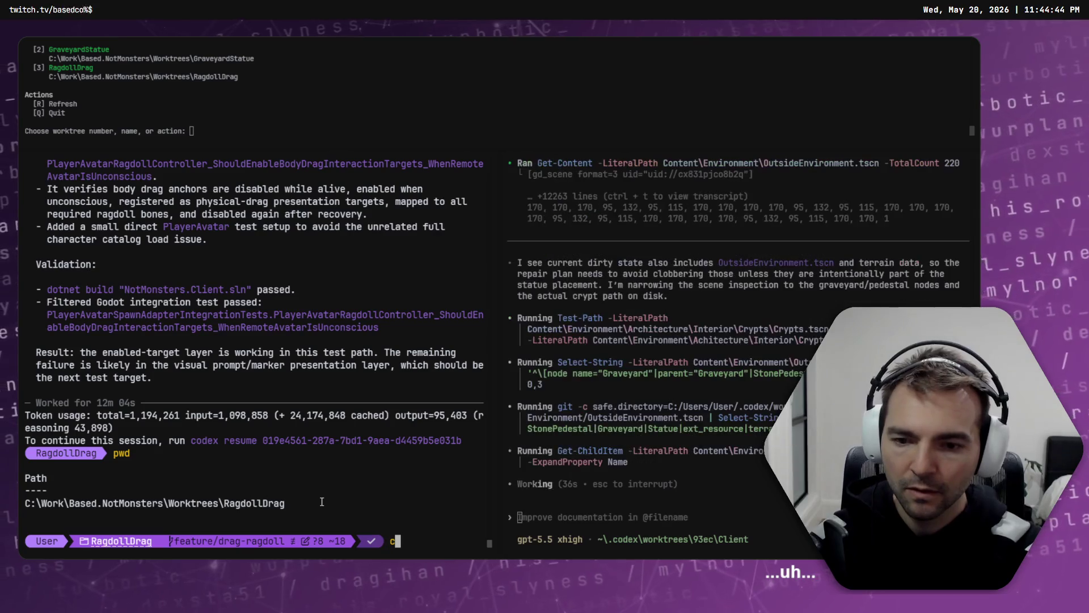
pyautogui.write('c')
pyautogui.press('Return')
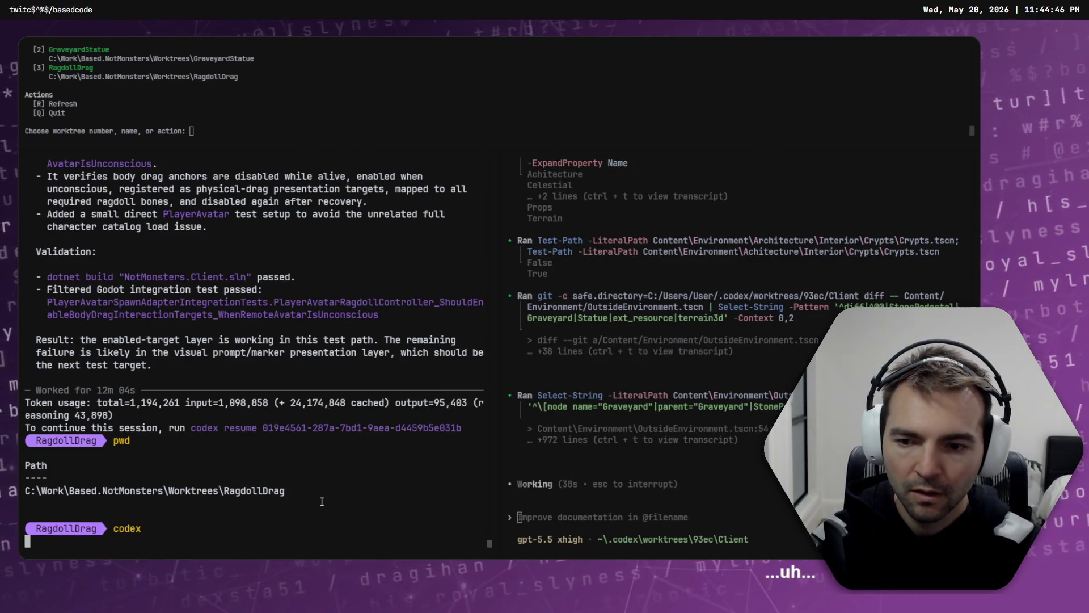
pyautogui.write('/resu')
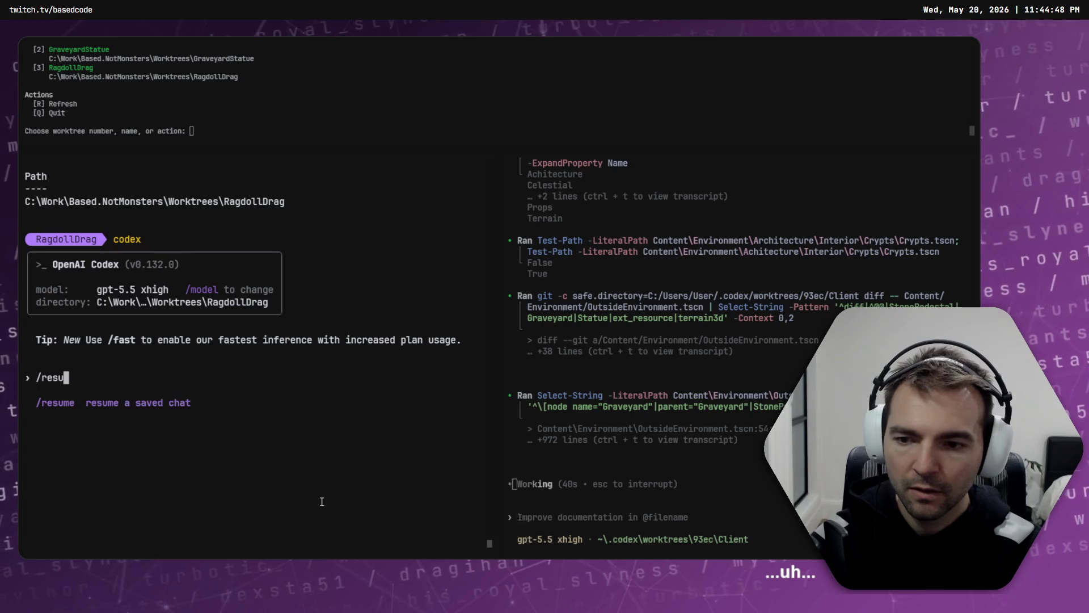
pyautogui.press('Return')
pyautogui.press('Escape')
pyautogui.press('Return')
pyautogui.press('Return')
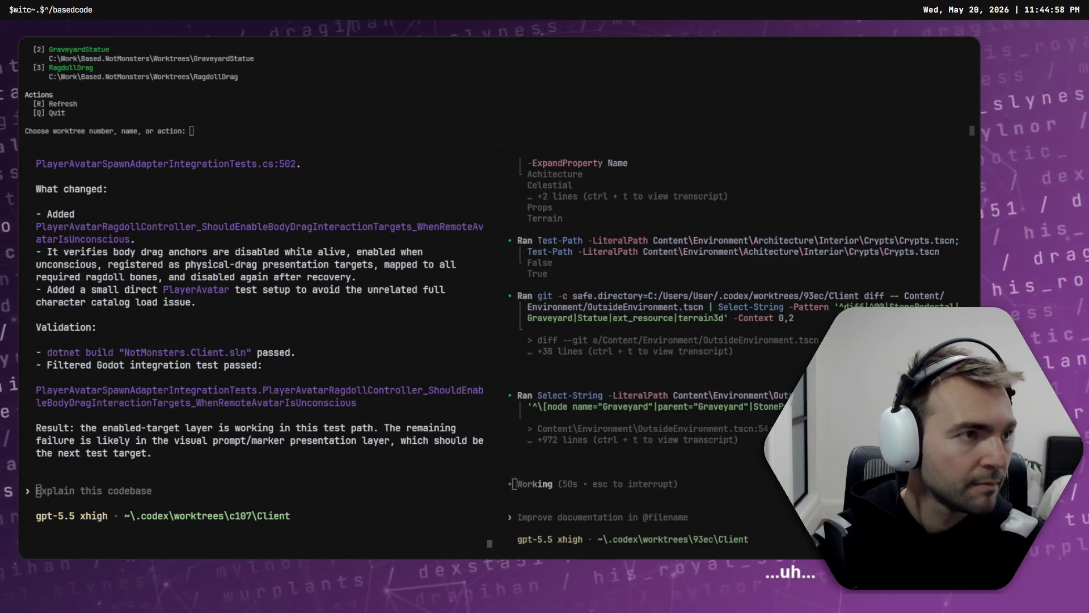
pyautogui.hotkey('alt', 'Tab')
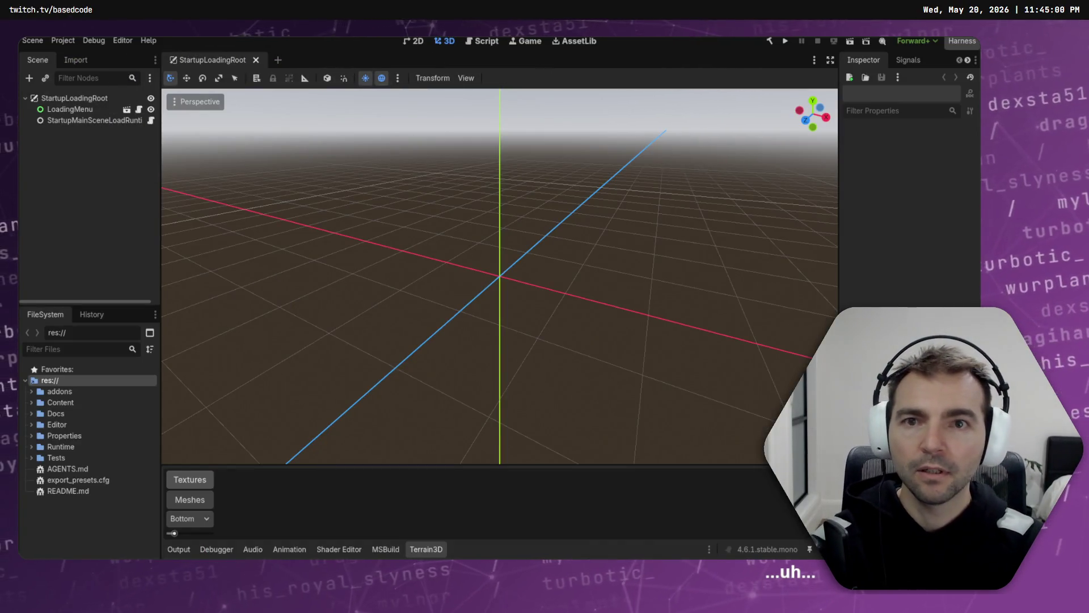
# Step: Run the project with F5 to build .NET and reach the Not Monsters main menu
pyautogui.press('F5')
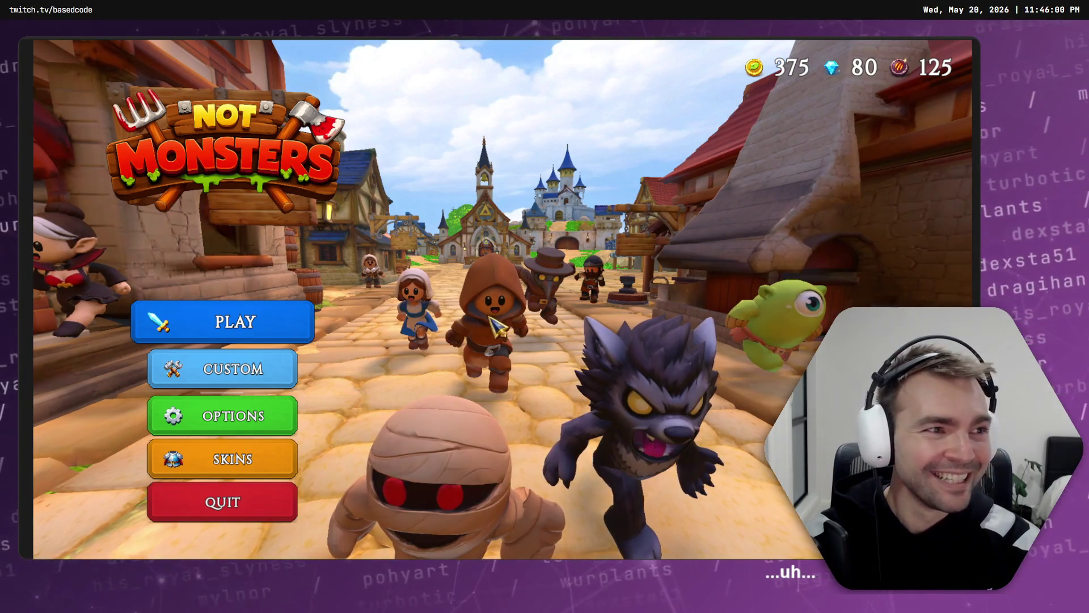
# Step: Join a match and preview the Butcher, then the Blacksmith villager
pyautogui.click(224, 332)
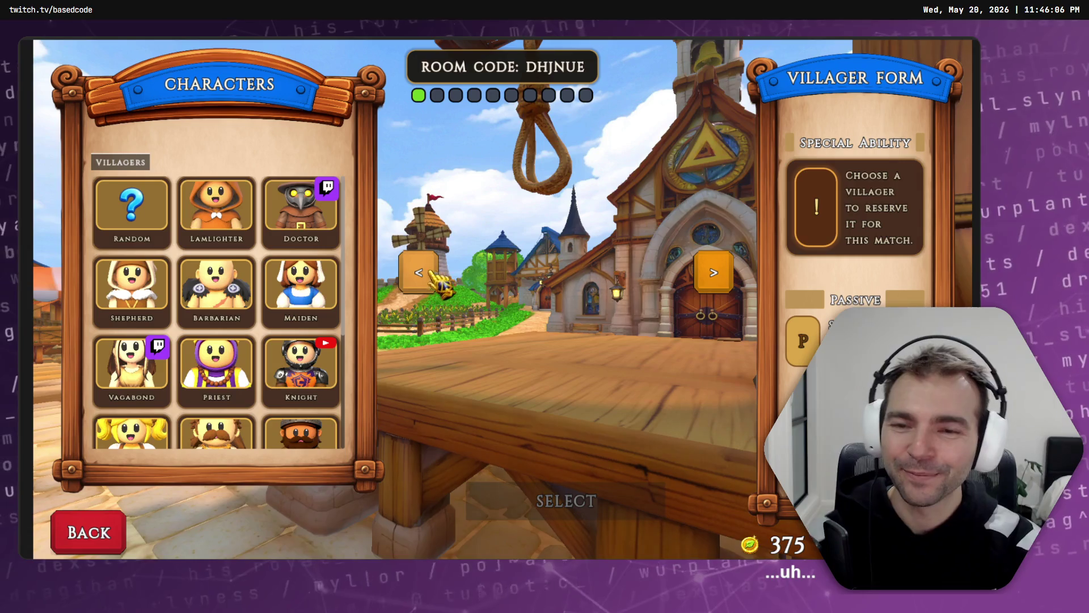
pyautogui.scroll(-3, 139, 217)
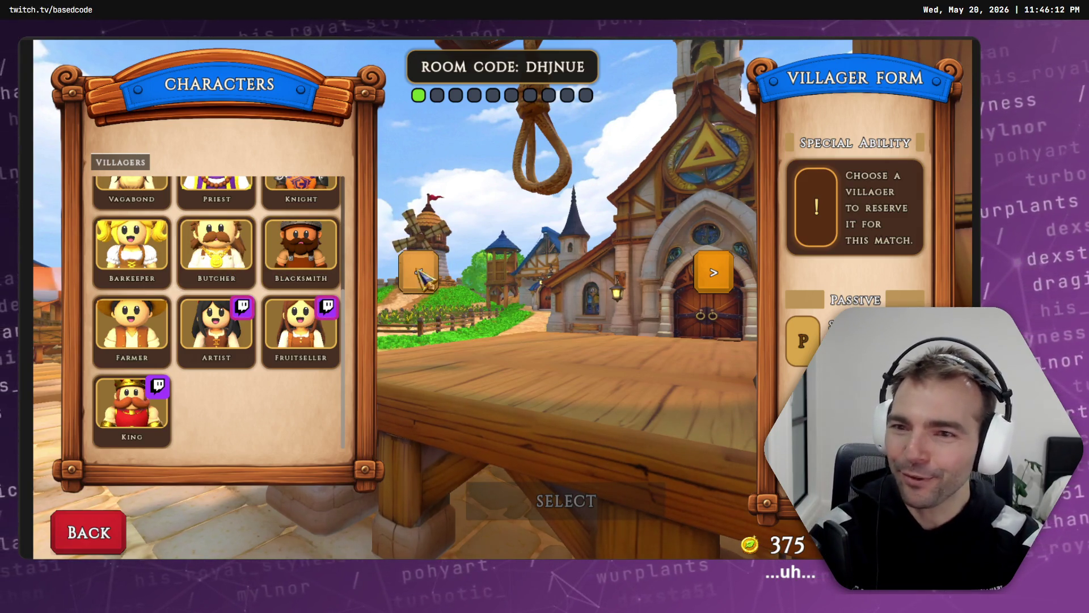
pyautogui.scroll(3, 187, 284)
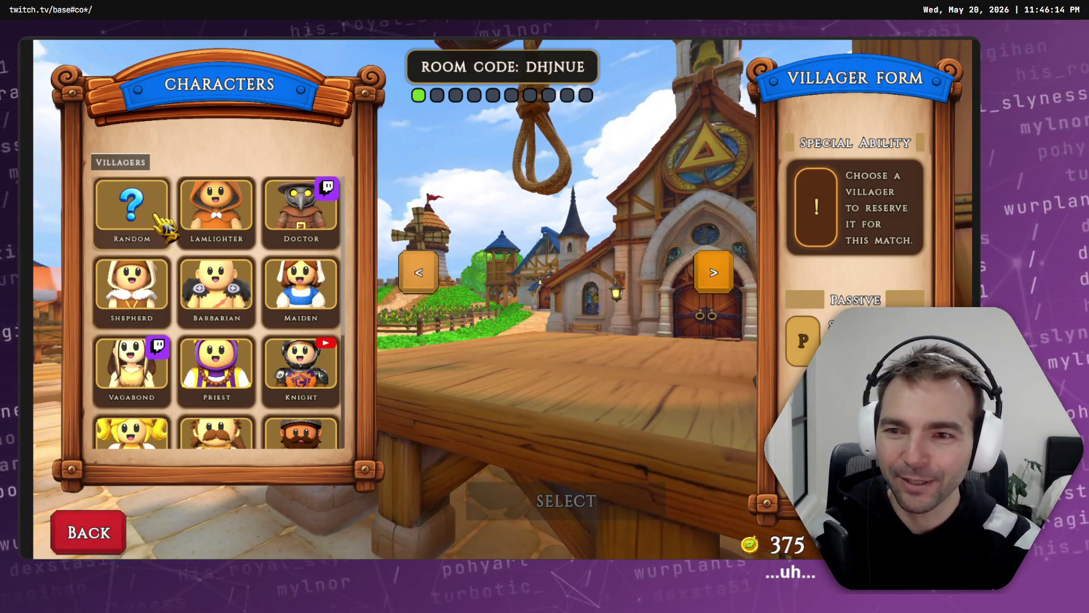
pyautogui.click(215, 434)
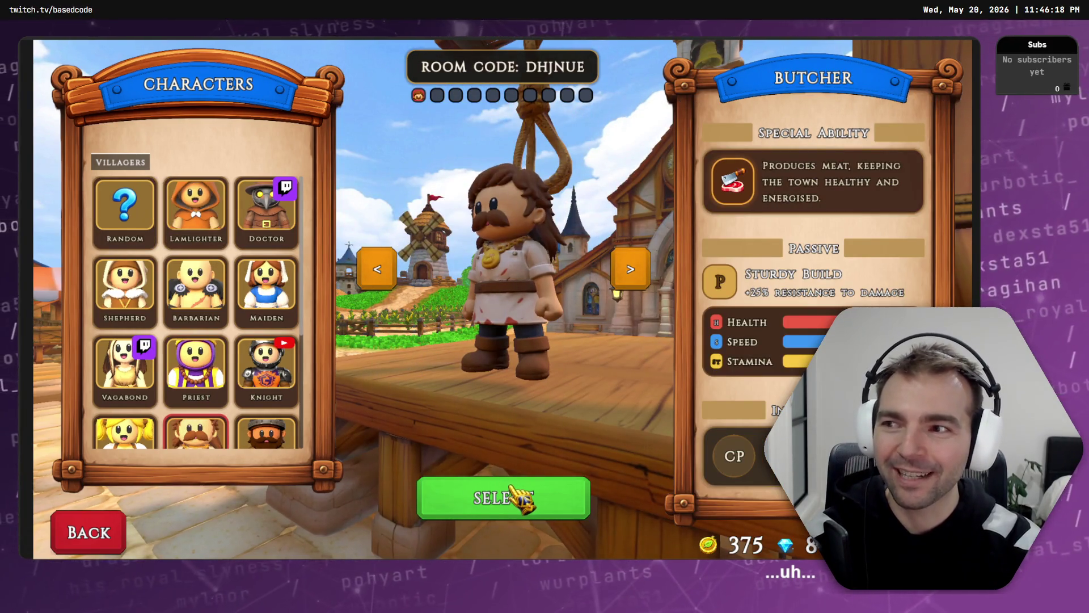
pyautogui.scroll(-1, 244, 266)
pyautogui.scroll(1, 244, 267)
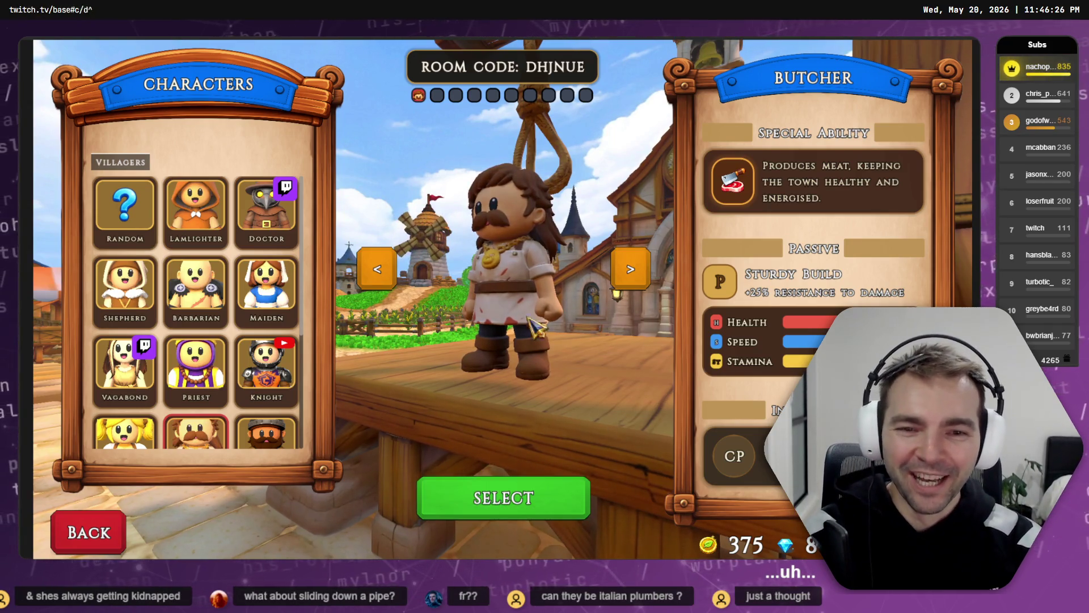
pyautogui.click(633, 271)
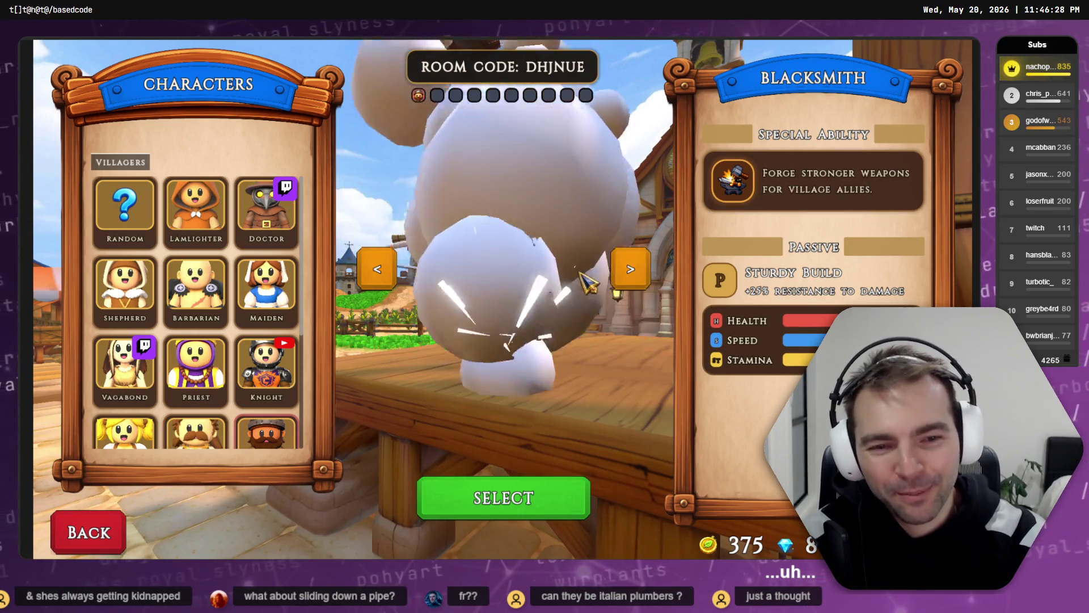
# Step: Rejoin a new room with a Random villager (Barkeeper), then stop the game with F8
pyautogui.press('Escape')
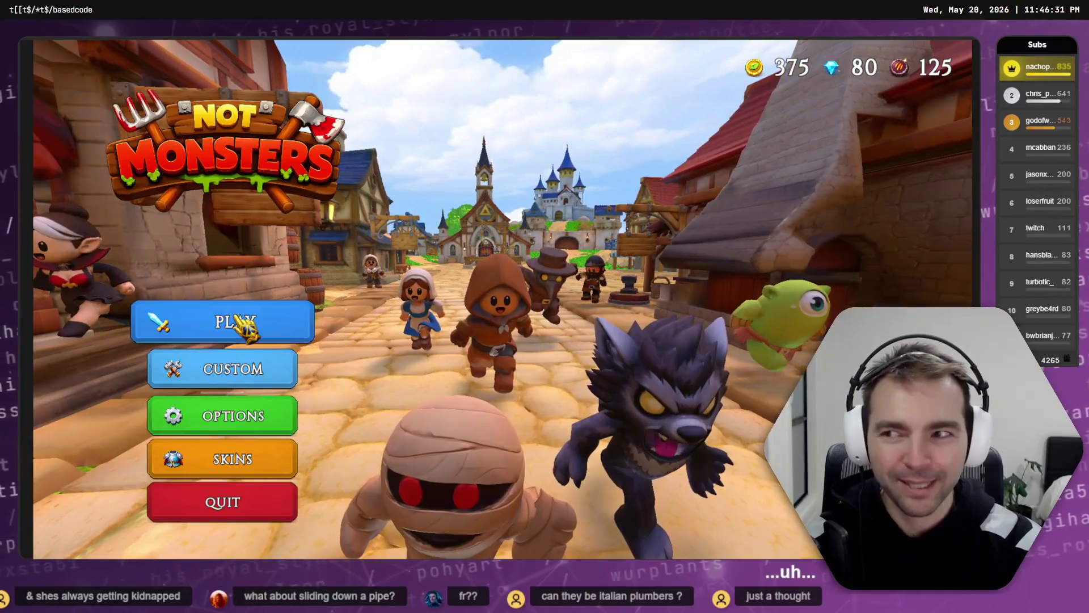
pyautogui.click(243, 323)
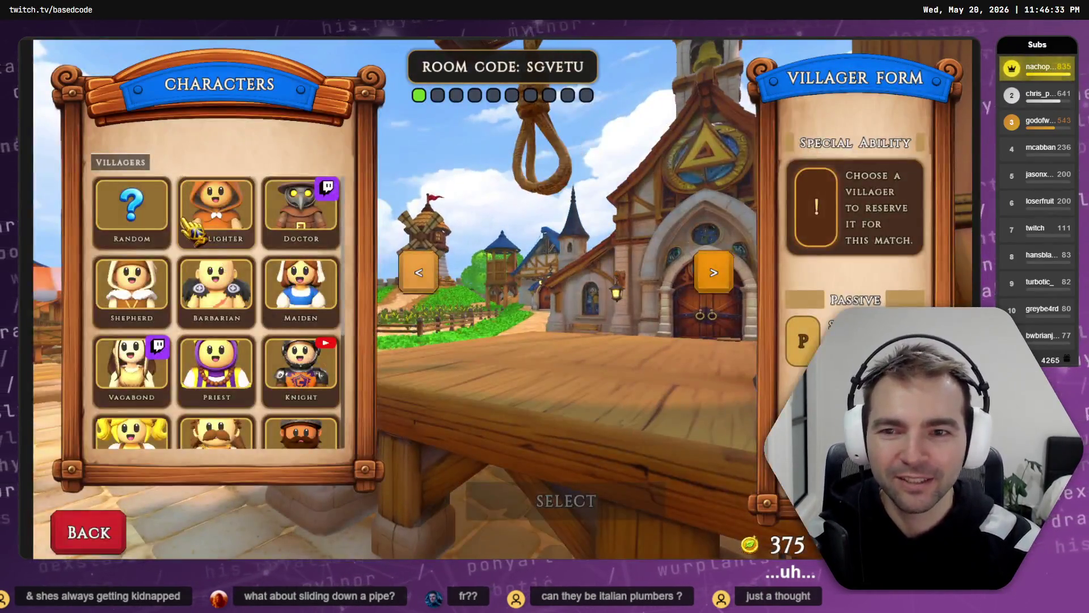
pyautogui.click(150, 233)
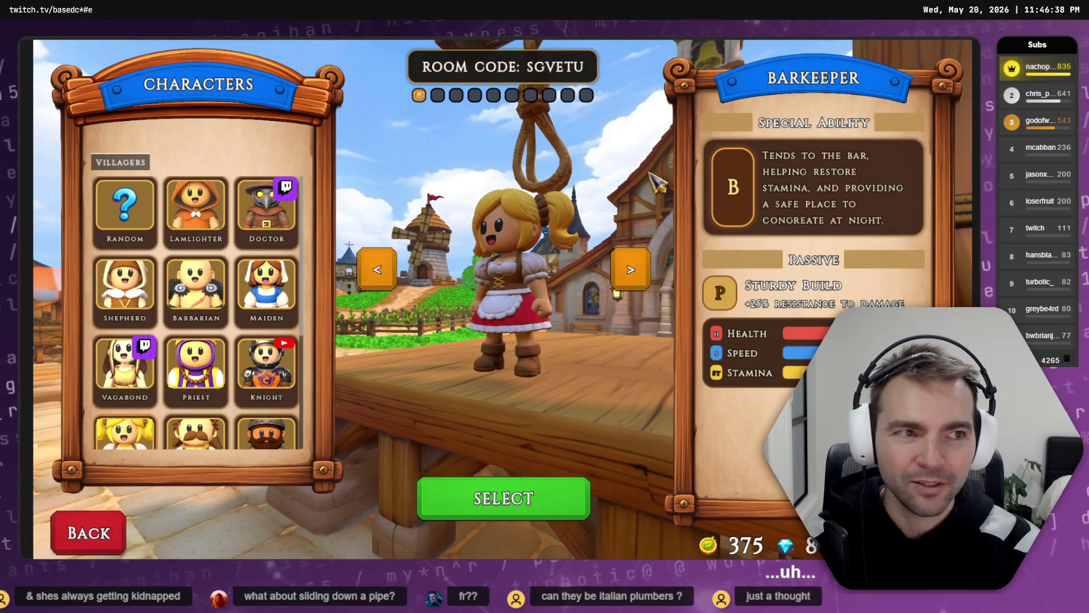
pyautogui.click(320, 35)
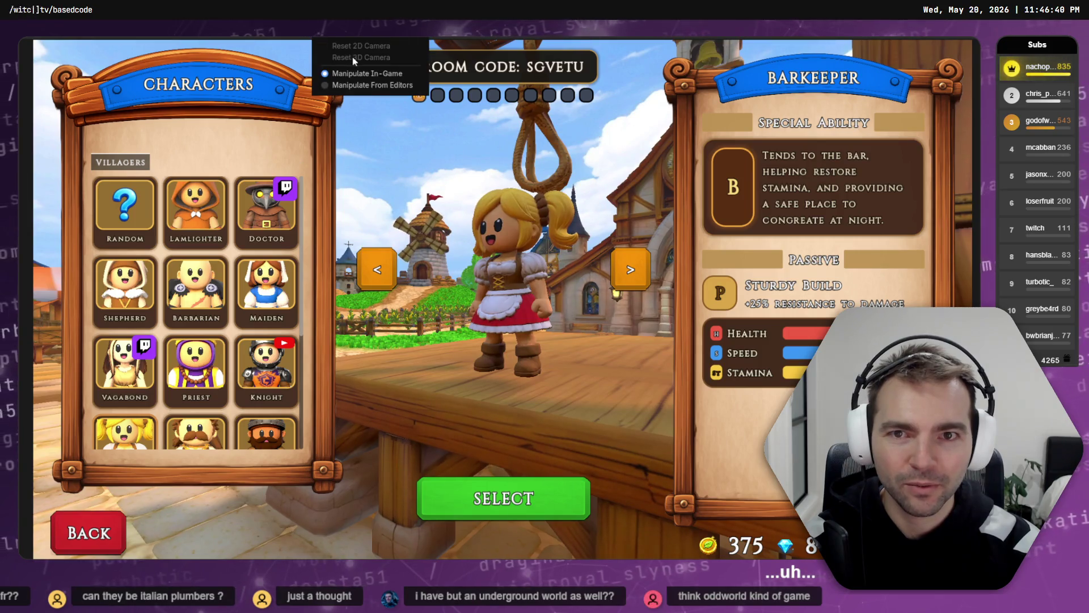
pyautogui.click(373, 49)
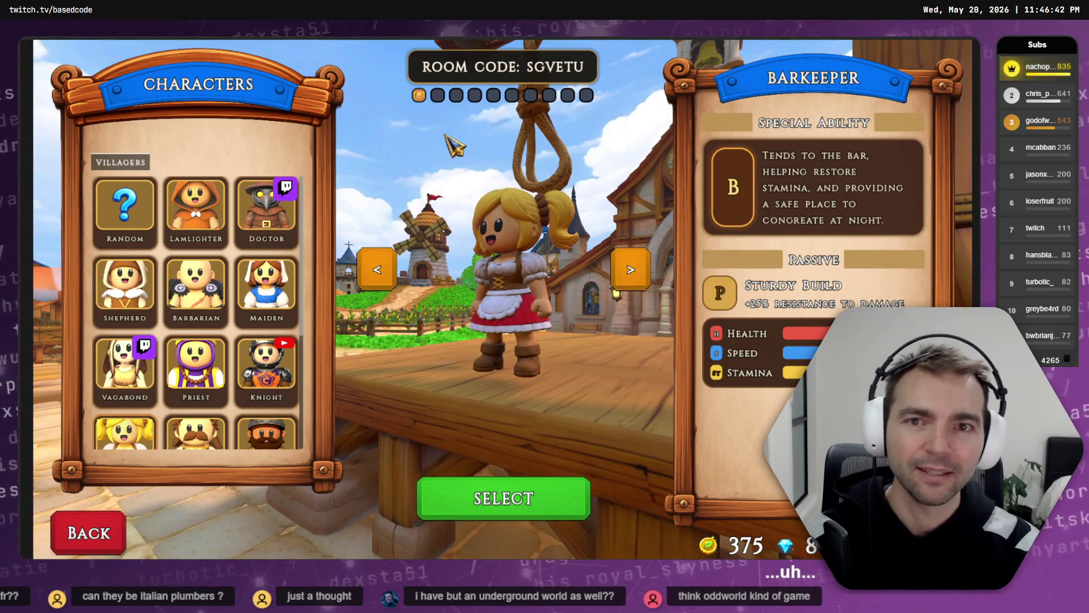
pyautogui.press('F8')
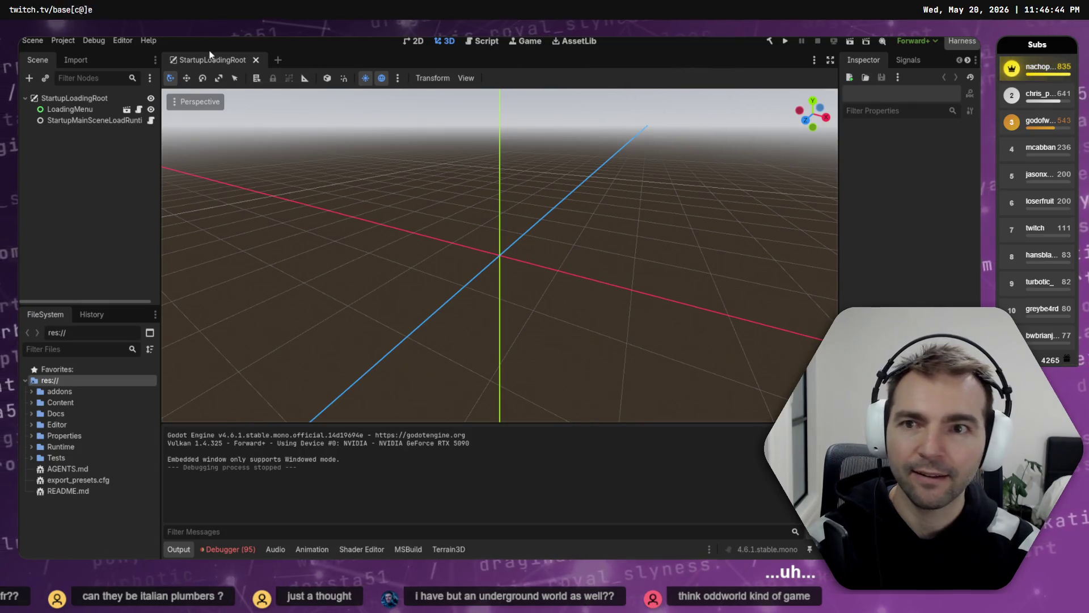
# Step: Enable Multiple Instances with a count of 2 in Customize Run Instances and run the project
pyautogui.click(94, 41)
pyautogui.click(136, 190)
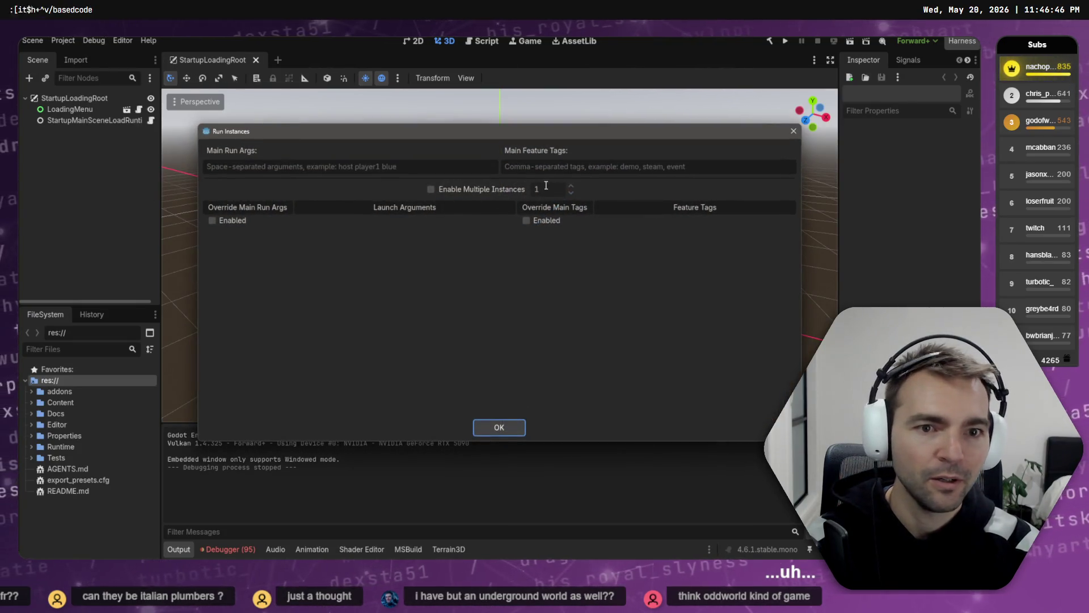
pyautogui.click(471, 189)
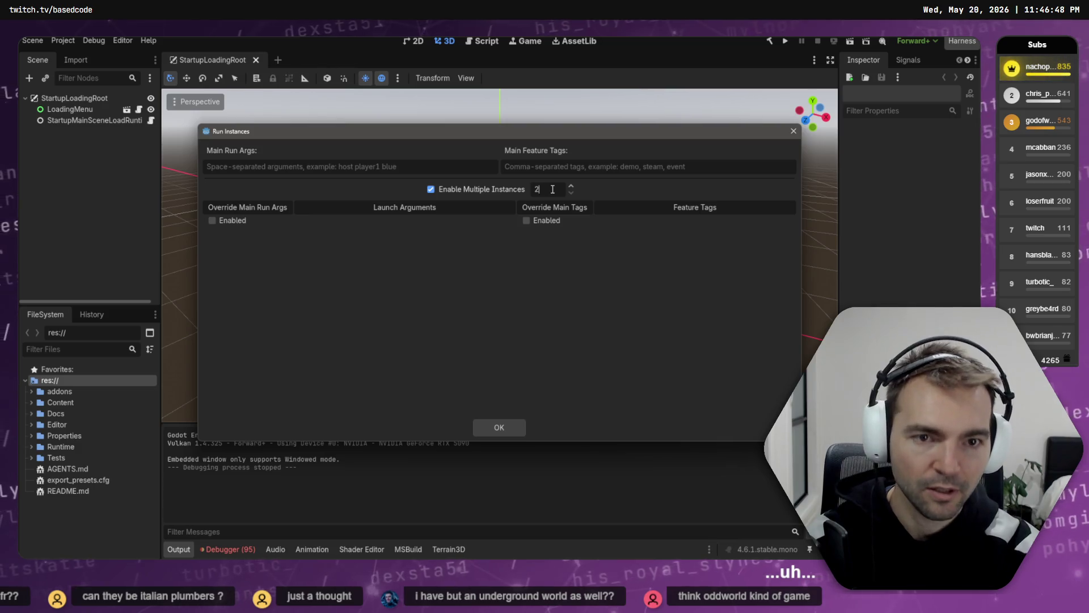
pyautogui.click(490, 430)
pyautogui.press('F5')
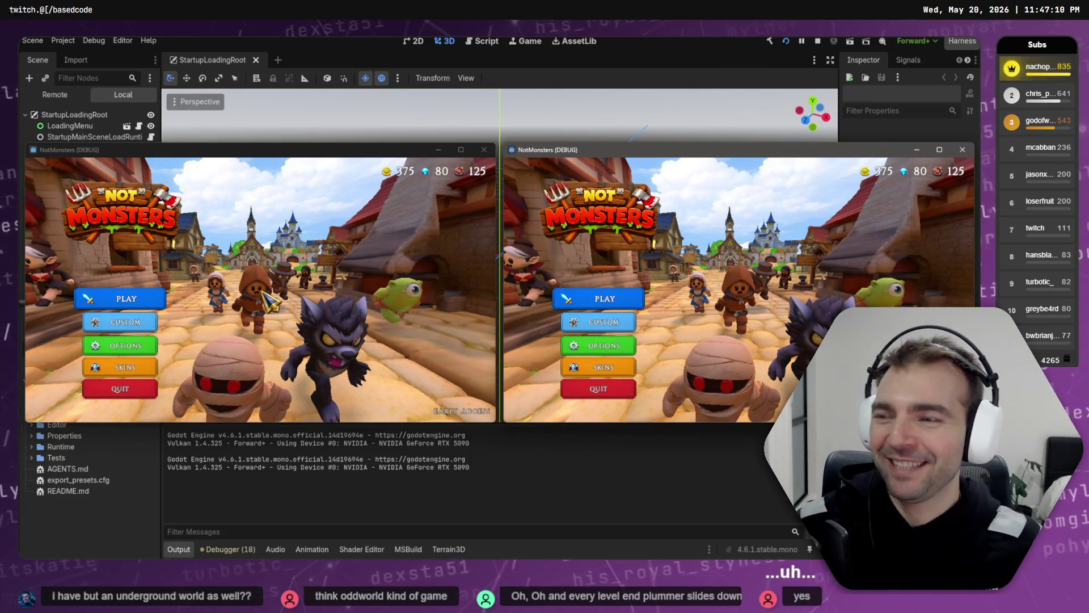
# Step: Host and create an online room, join from the second window, and pick Blacksmith and Vagabond
pyautogui.click(159, 309)
pyautogui.click(159, 306)
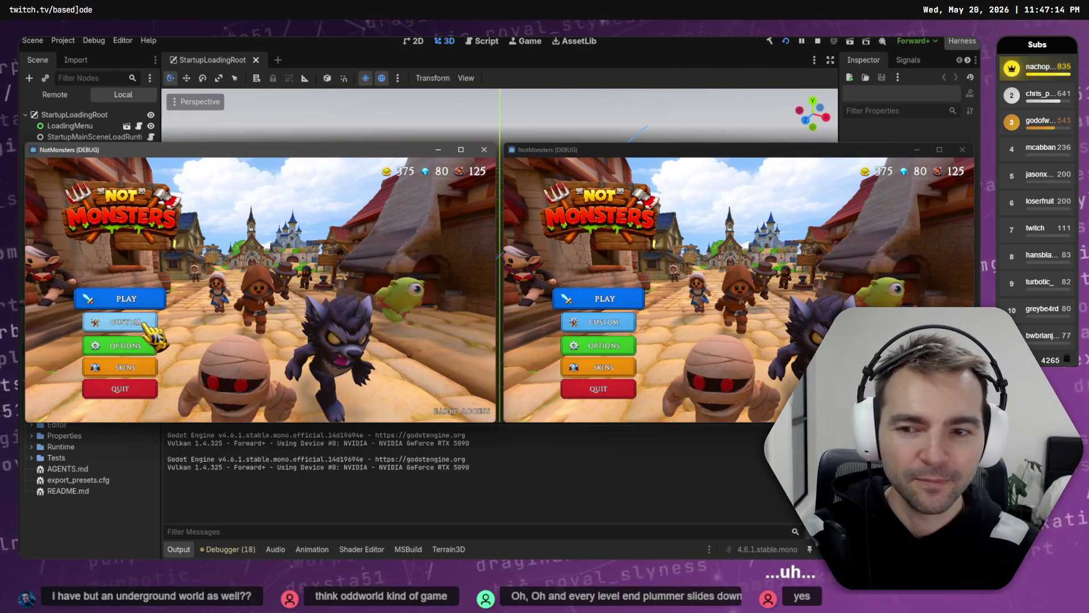
pyautogui.click(331, 323)
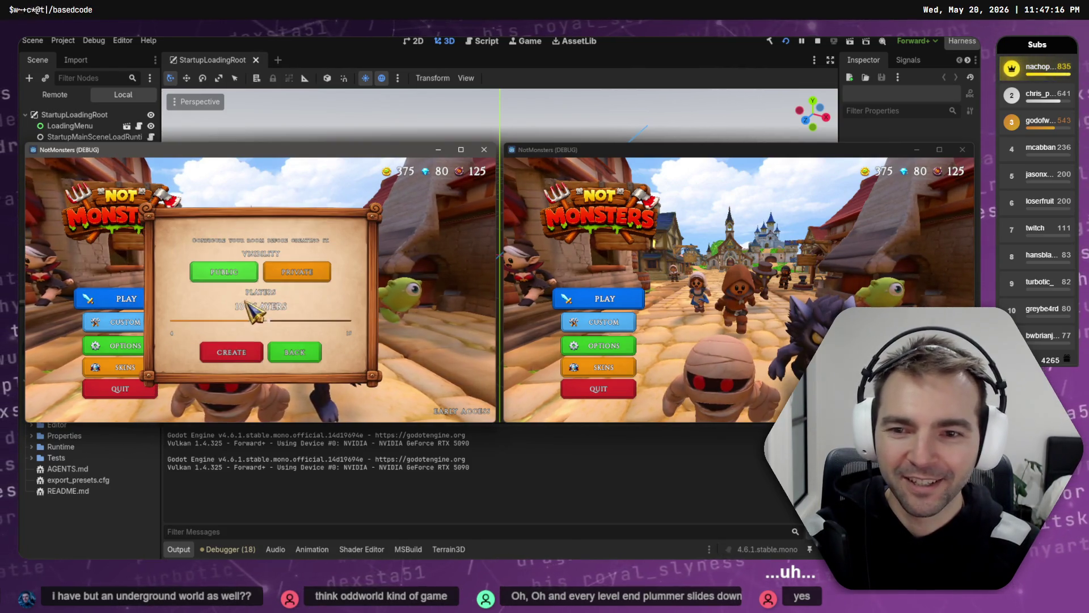
pyautogui.click(239, 355)
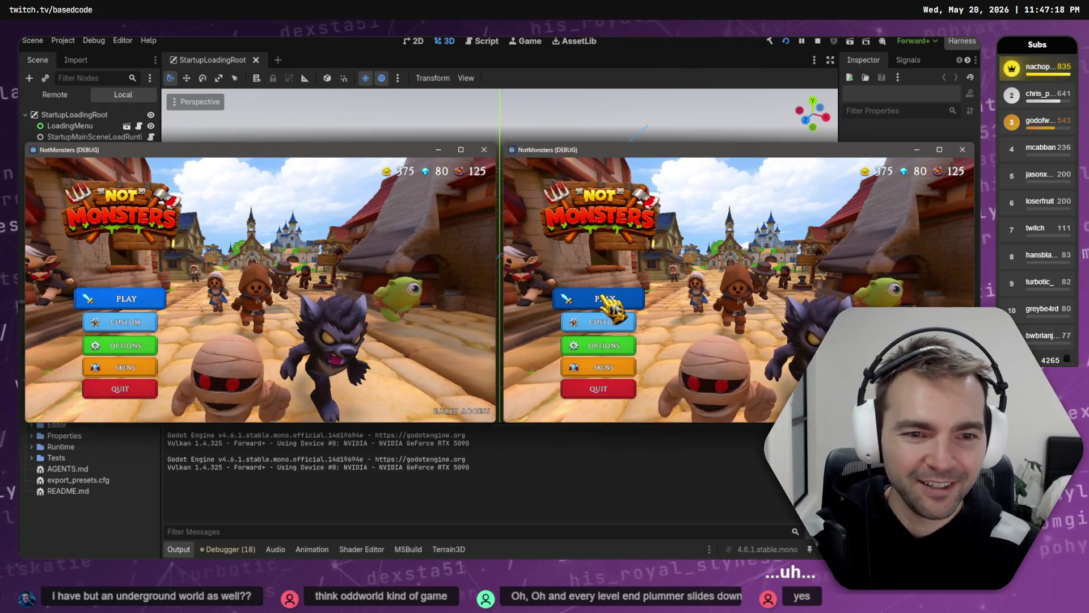
pyautogui.click(605, 301)
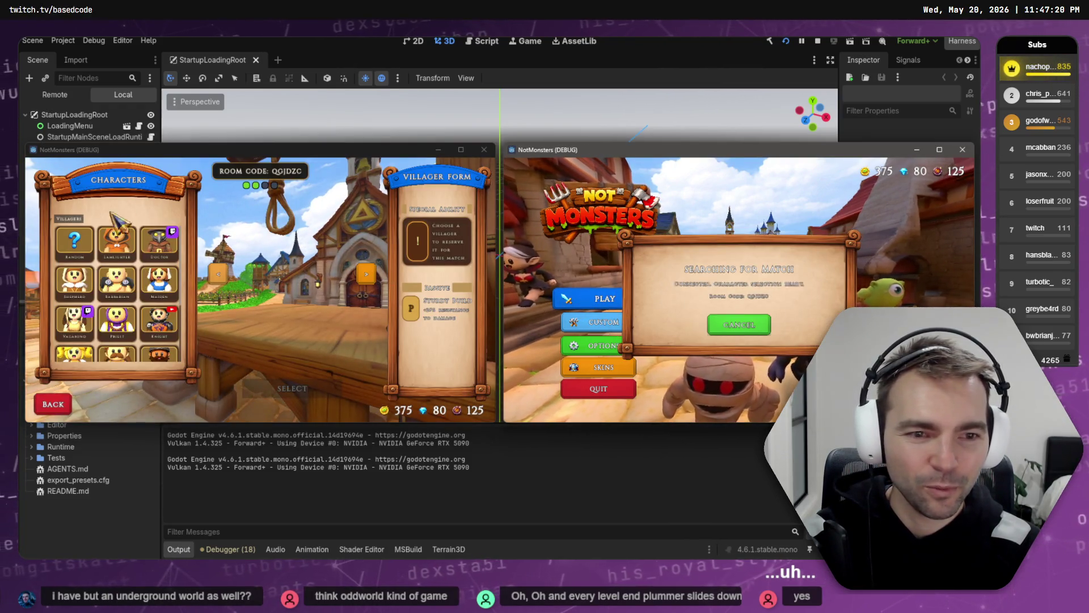
pyautogui.click(553, 243)
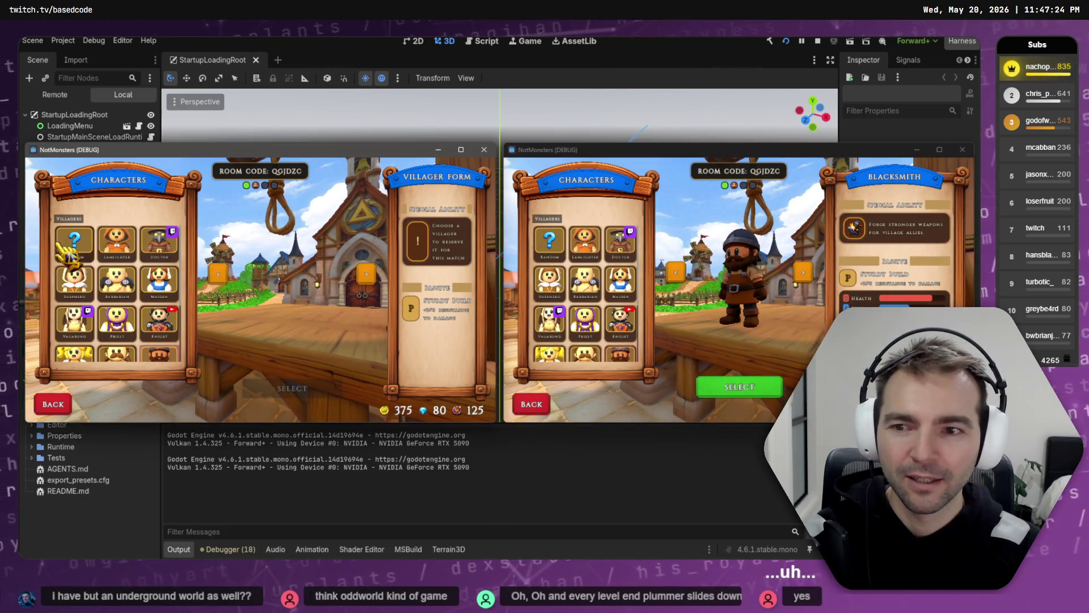
pyautogui.click(71, 321)
pyautogui.click(271, 387)
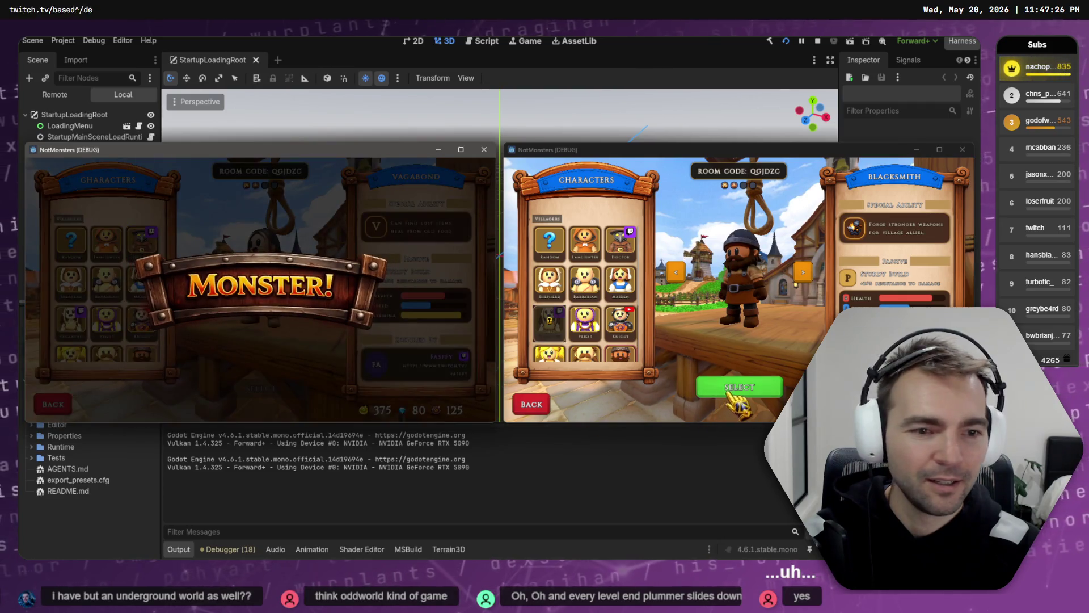
pyautogui.click(740, 387)
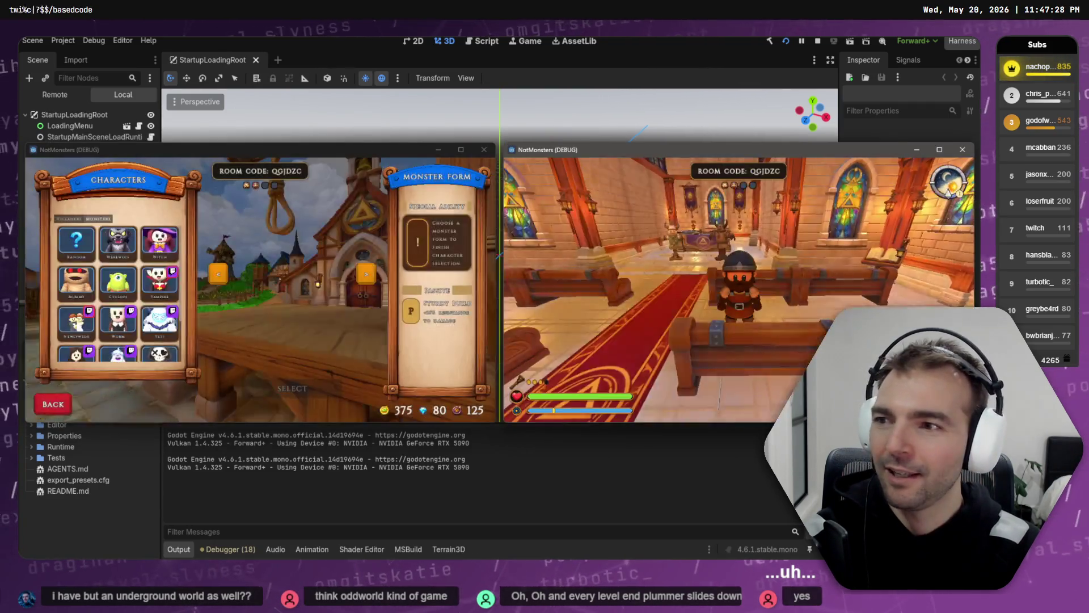
# Step: Walk the Blacksmith up the church aisle, choose the Werewolf form, and walk the Vagabond along the carpet
pyautogui.press('w')
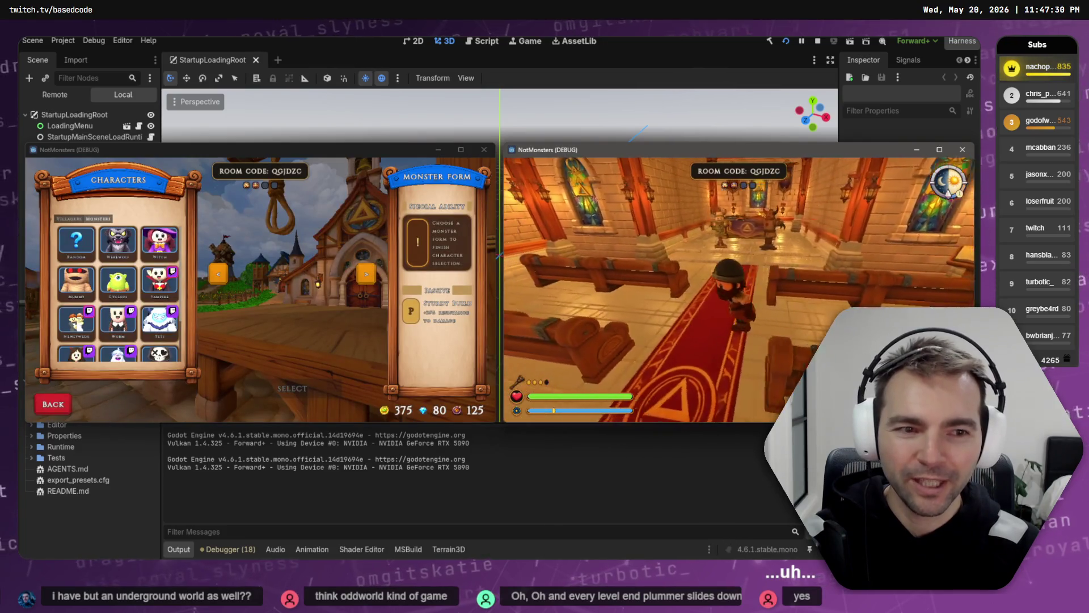
pyautogui.press('w')
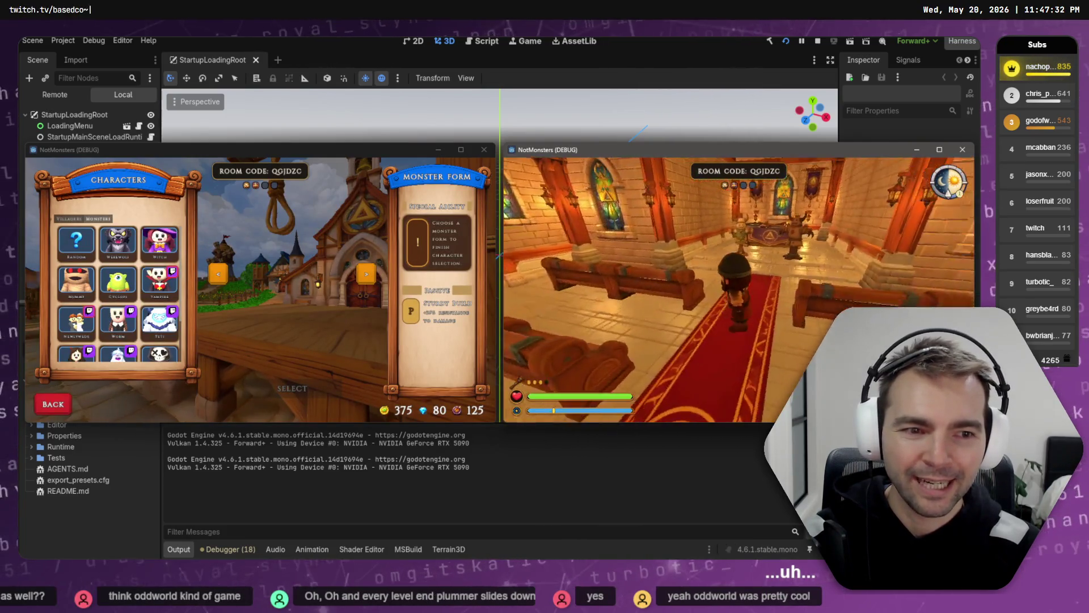
pyautogui.hotkey('alt', 'Tab')
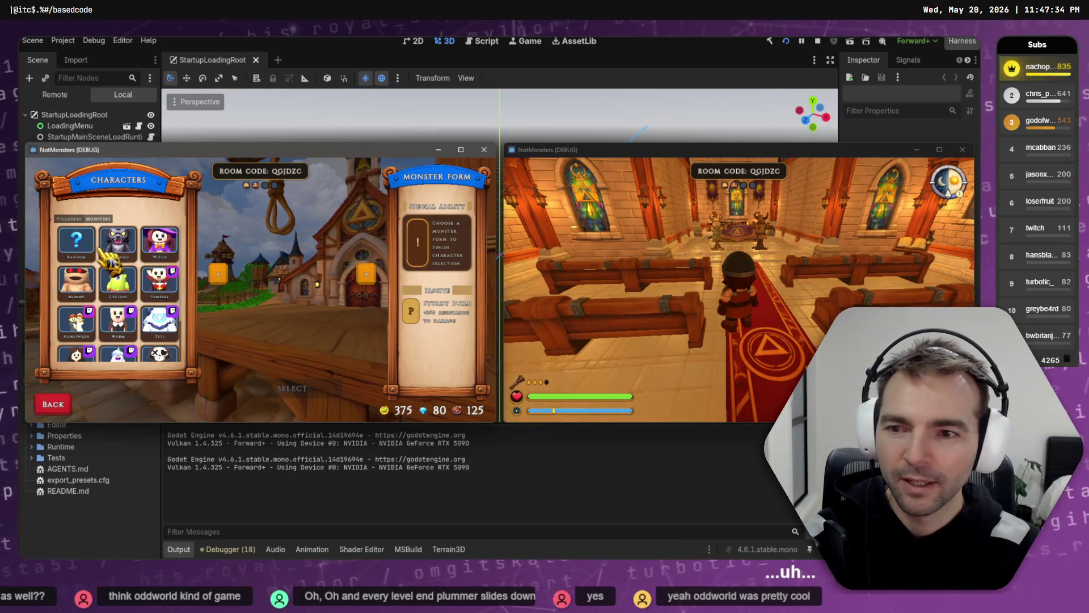
pyautogui.click(108, 241)
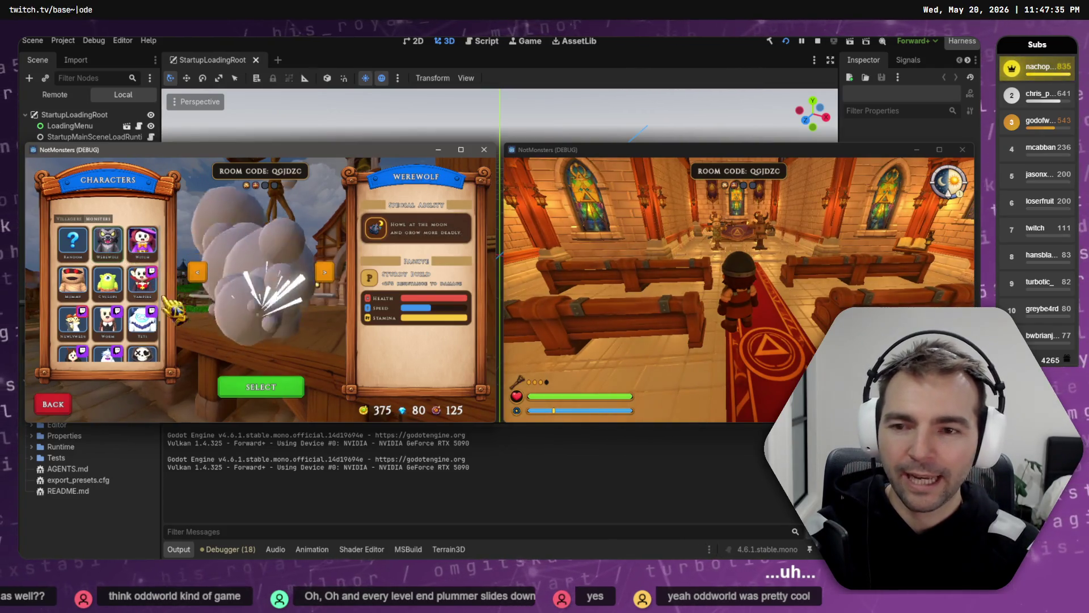
pyautogui.click(255, 385)
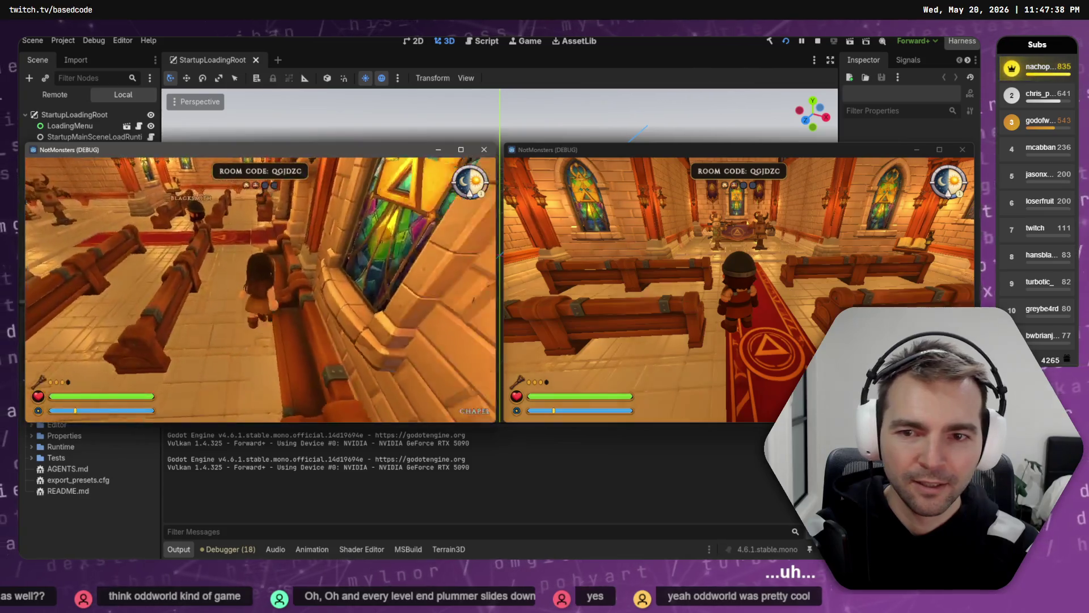
pyautogui.press('w')
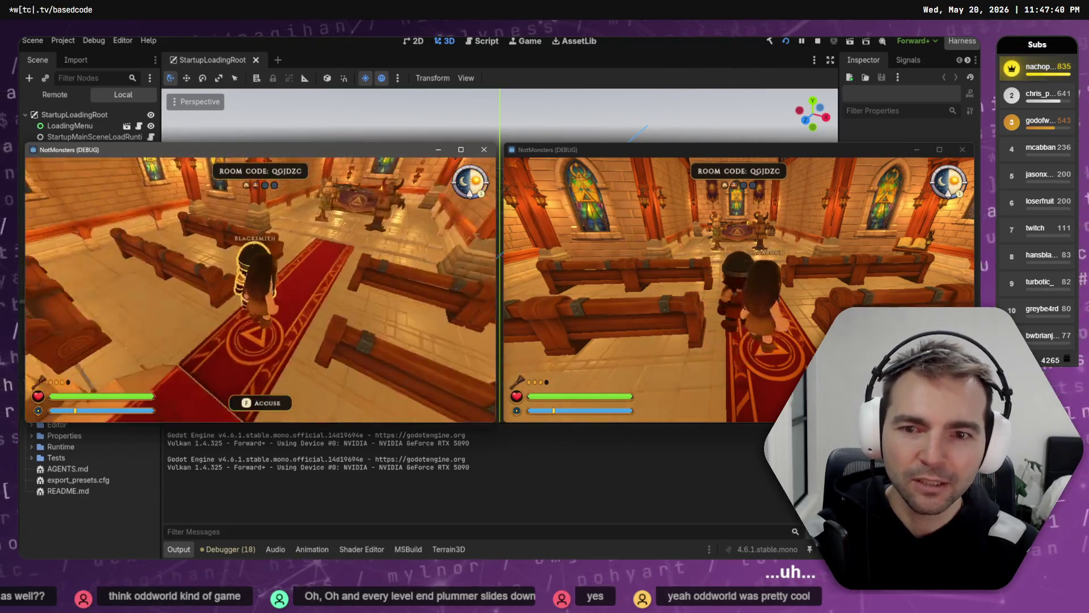
pyautogui.press('w')
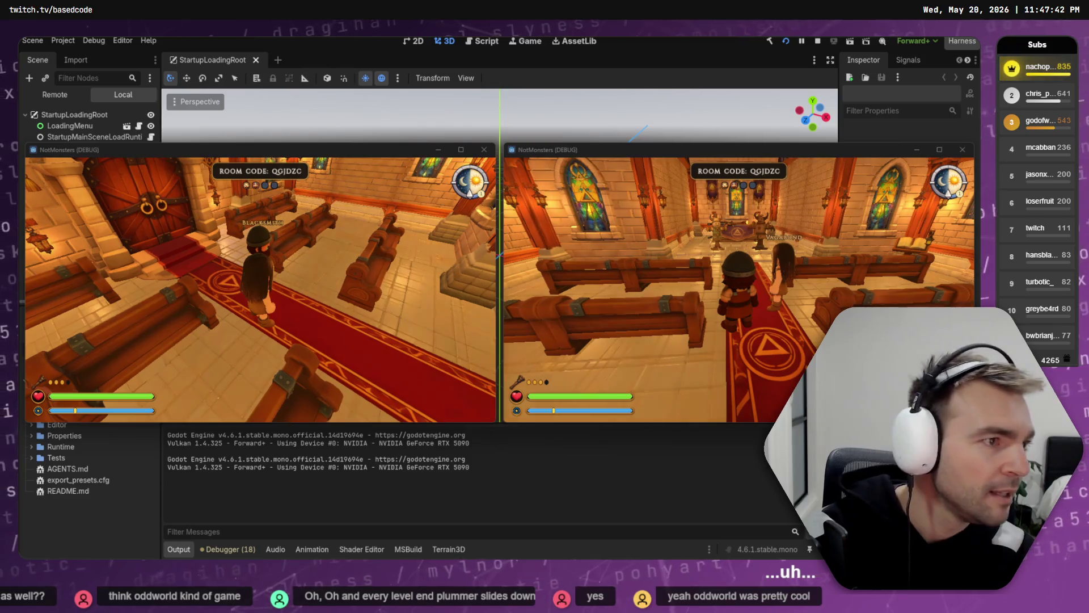
# Step: Snap the two game windows side by side and walk the Vagabond up beside the Blacksmith
pyautogui.press('super+Right')
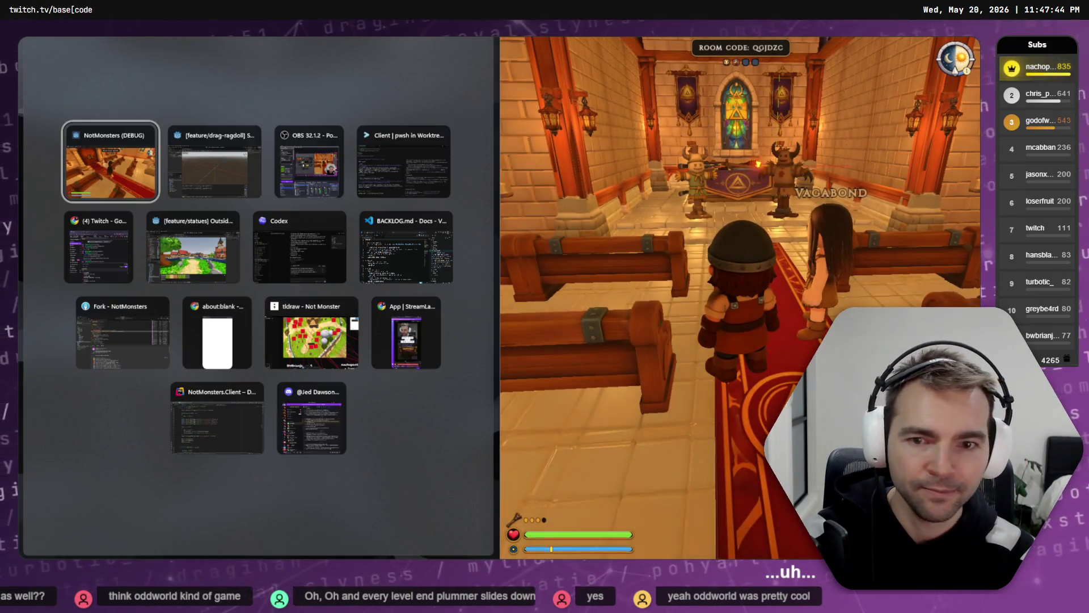
pyautogui.press('Return')
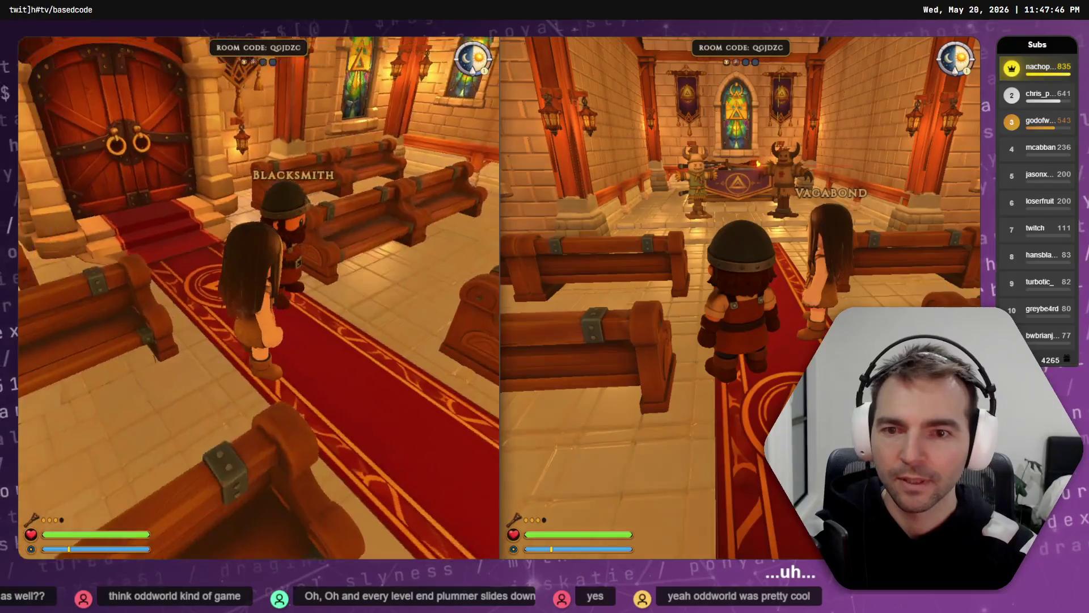
pyautogui.press('w')
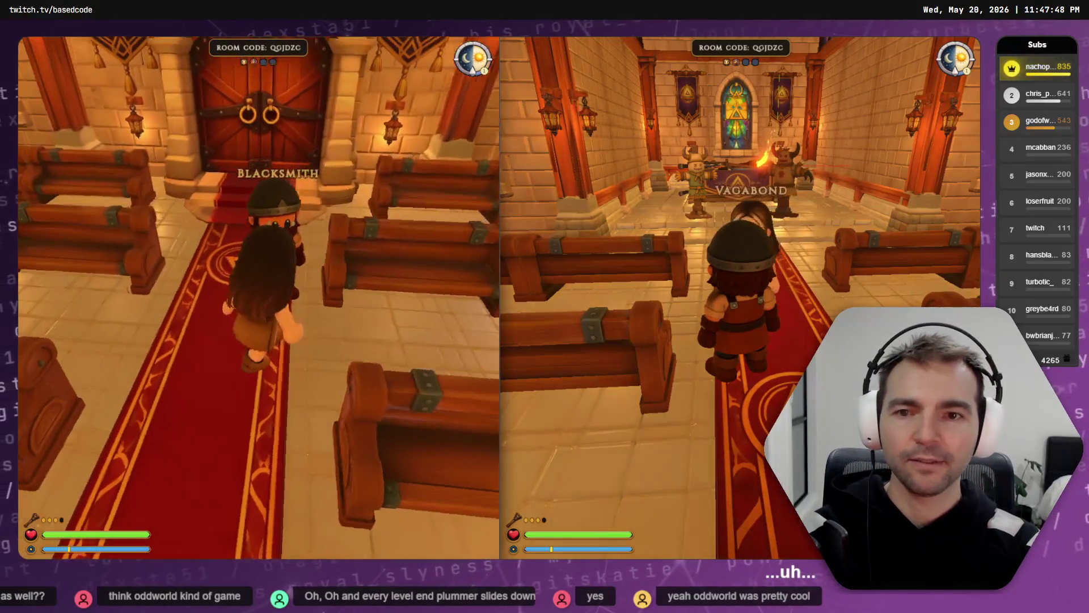
pyautogui.press('w')
pyautogui.press('d')
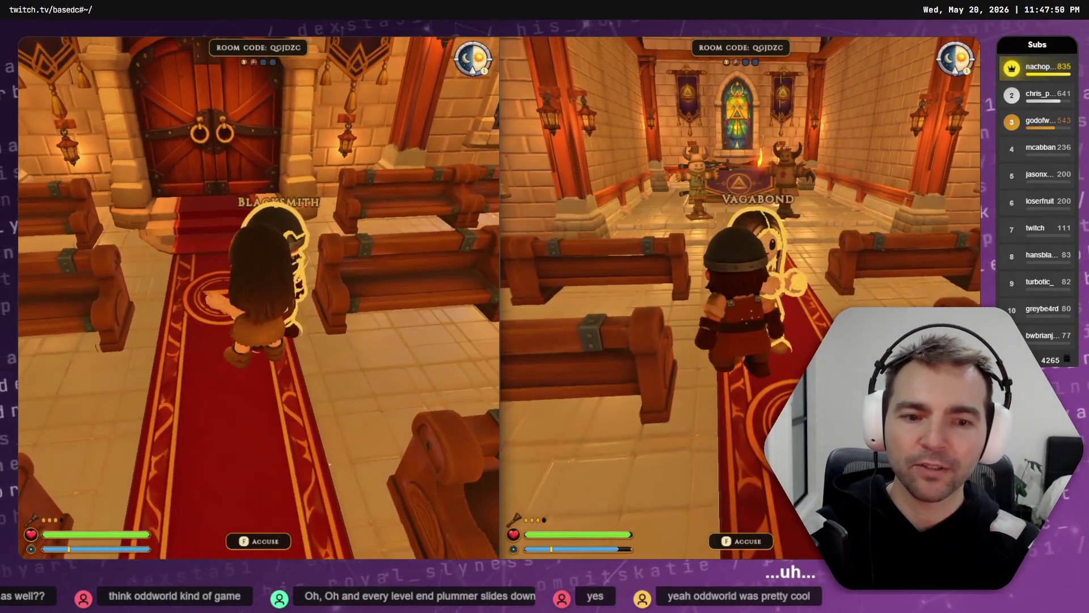
pyautogui.press('w')
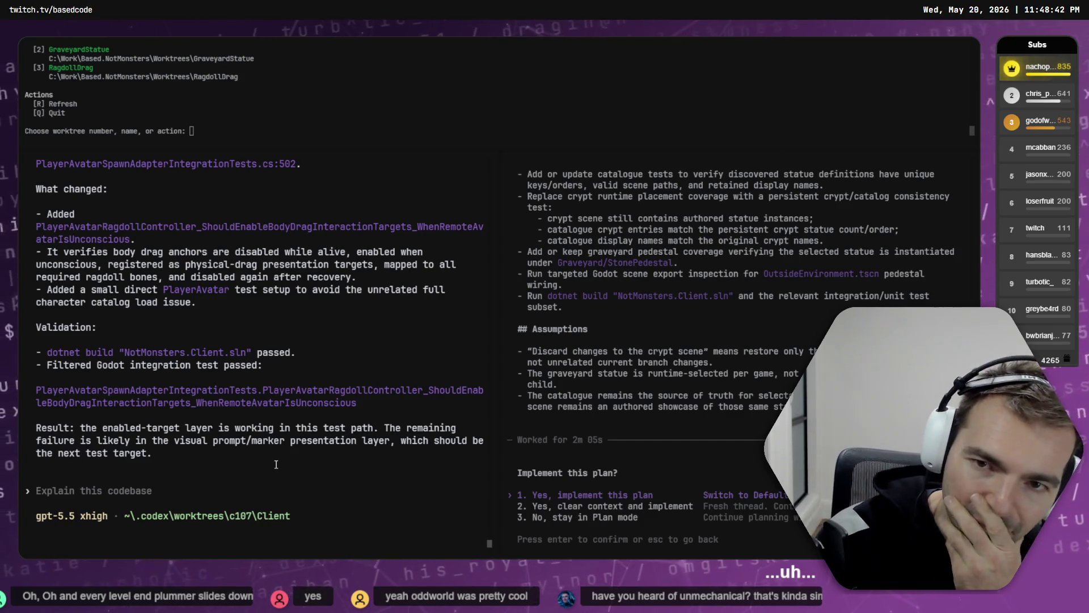
# Step: Dictate 'beginning an interaction between a player and' into the ragdoll agent prompt with Win+H
pyautogui.press('super+h')
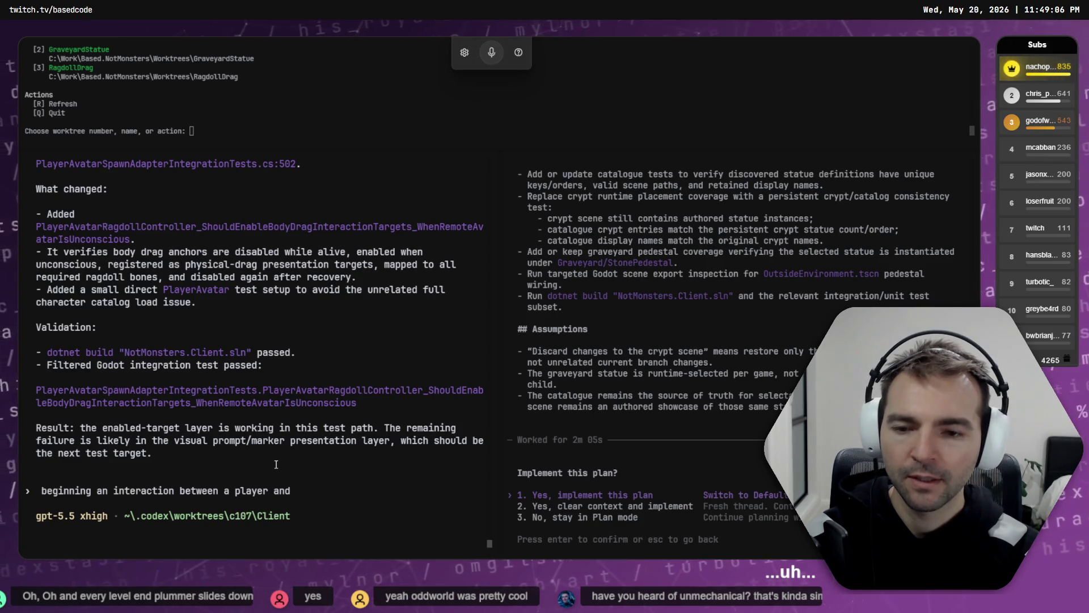
# Step: Finish dictating that unconscious players stand up when interacted with but should keep ragdolling, fix wording, submit
pyautogui.hotkey('ctrl', 'space')
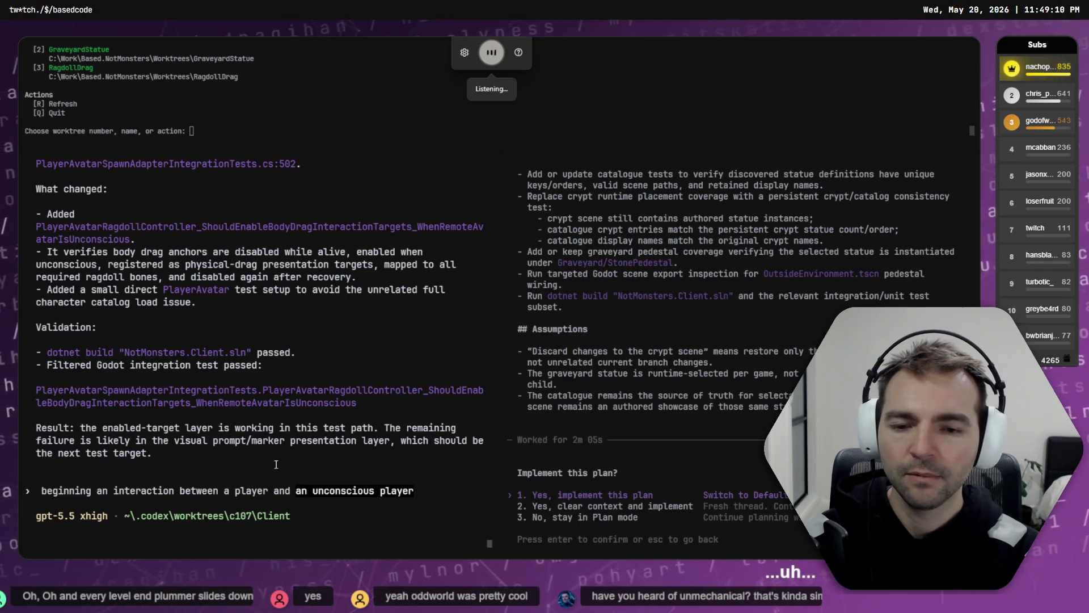
pyautogui.hotkey('ctrl', 'space')
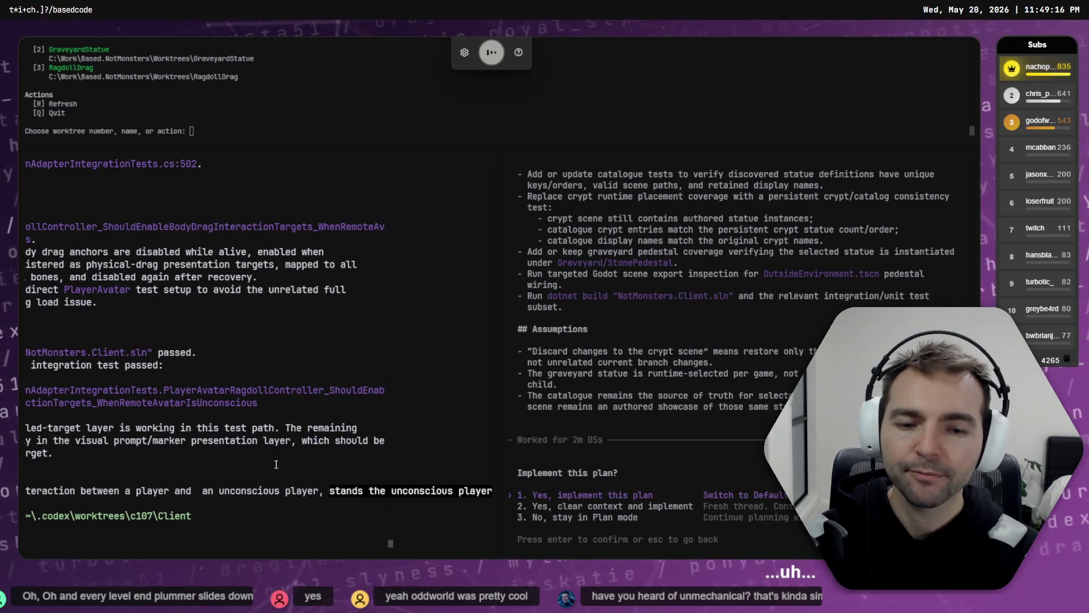
pyautogui.hotkey('ctrl', 'space')
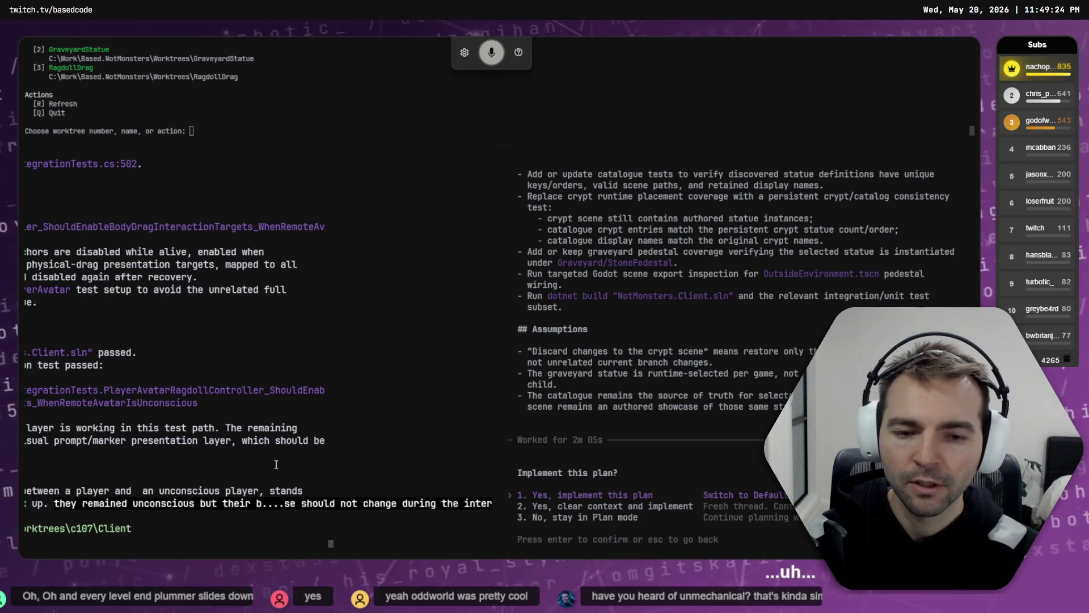
pyautogui.hotkey('ctrl', 'BackSpace')
pyautogui.hotkey('ctrl', 'BackSpace')
pyautogui.hotkey('ctrl', 'BackSpace')
pyautogui.hotkey('ctrl', 'BackSpace')
pyautogui.hotkey('ctrl', 'BackSpace')
pyautogui.press('super+h')
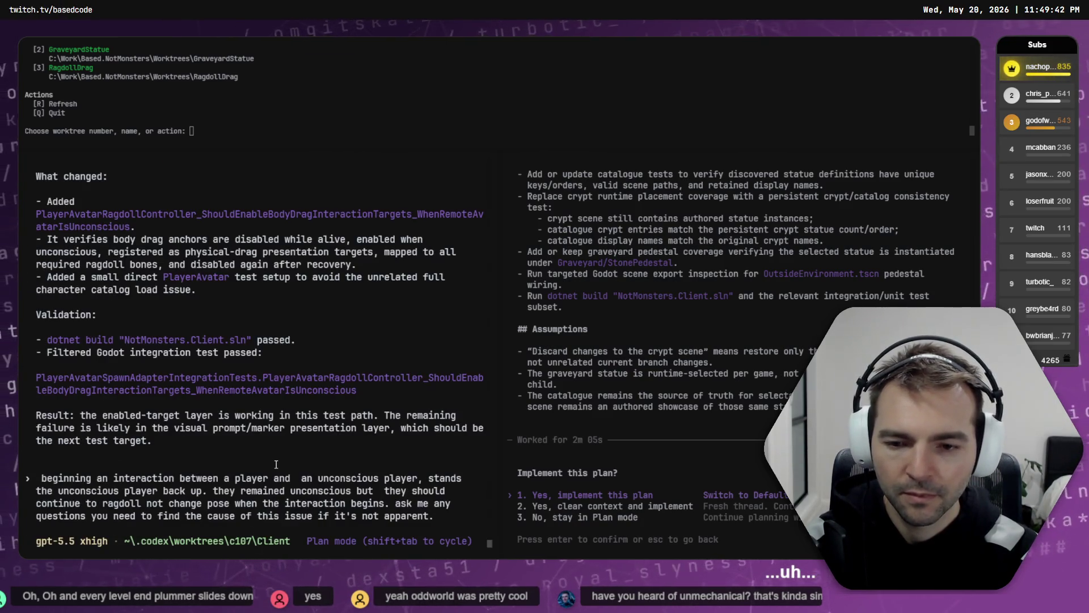
pyautogui.press('Return')
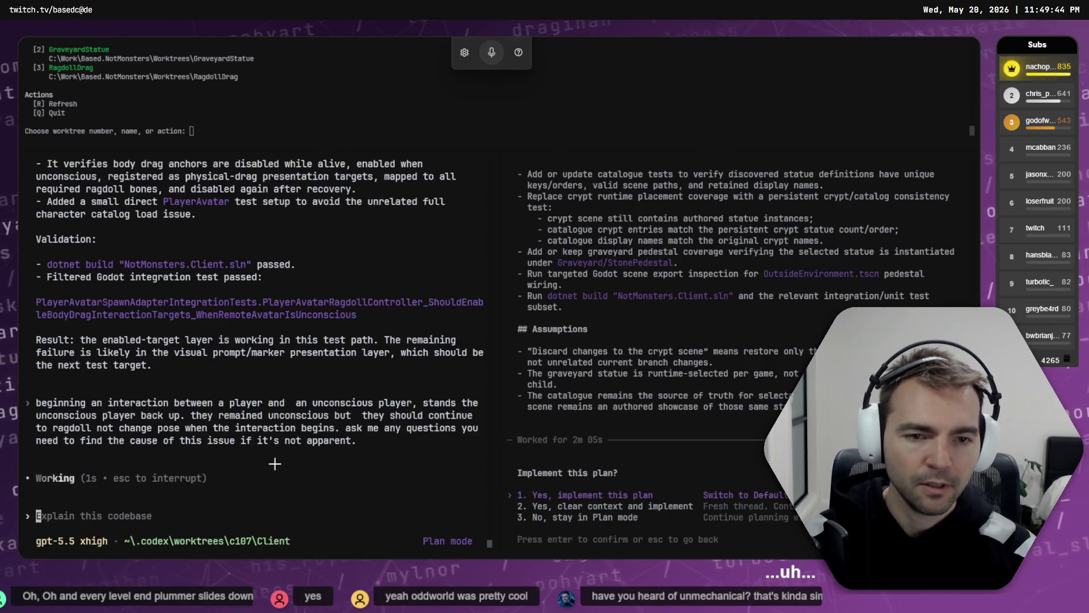
# Step: Read the crypt-statue Proposed Plan's Summary, Key Changes and Graveyard Placement sections
pyautogui.scroll(15, 571, 326)
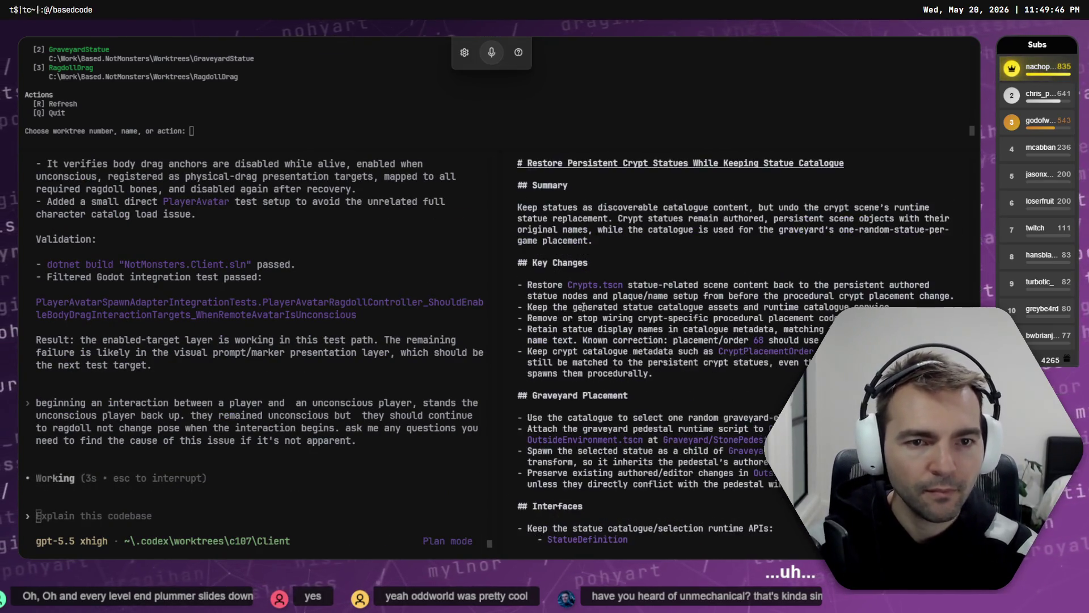
pyautogui.scroll(-3, 591, 303)
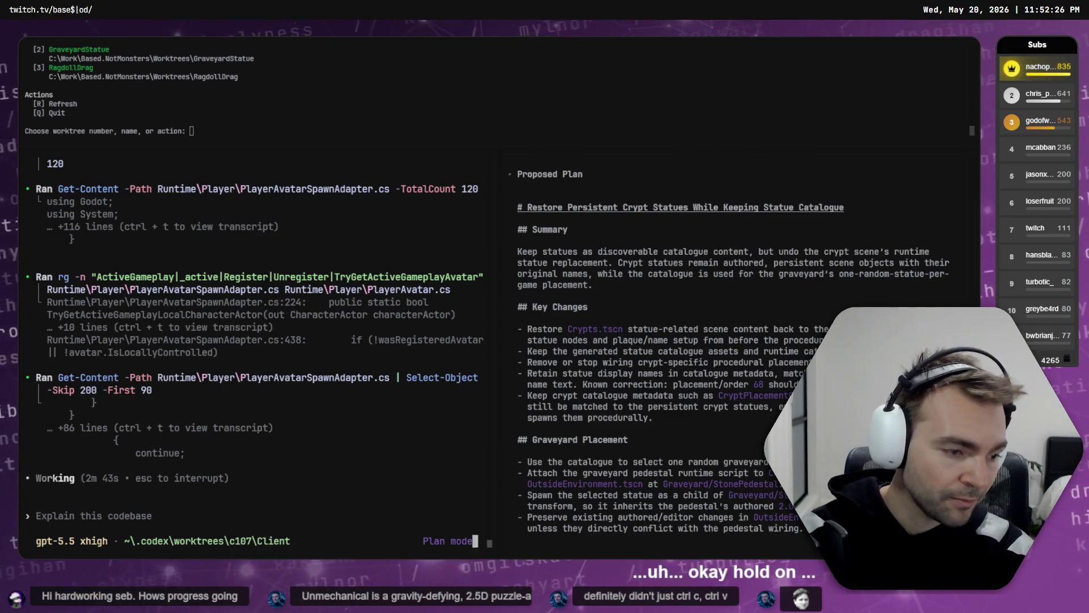
pyautogui.hotkey('alt', 'Tab')
# Step: Pan through the design board's title, Visual Style, Characters, ENV and feature-list areas
pyautogui.scroll(-5, 243, 193)
pyautogui.scroll(-10, 557, 237)
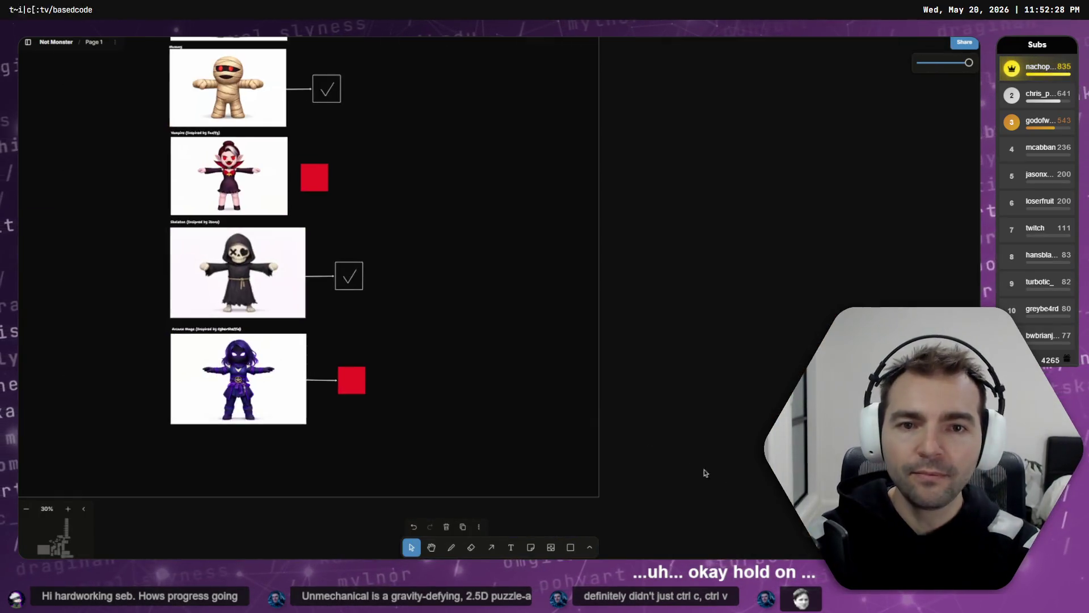
pyautogui.scroll(-5, 411, 341)
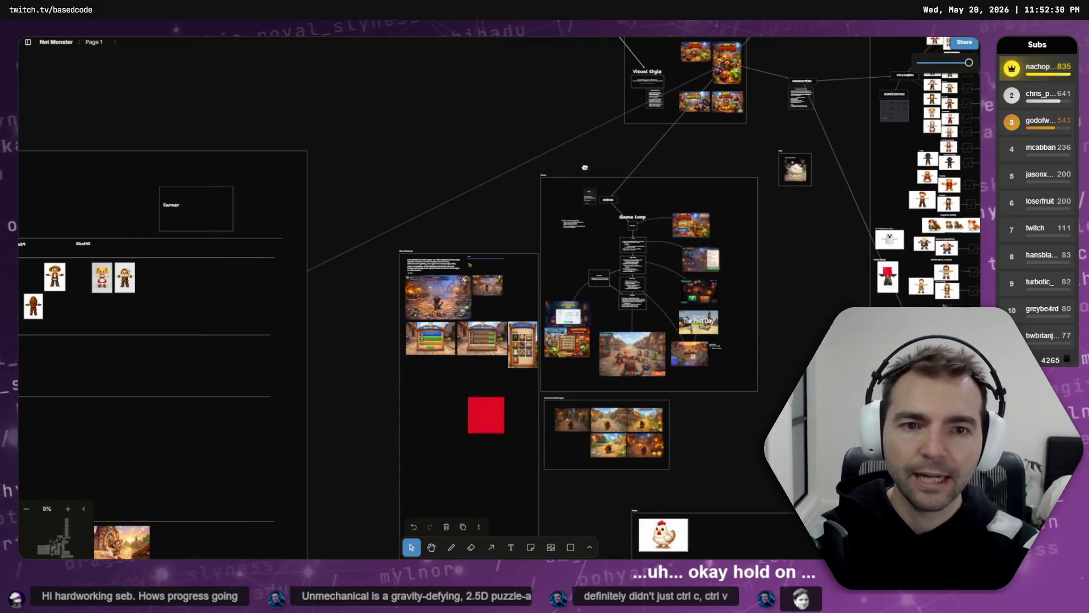
pyautogui.moveTo(412, 341); pyautogui.dragTo(337, 322)
pyautogui.scroll(10, 340, 400)
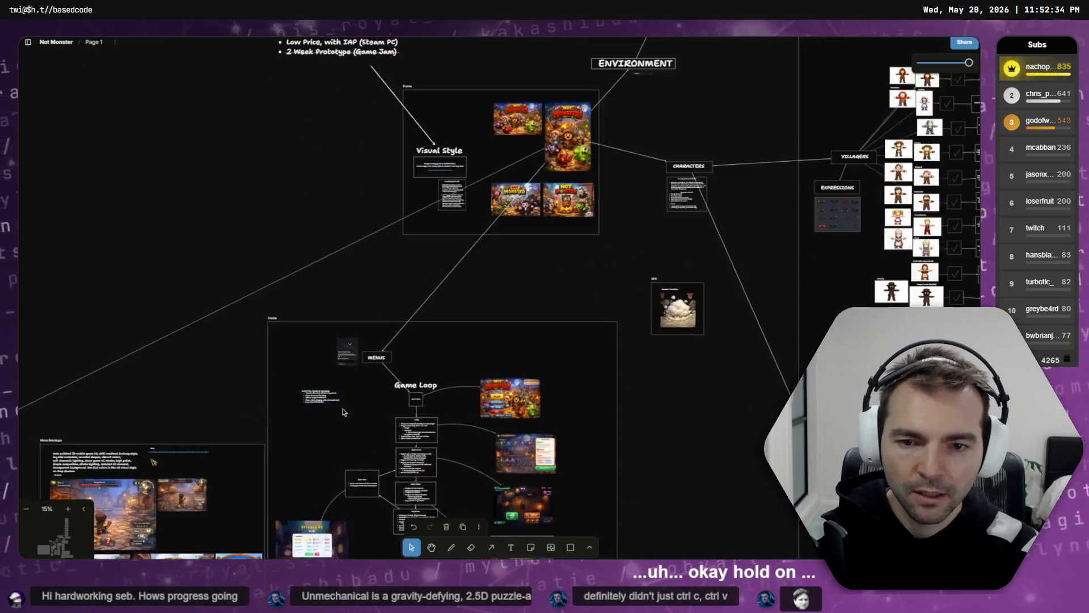
pyautogui.moveTo(462, 404)
pyautogui.mouseDown()
pyautogui.moveTo(539, 511)
pyautogui.moveTo(553, 108)
pyautogui.moveTo(342, 374)
pyautogui.mouseUp()
pyautogui.scroll(-3, 539, 511)
pyautogui.moveTo(609, 419); pyautogui.dragTo(517, 143)
pyautogui.scroll(5, 494, 334)
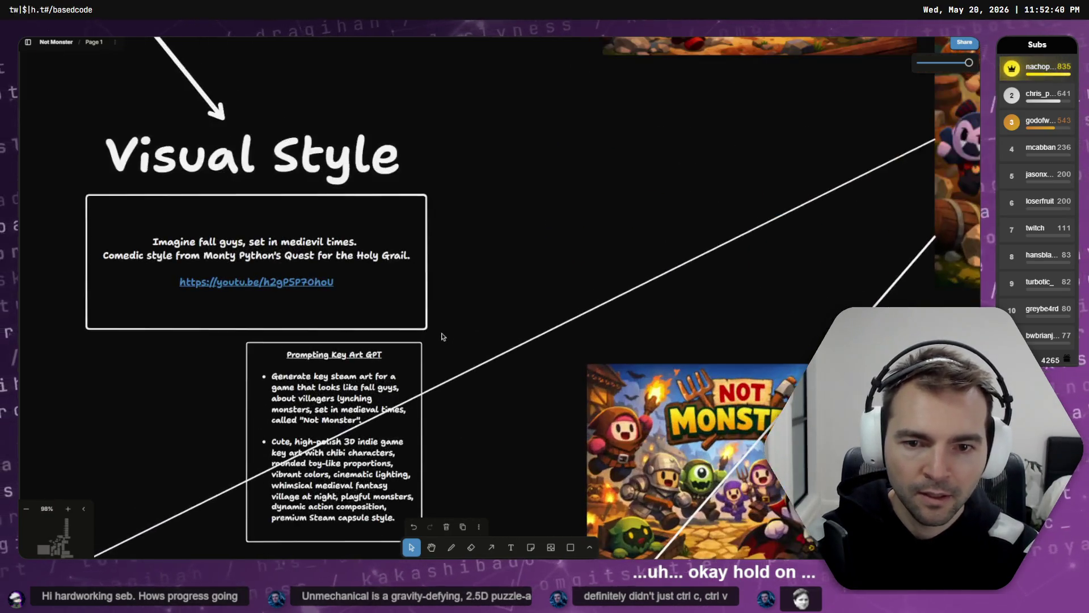
pyautogui.scroll(-5, 370, 242)
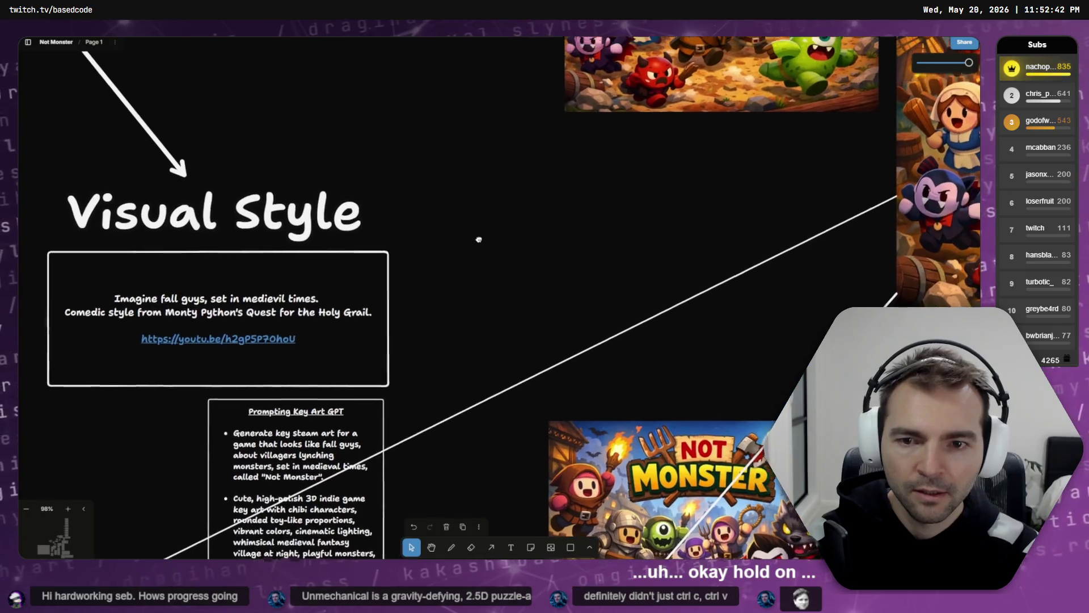
pyautogui.moveTo(257, 403); pyautogui.dragTo(18, 204)
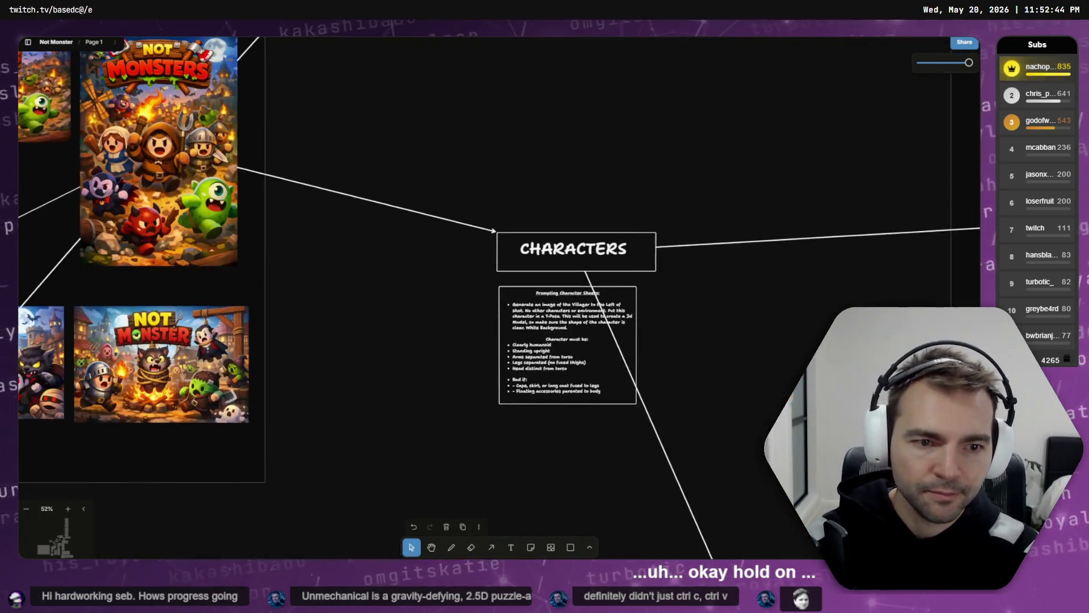
pyautogui.moveTo(257, 173)
pyautogui.mouseDown()
pyautogui.moveTo(408, 221)
pyautogui.moveTo(488, 284)
pyautogui.mouseUp()
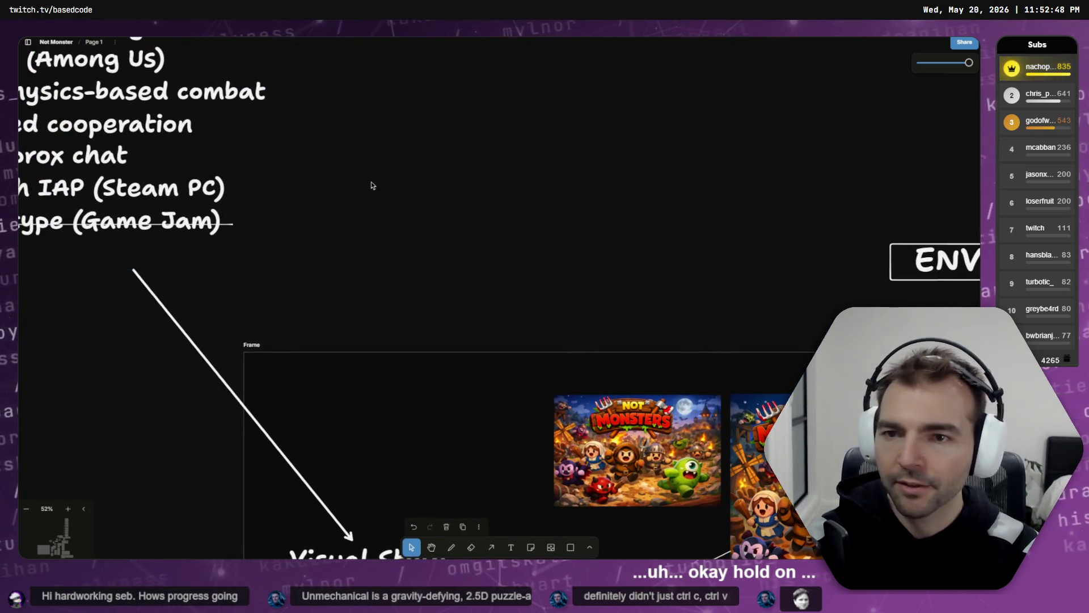
pyautogui.moveTo(372, 183); pyautogui.dragTo(620, 287)
pyautogui.scroll(-5, 620, 287)
pyautogui.moveTo(722, 284)
pyautogui.mouseDown()
pyautogui.moveTo(426, 471)
pyautogui.moveTo(689, 348)
pyautogui.moveTo(714, 399)
pyautogui.moveTo(721, 454)
pyautogui.mouseUp()
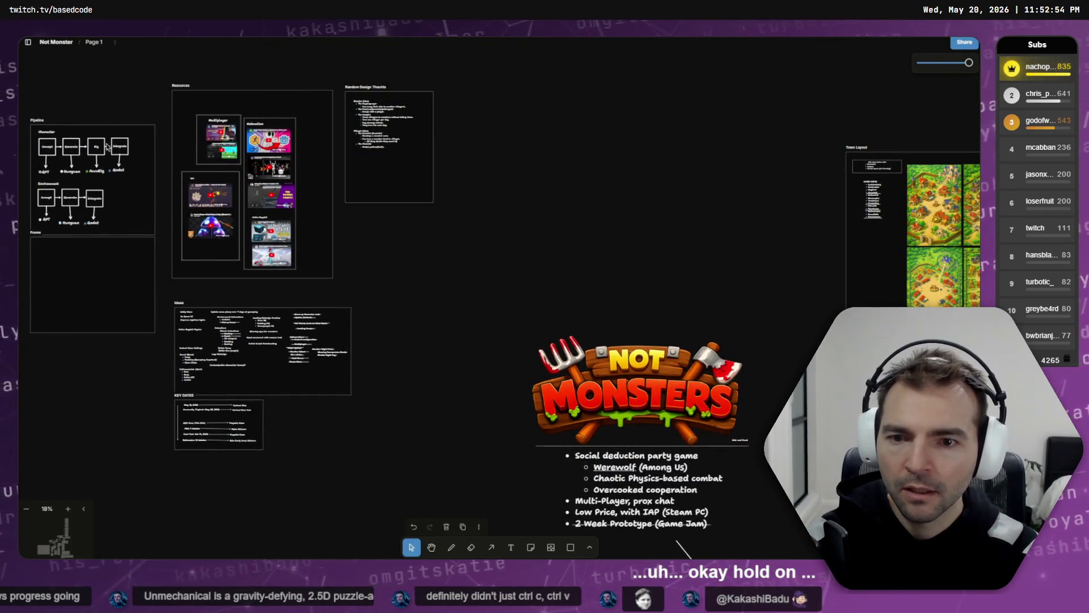
# Step: Scroll around the pipeline boxes and village town-layout tiles, then return to the Codex terminal
pyautogui.hscroll(-5, 290, 337)
pyautogui.scroll(-8, 286, 352)
pyautogui.hscroll(10, 286, 352)
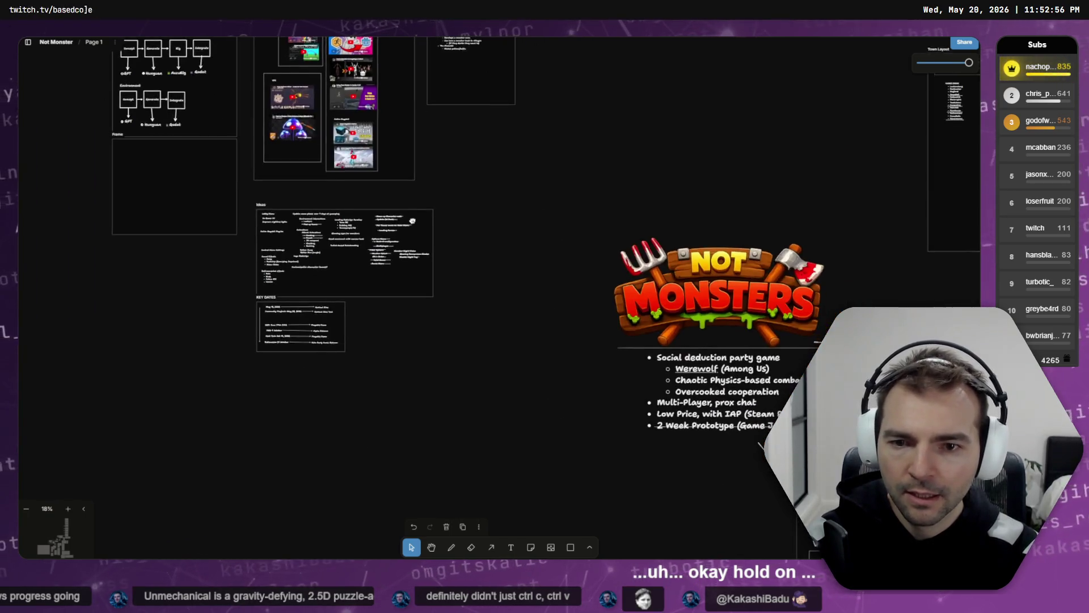
pyautogui.scroll(-10, 415, 386)
pyautogui.scroll(-4, 579, 290)
pyautogui.hscroll(7, 580, 290)
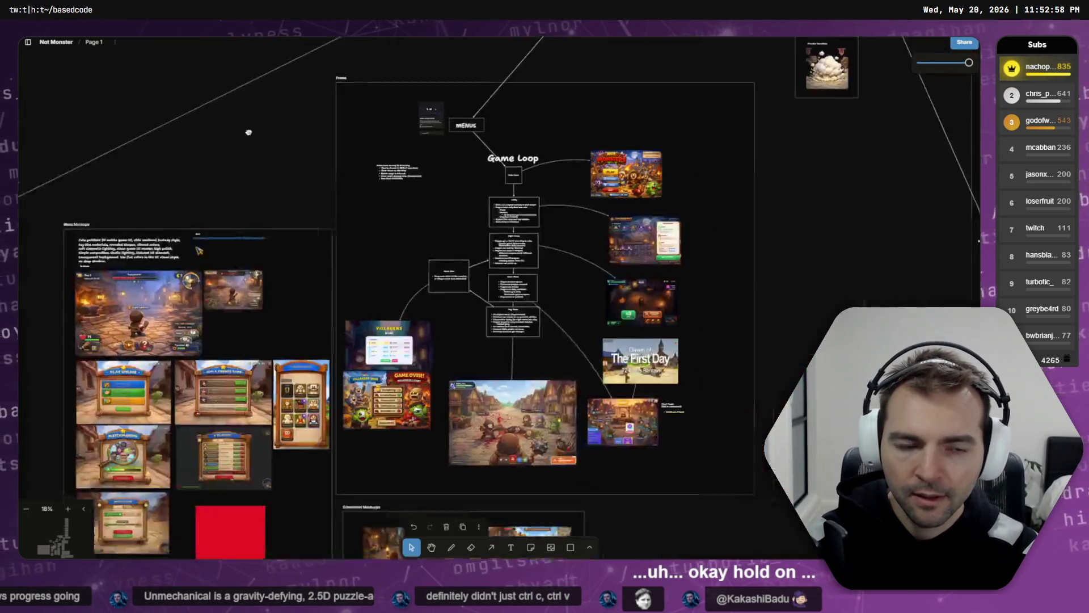
pyautogui.hscroll(-8, 653, 198)
pyautogui.scroll(5, 550, 106)
pyautogui.hscroll(-15, 550, 105)
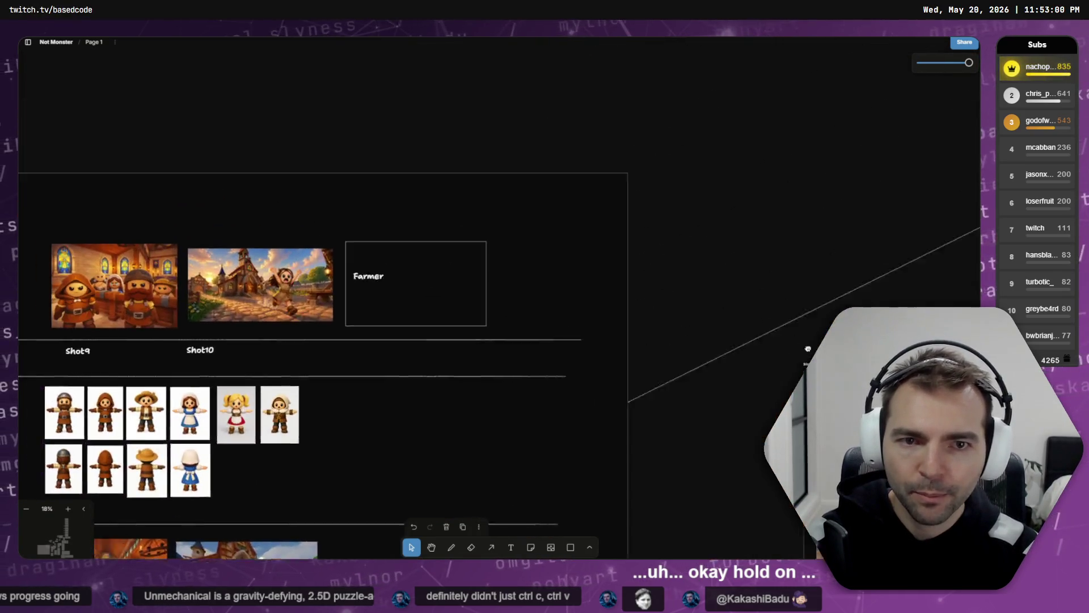
pyautogui.scroll(-3, 635, 228)
pyautogui.hscroll(-3, 635, 228)
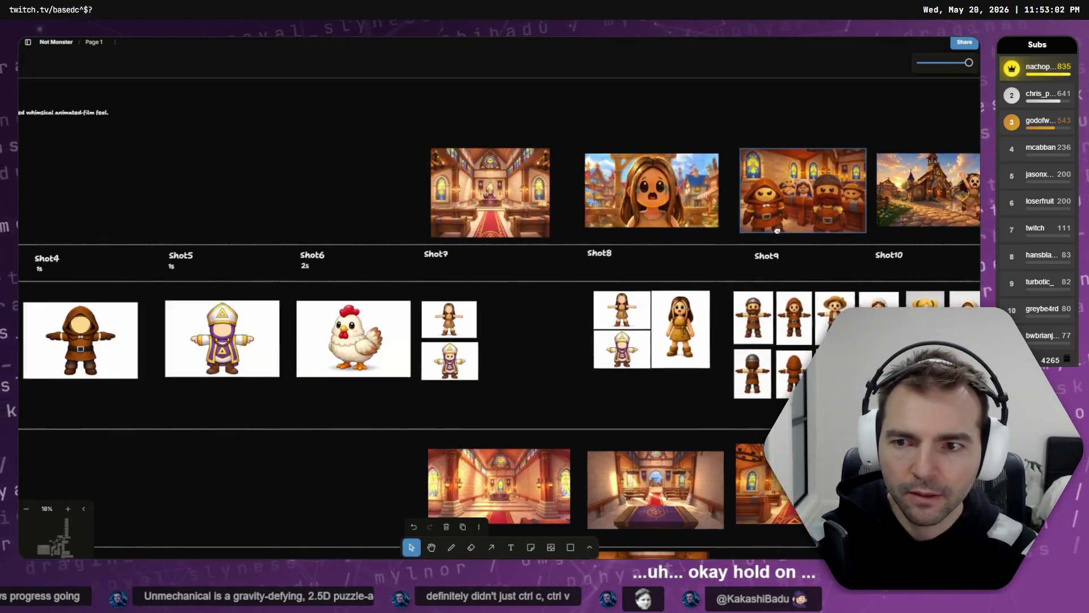
pyautogui.hscroll(15, 722, 235)
pyautogui.scroll(10, 709, 284)
pyautogui.hscroll(-6, 690, 328)
pyautogui.scroll(-4, 689, 328)
pyautogui.hscroll(4, 689, 328)
pyautogui.scroll(5, 539, 306)
pyautogui.scroll(-1, 454, 295)
pyautogui.scroll(3, 381, 280)
pyautogui.hscroll(3, 382, 280)
pyautogui.scroll(5, 381, 281)
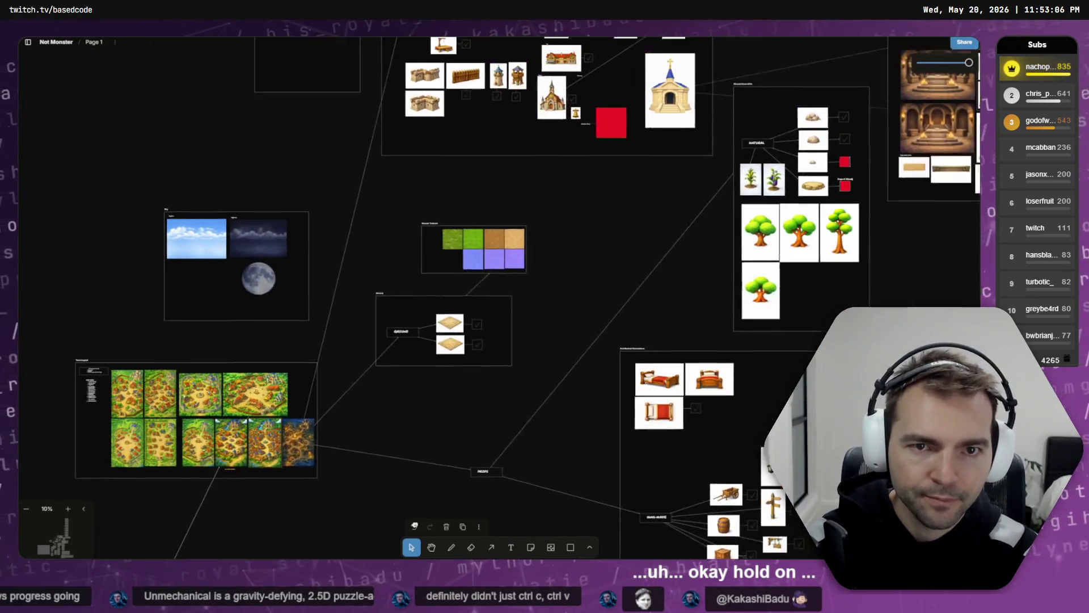
pyautogui.scroll(5, 385, 255)
pyautogui.hscroll(4, 227, 312)
pyautogui.scroll(-2, 227, 312)
pyautogui.scroll(1, 89, 347)
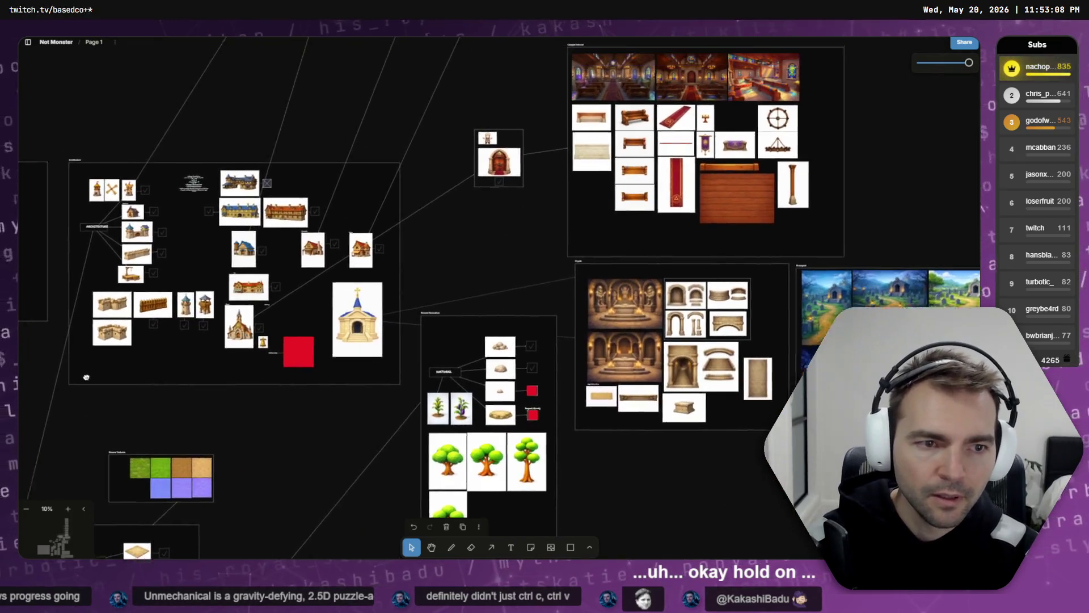
pyautogui.scroll(-11, 80, 130)
pyautogui.hscroll(2, 146, 122)
pyautogui.hscroll(-1, 355, 100)
pyautogui.scroll(-3, 356, 100)
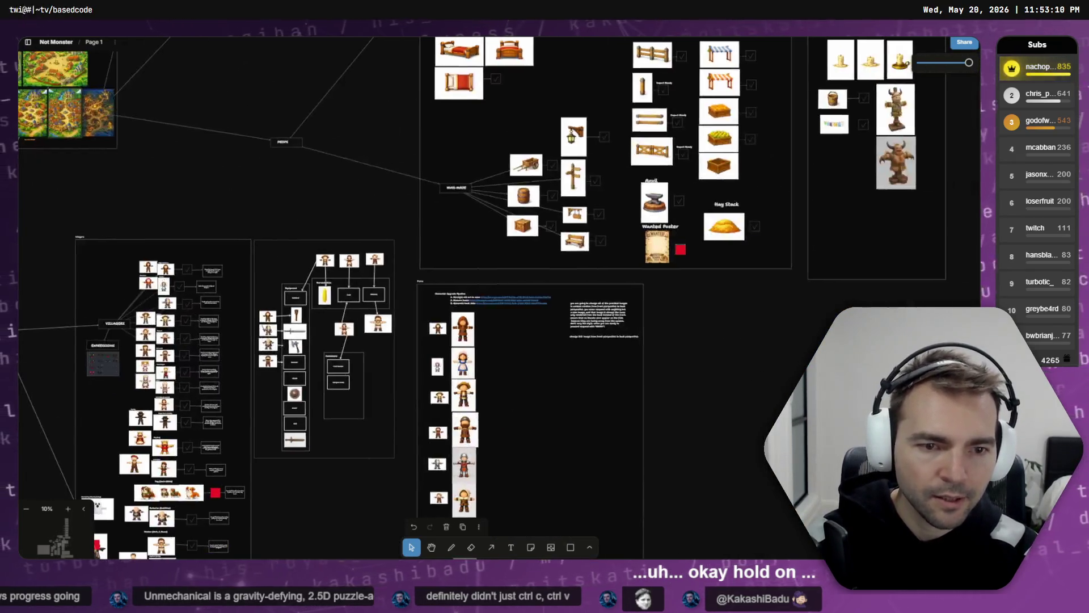
pyautogui.hscroll(-6, 499, 142)
pyautogui.scroll(3, 500, 141)
pyautogui.scroll(9, 515, 149)
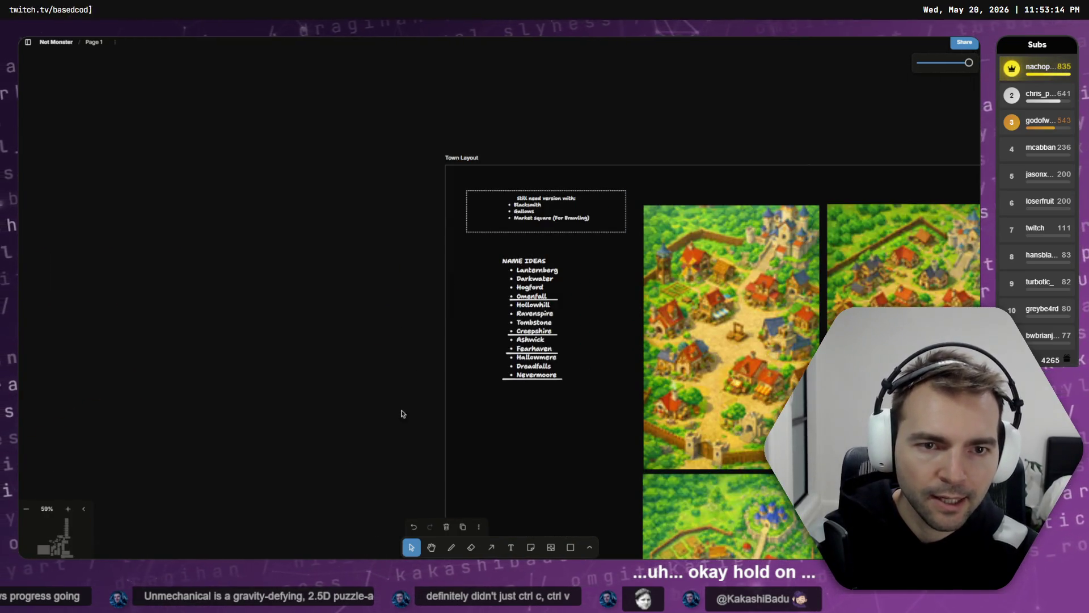
pyautogui.scroll(-5, 446, 284)
pyautogui.hscroll(-4, 446, 284)
pyautogui.scroll(-2, 448, 290)
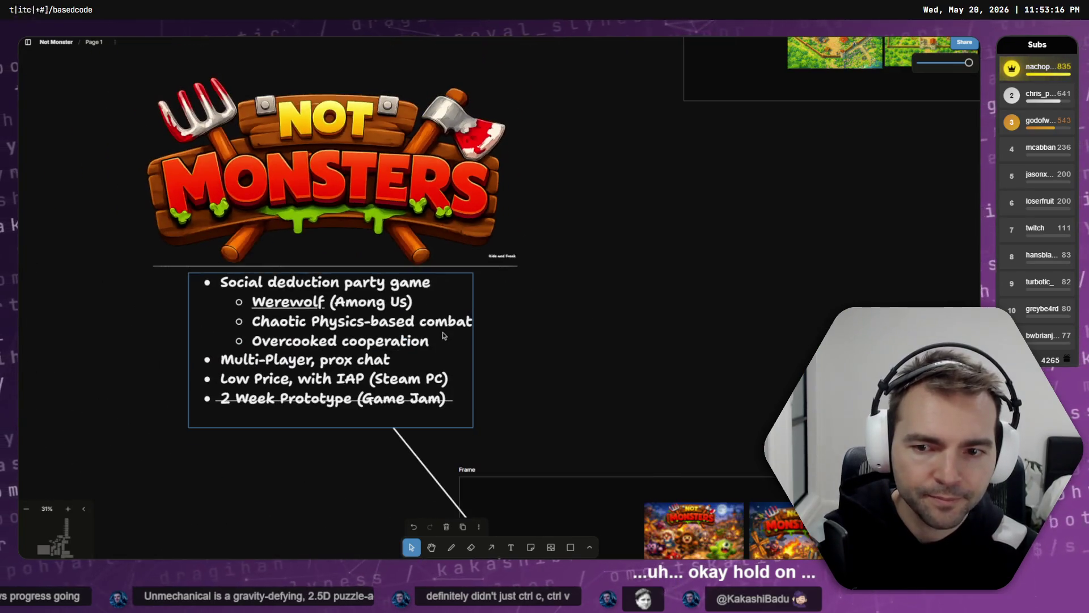
pyautogui.scroll(-5, 443, 331)
pyautogui.hscroll(3, 443, 332)
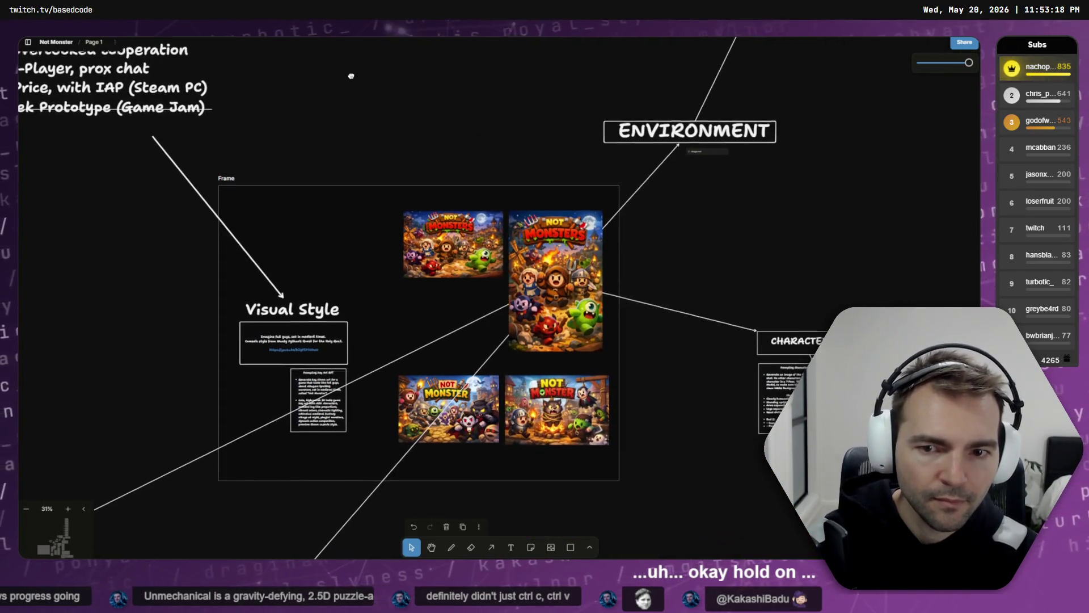
pyautogui.scroll(5, 317, 335)
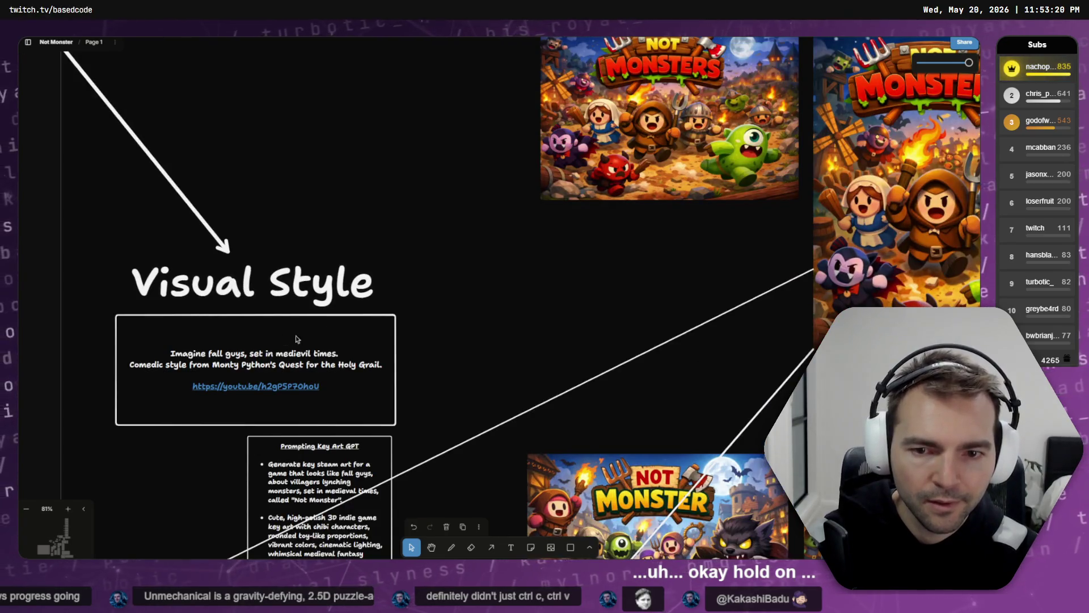
pyautogui.scroll(-5, 292, 339)
pyautogui.hscroll(3, 283, 306)
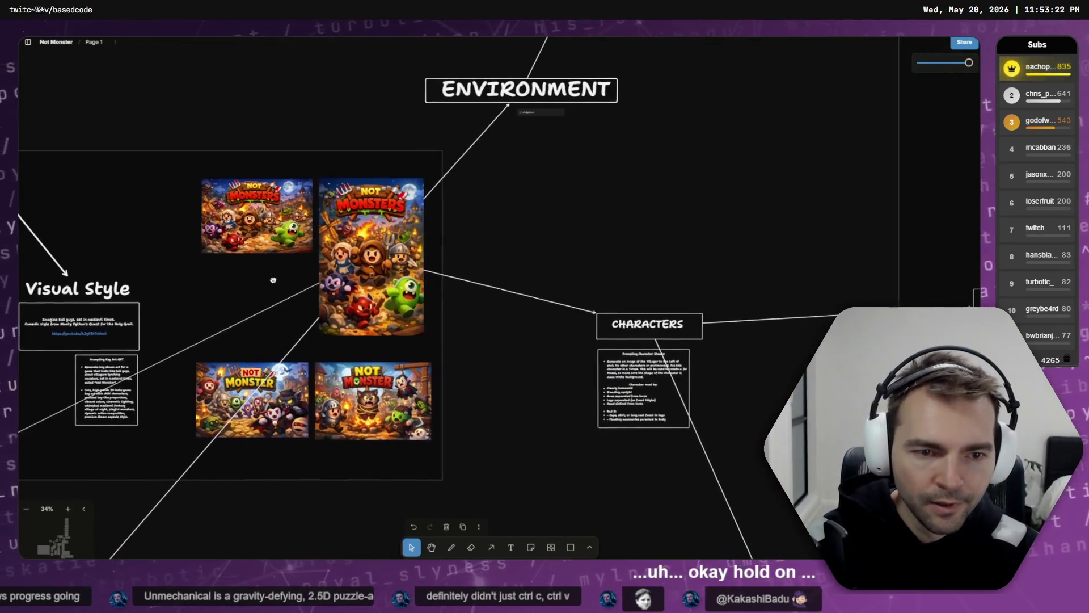
pyautogui.scroll(5, 284, 275)
pyautogui.hscroll(5, 283, 275)
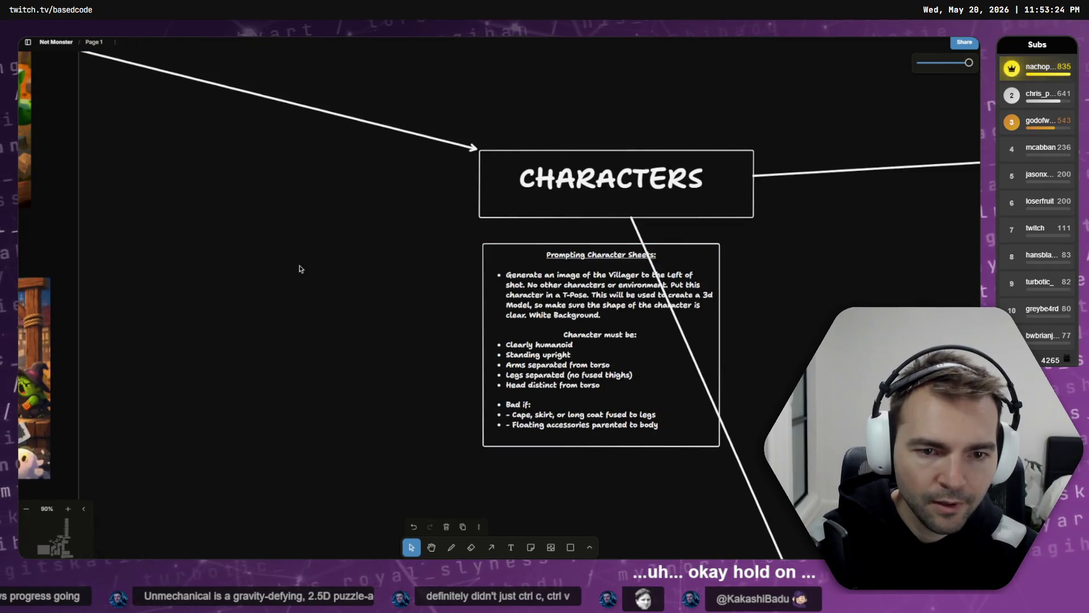
pyautogui.hscroll(-3, 408, 170)
pyautogui.scroll(-4, 539, 249)
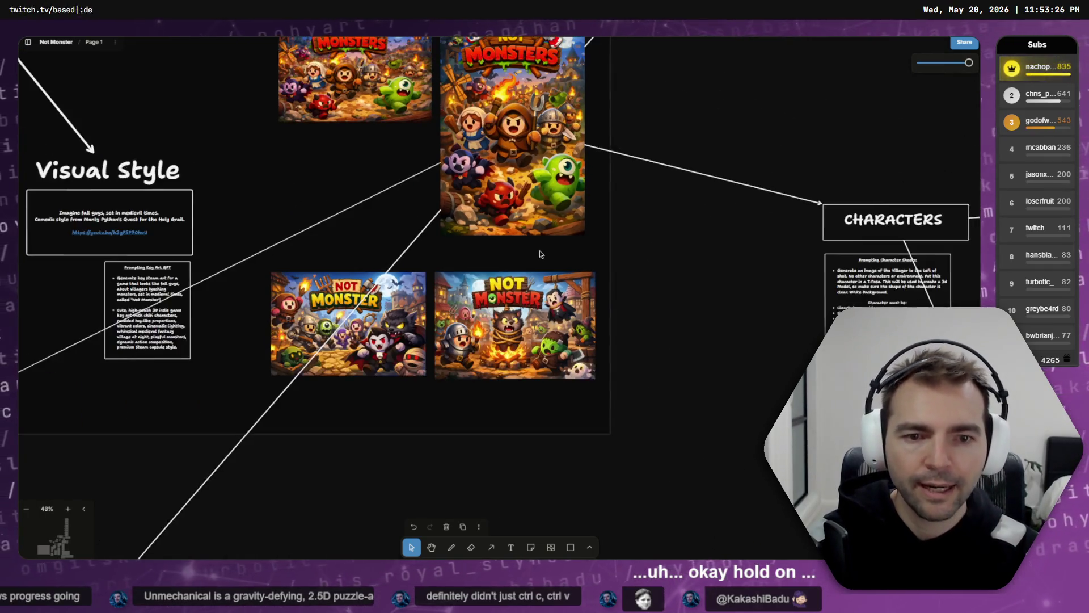
pyautogui.hotkey('alt', 'Tab')
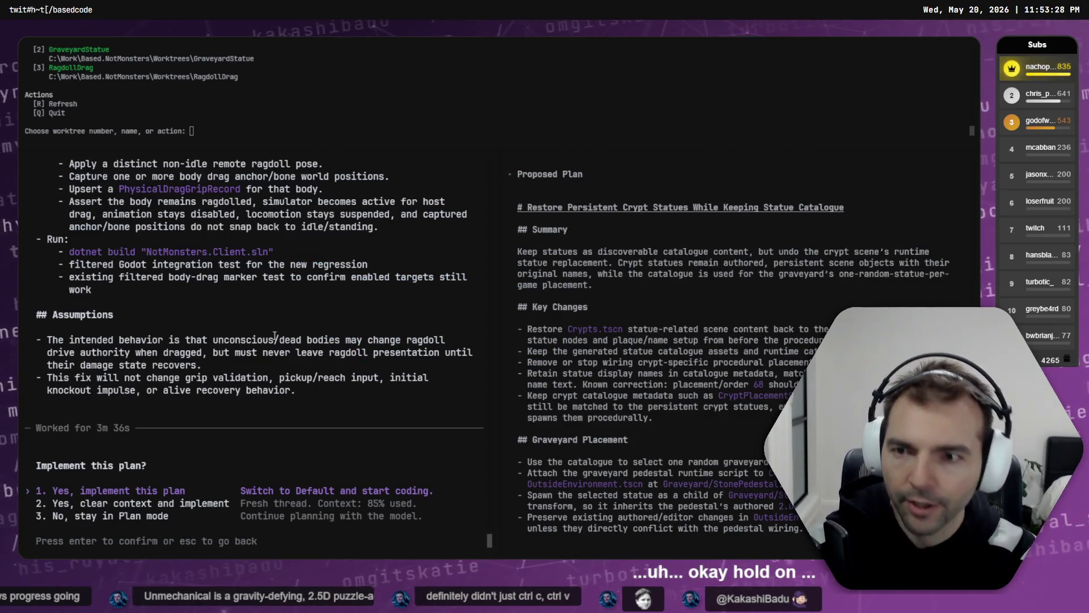
# Step: Review the ragdoll pose-preservation plan, approve implementing it, and switch to the BACKLOG.md notes
pyautogui.scroll(10, 275, 336)
pyautogui.scroll(3, 258, 322)
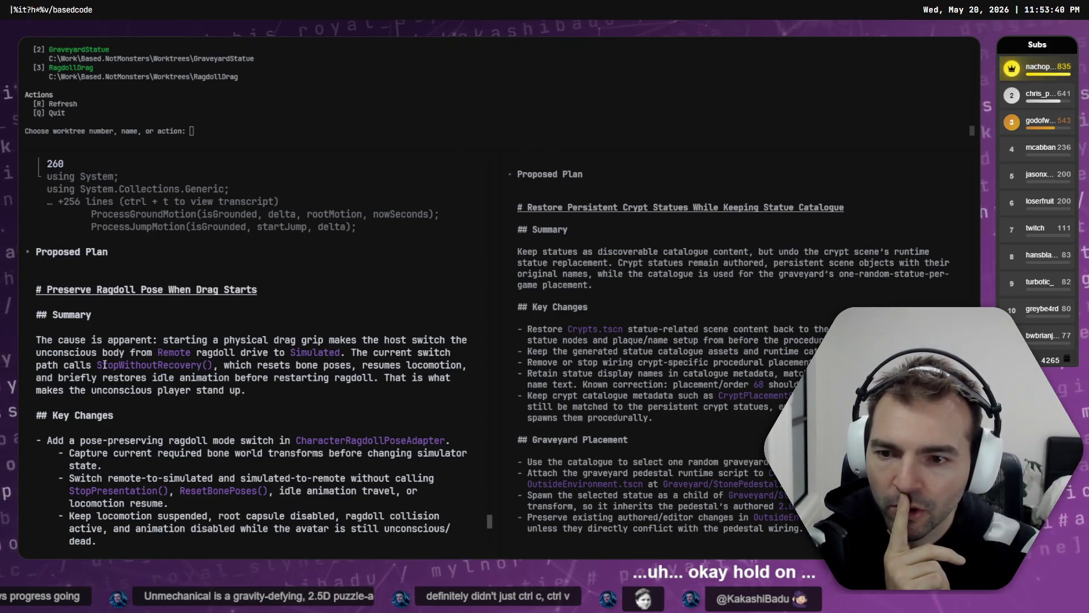
pyautogui.scroll(-2, 274, 385)
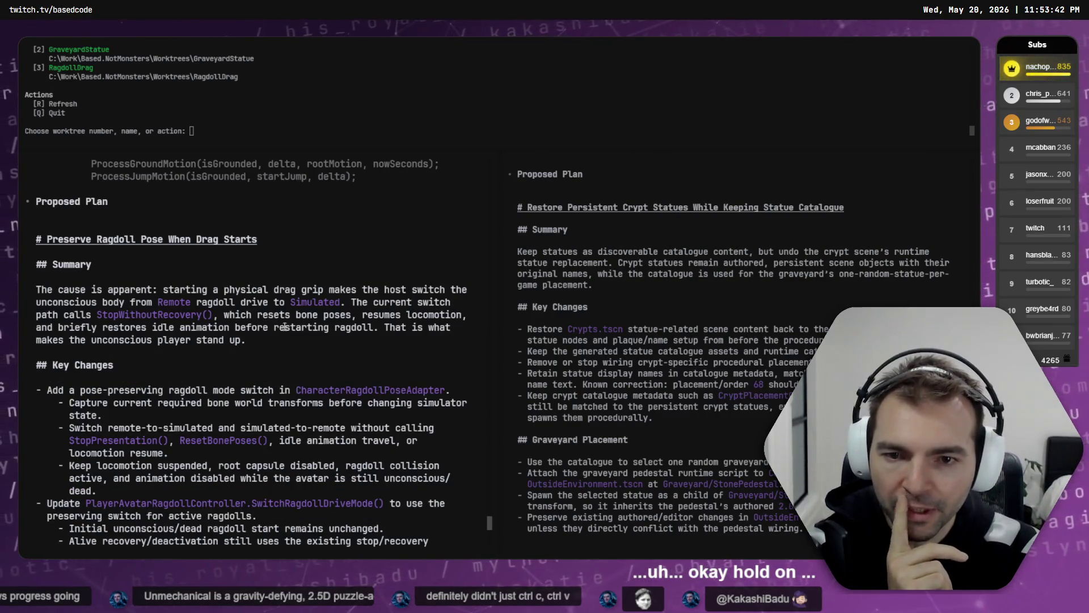
pyautogui.scroll(-2, 295, 323)
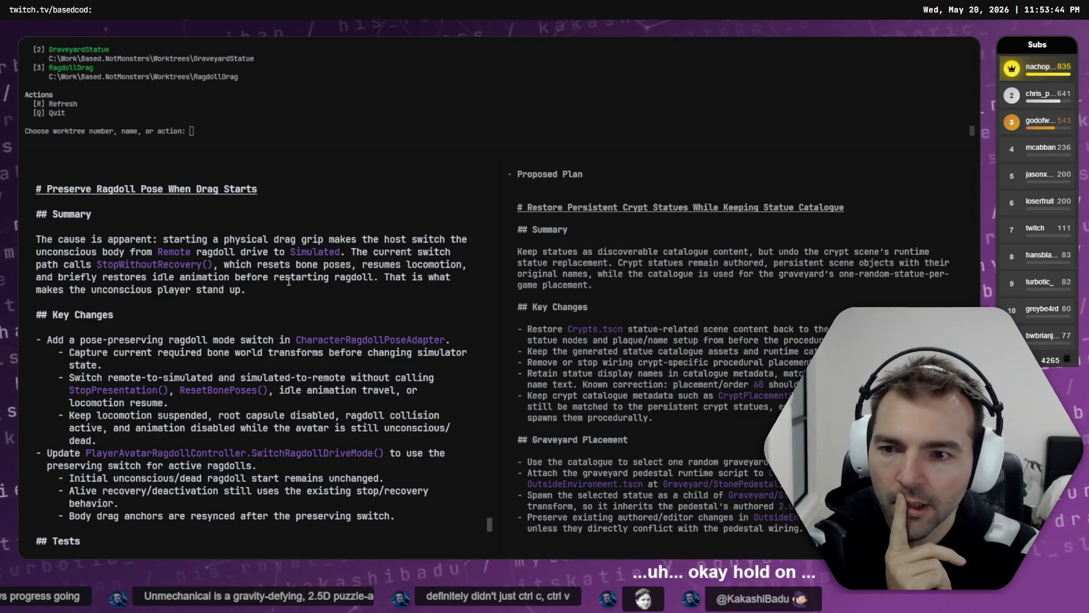
pyautogui.scroll(-10, 288, 282)
pyautogui.press('Return')
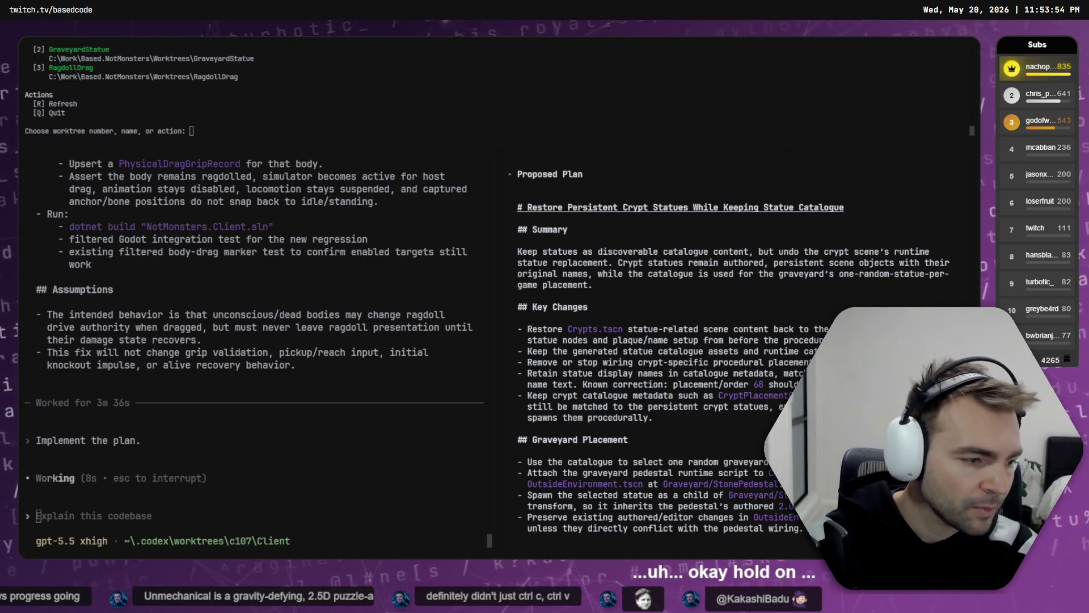
pyautogui.hotkey('alt', 'Tab')
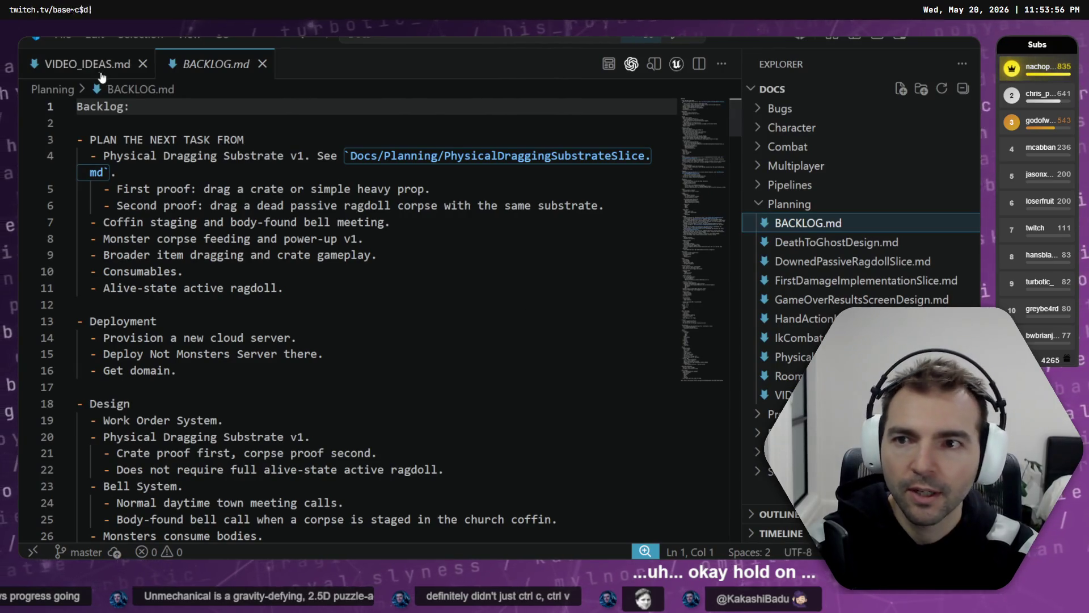
# Step: In VIDEO_IDEAS.md, put the 2:56 timestamp on its own line and finish the 22min hook note
pyautogui.click(88, 65)
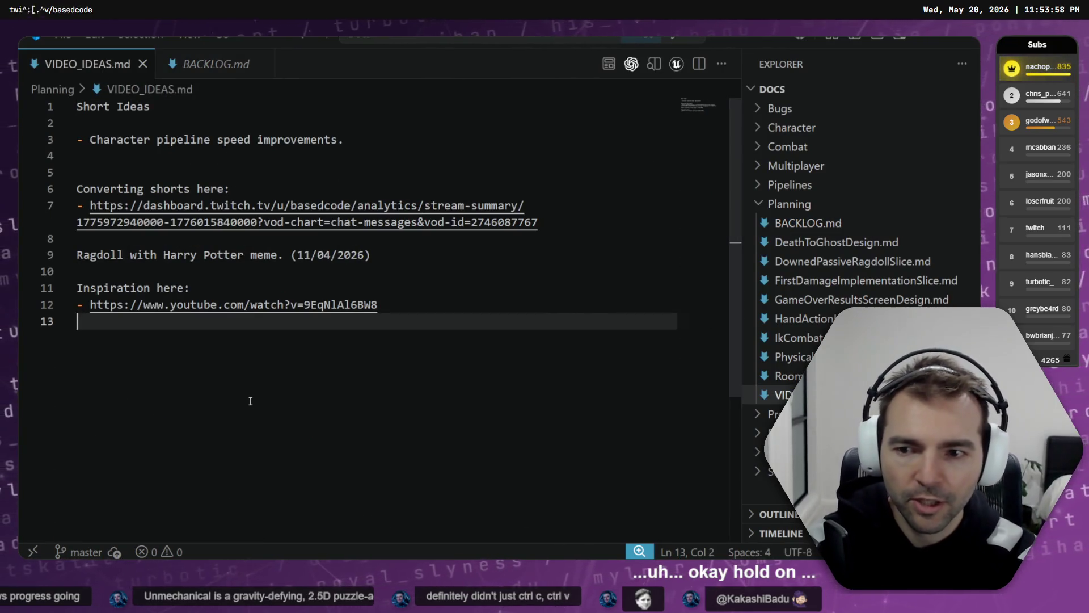
pyautogui.press('BackSpace')
pyautogui.press('Return')
pyautogui.press('Return')
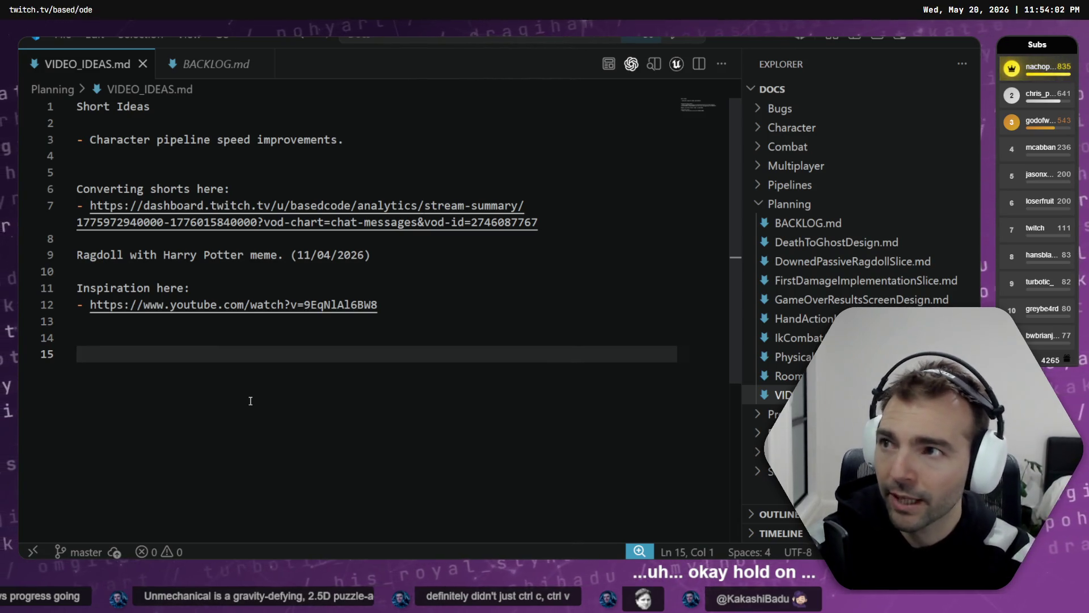
pyautogui.write('2:5')
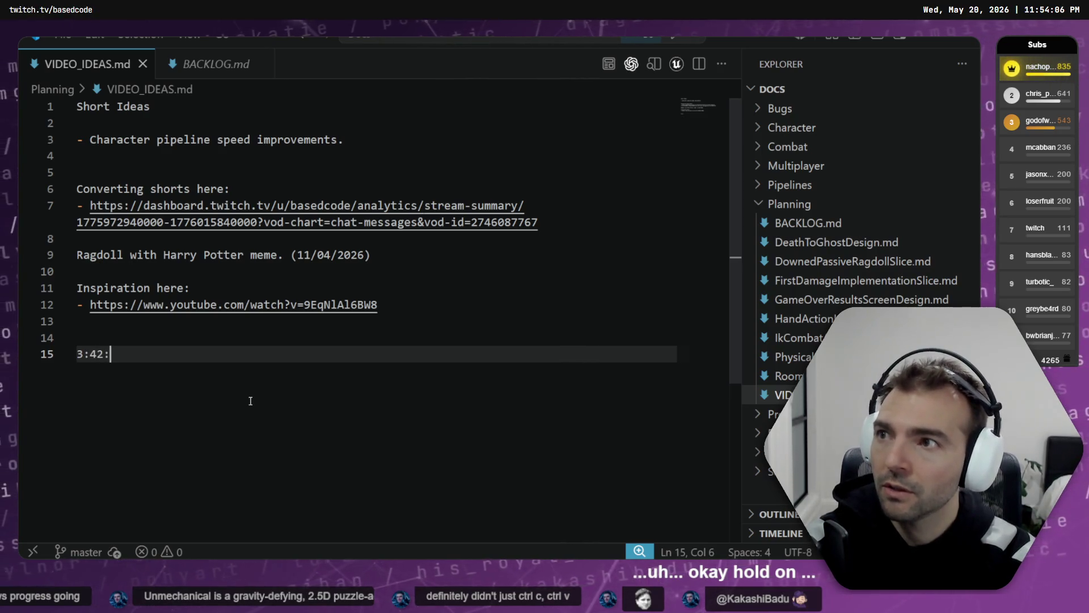
pyautogui.write('6')
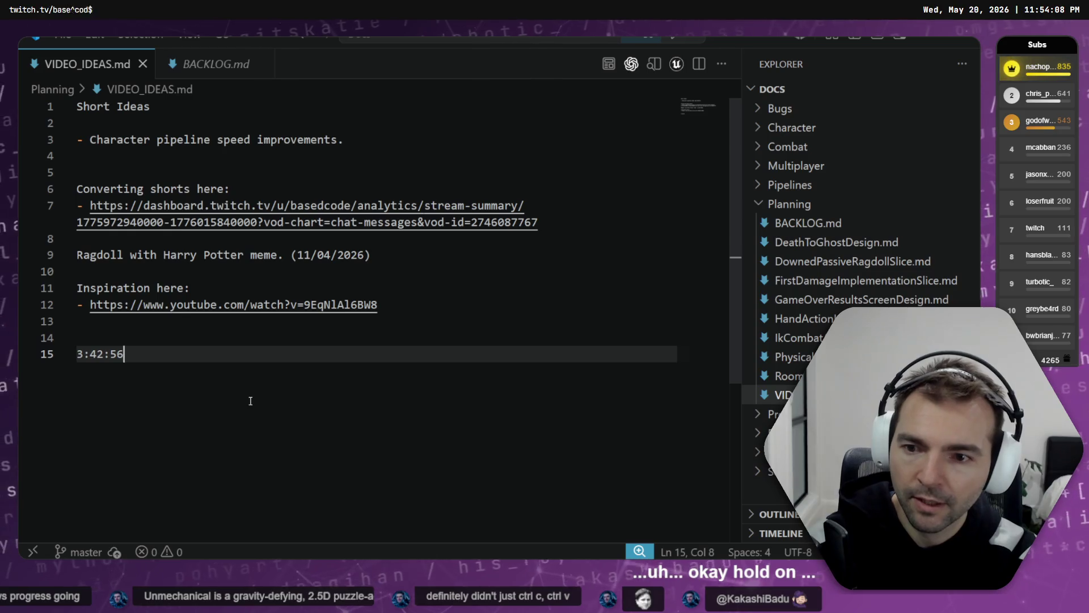
pyautogui.press('Home')
pyautogui.press('Return')
pyautogui.press('Up')
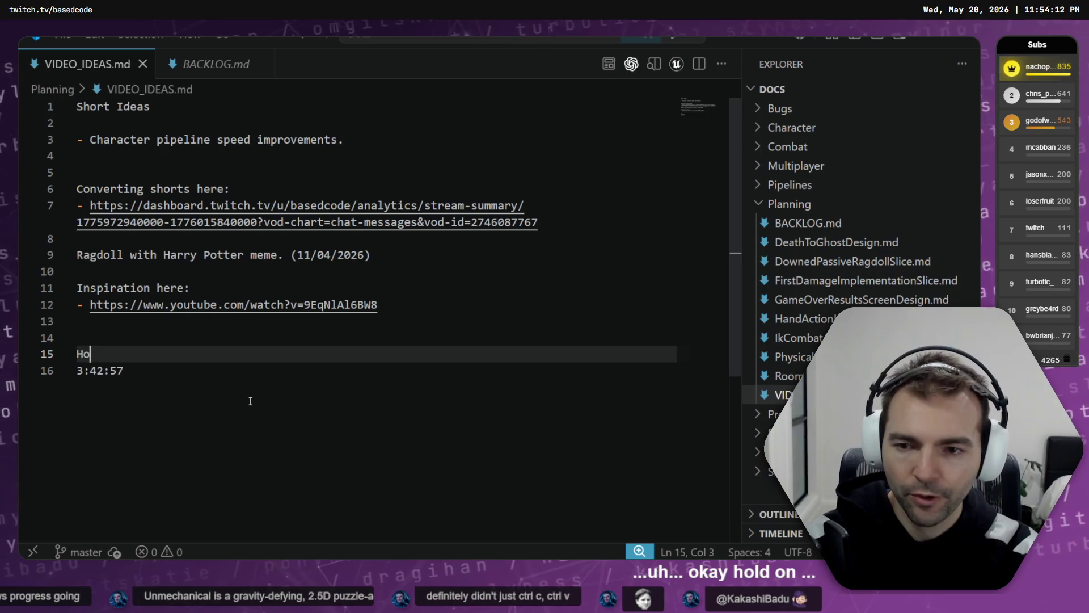
pyautogui.write('22min')
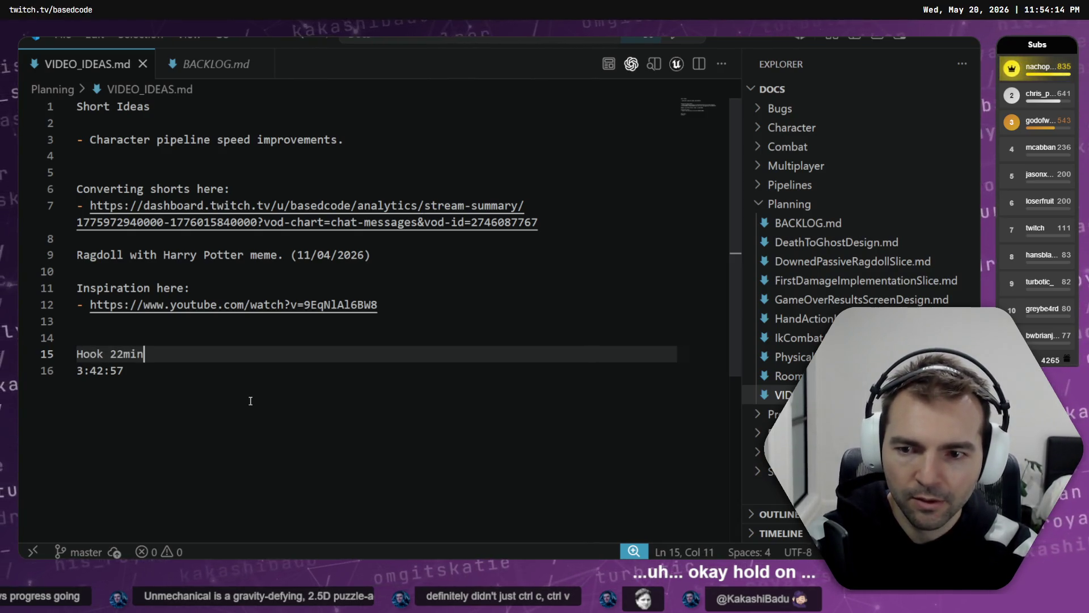
pyautogui.press('Return')
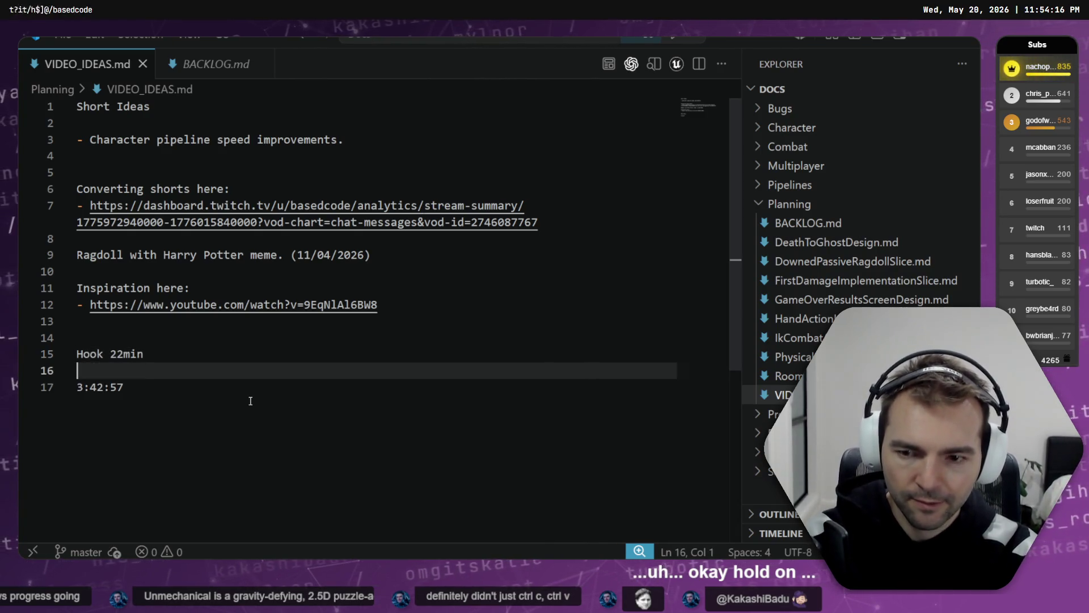
# Step: Add 'First demo: 44mins', label 3:42:57 as 'First Attempt:', and add a blank line
pyautogui.write('First demo:')
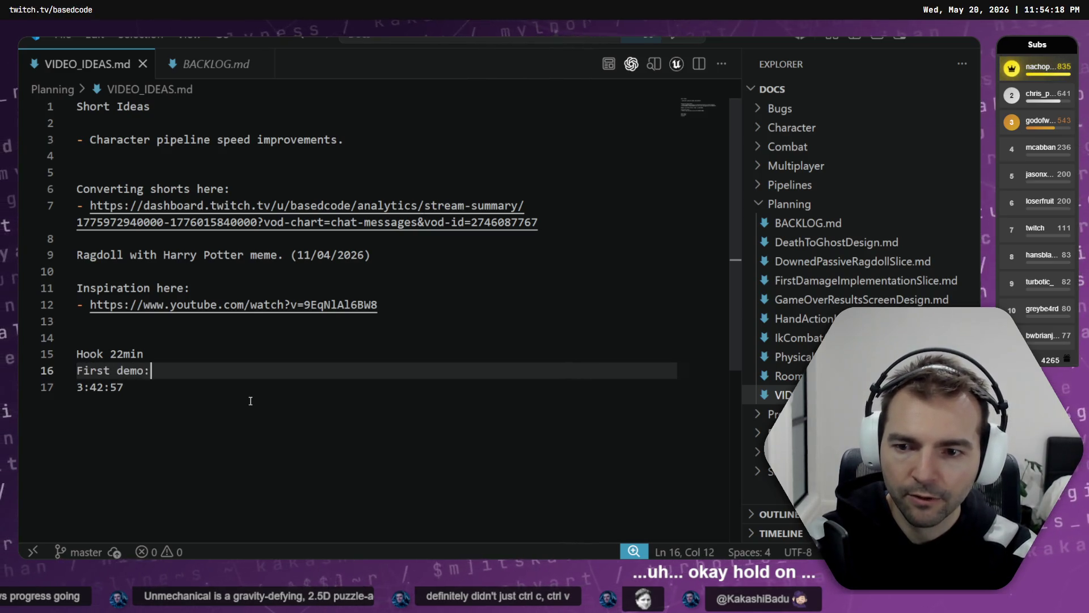
pyautogui.press('BackSpace')
pyautogui.press('BackSpace')
pyautogui.write('44mins')
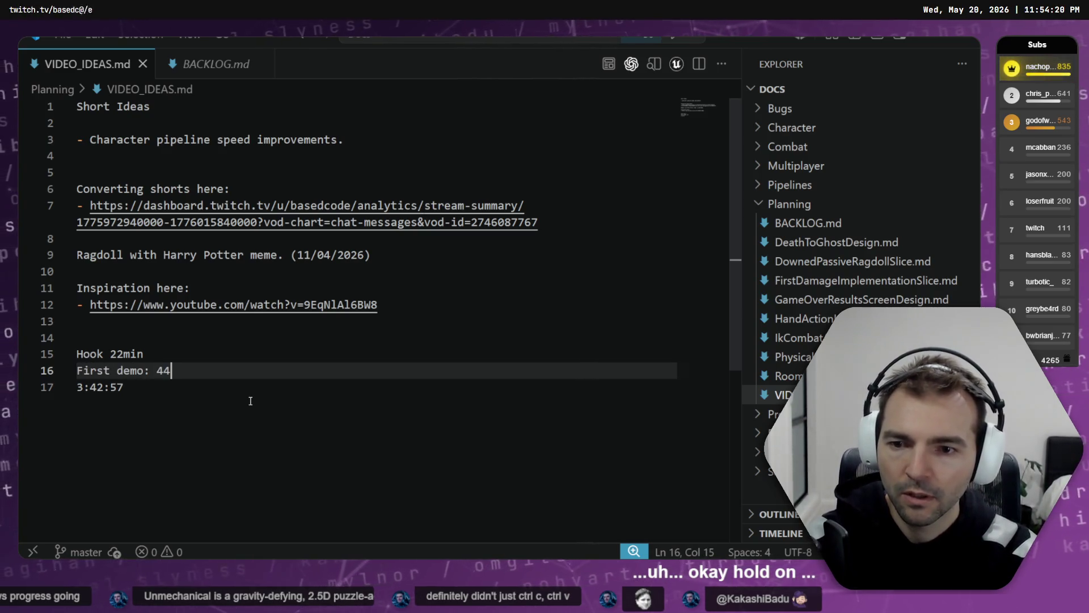
pyautogui.press('Down')
pyautogui.press('Home')
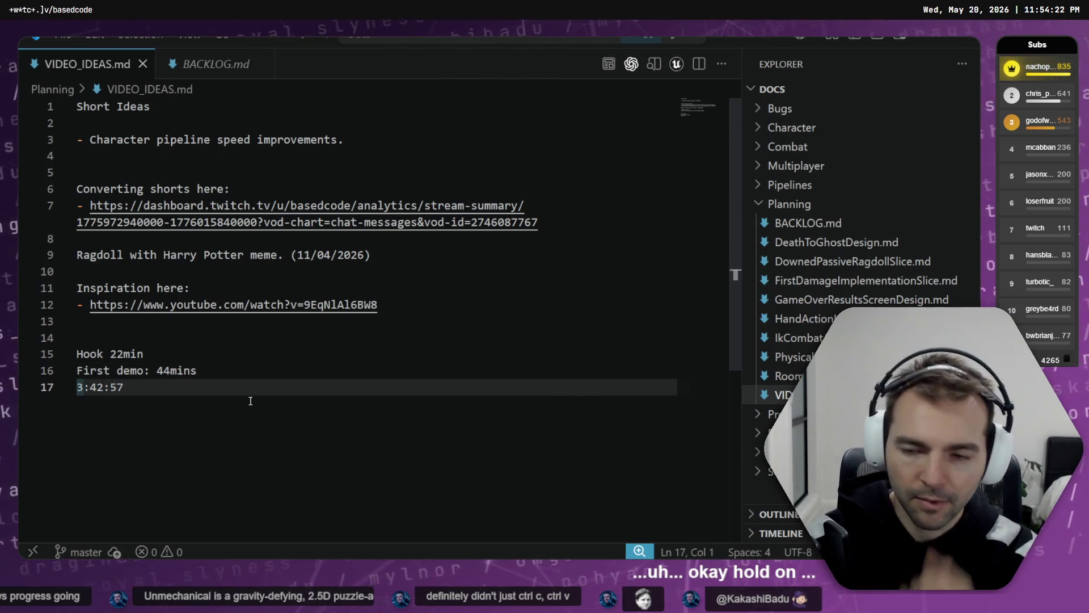
pyautogui.write('First Attempt')
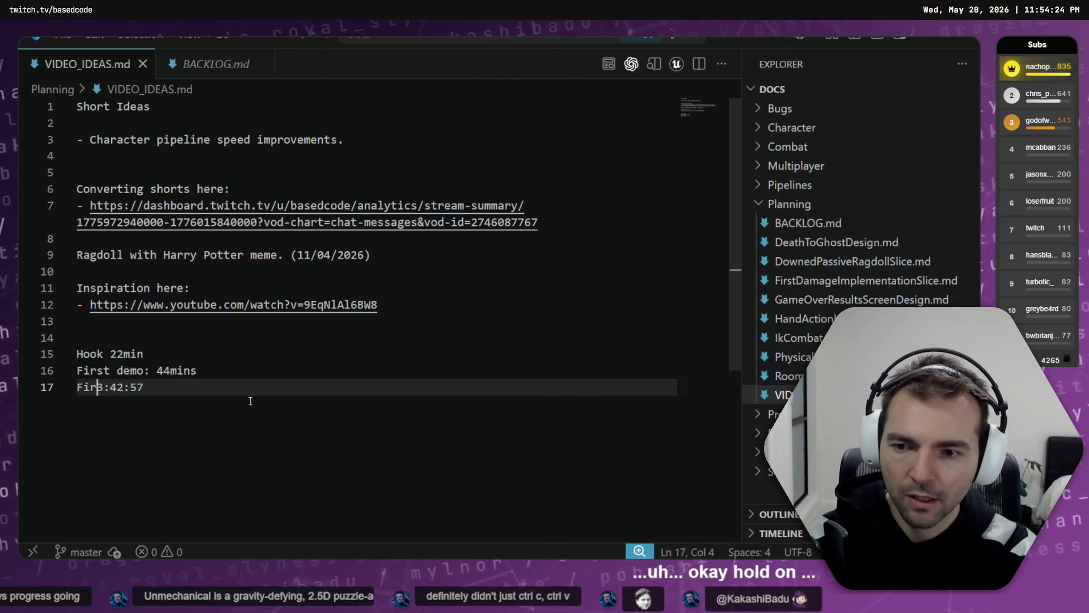
pyautogui.write(':')
pyautogui.press('Up')
pyautogui.press('Down')
pyautogui.hotkey('shift', 'End')
pyautogui.press('End')
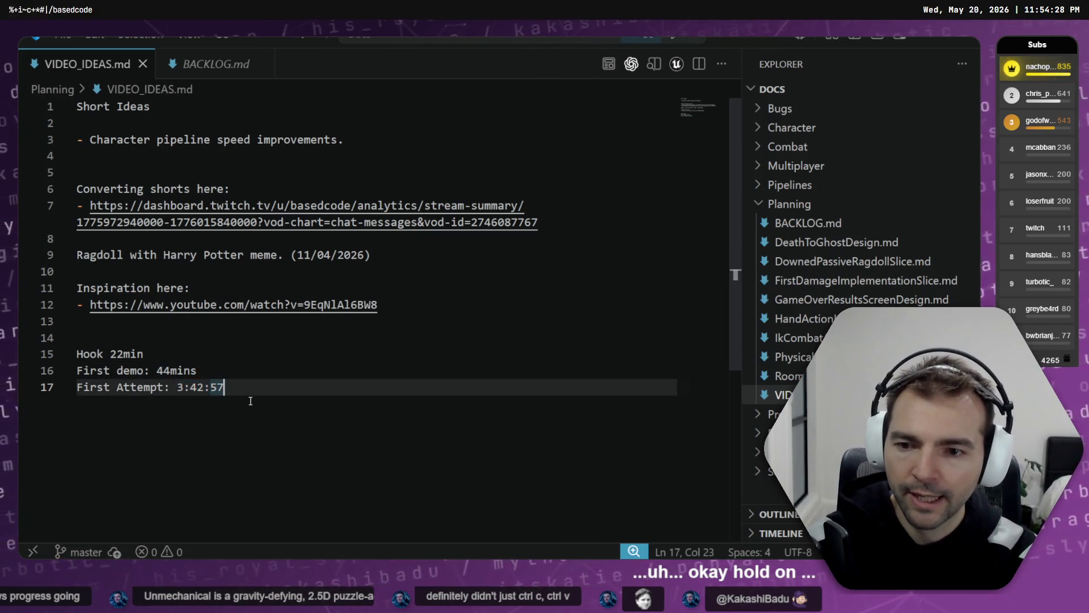
pyautogui.press('Return')
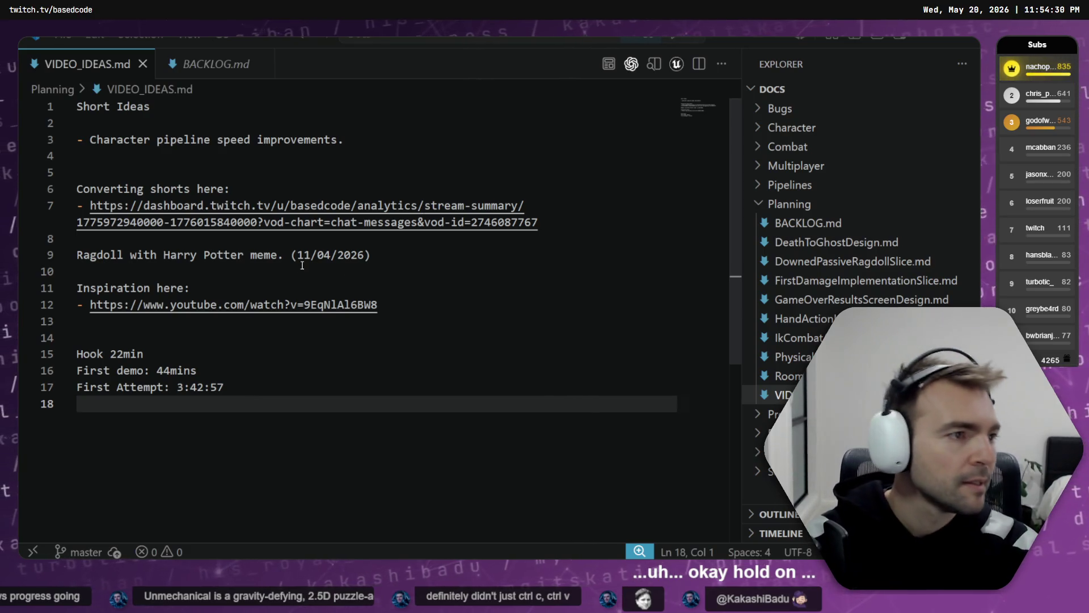
pyautogui.hotkey('alt', 'Tab')
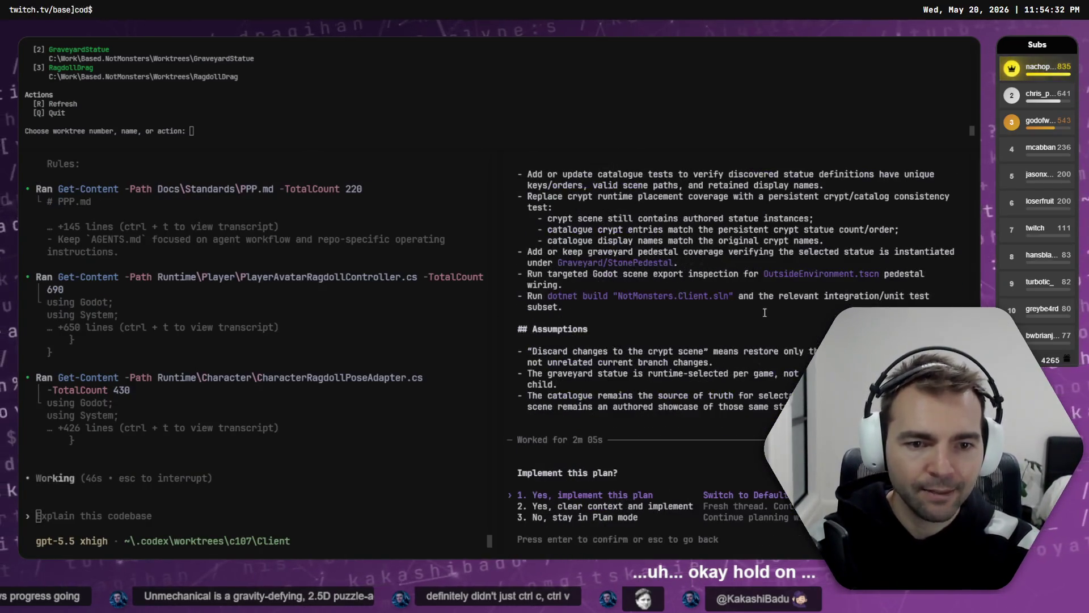
# Step: Read the crypt statue plan, highlighting the catalogue, authored-statue and graveyard phrases
pyautogui.scroll(10, 750, 315)
pyautogui.scroll(5, 750, 315)
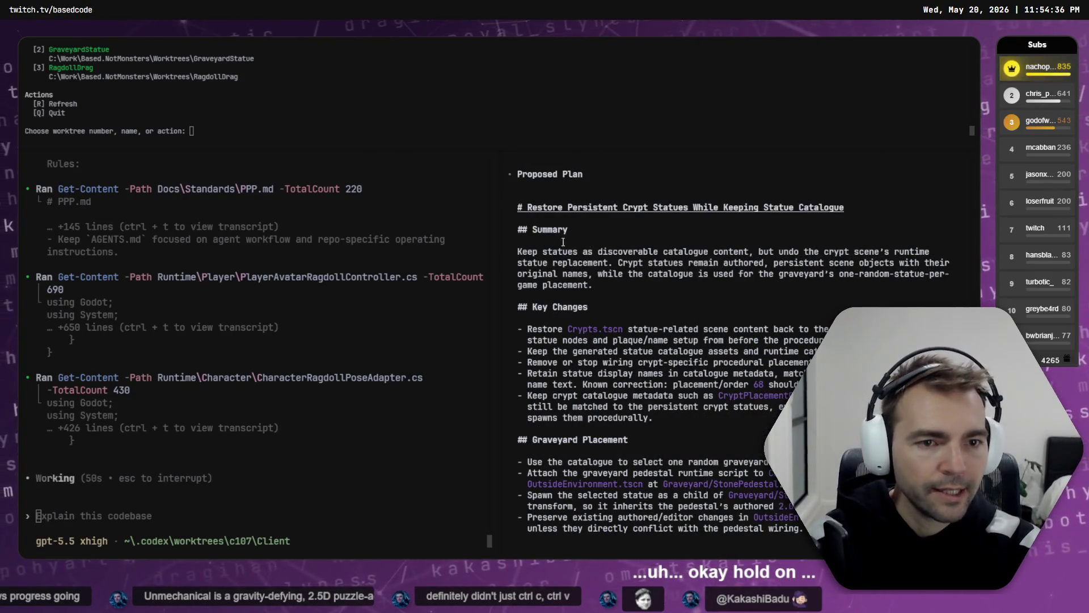
pyautogui.moveTo(595, 252); pyautogui.dragTo(739, 252)
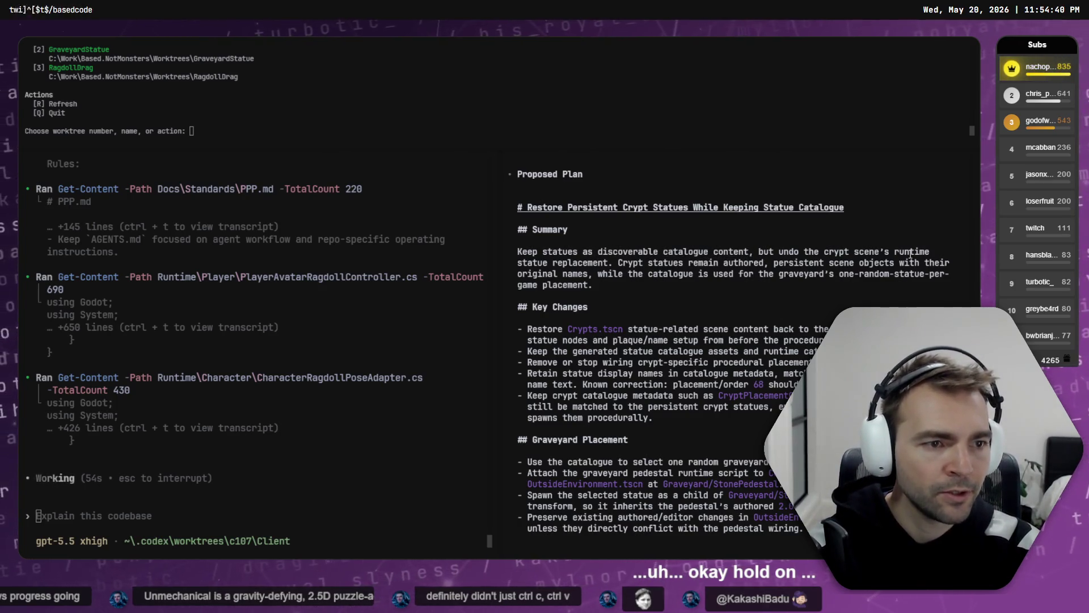
pyautogui.moveTo(620, 263); pyautogui.dragTo(593, 284)
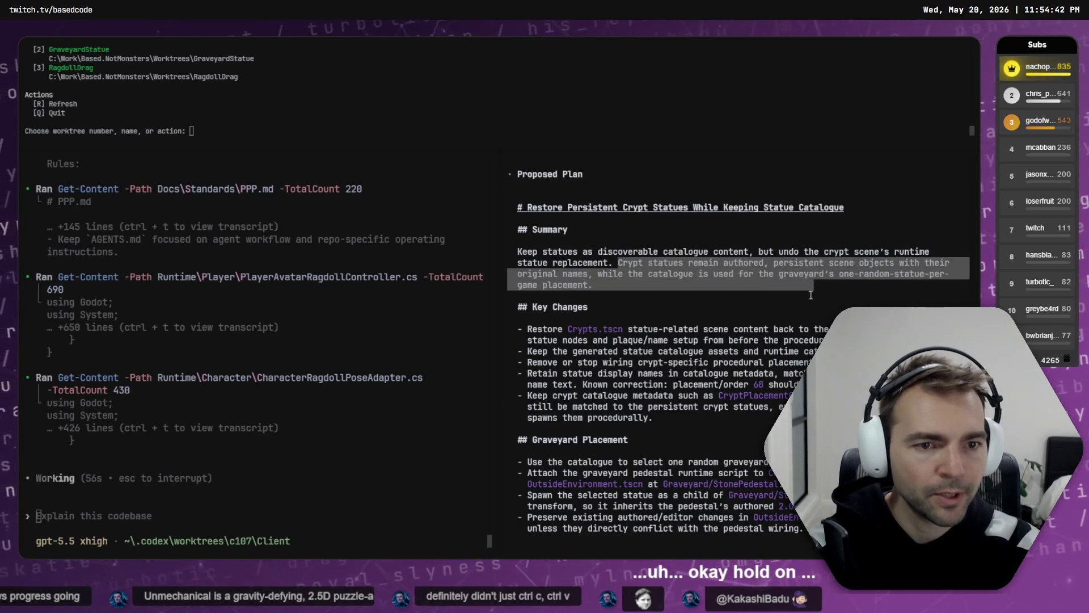
pyautogui.moveTo(783, 264); pyautogui.dragTo(953, 263)
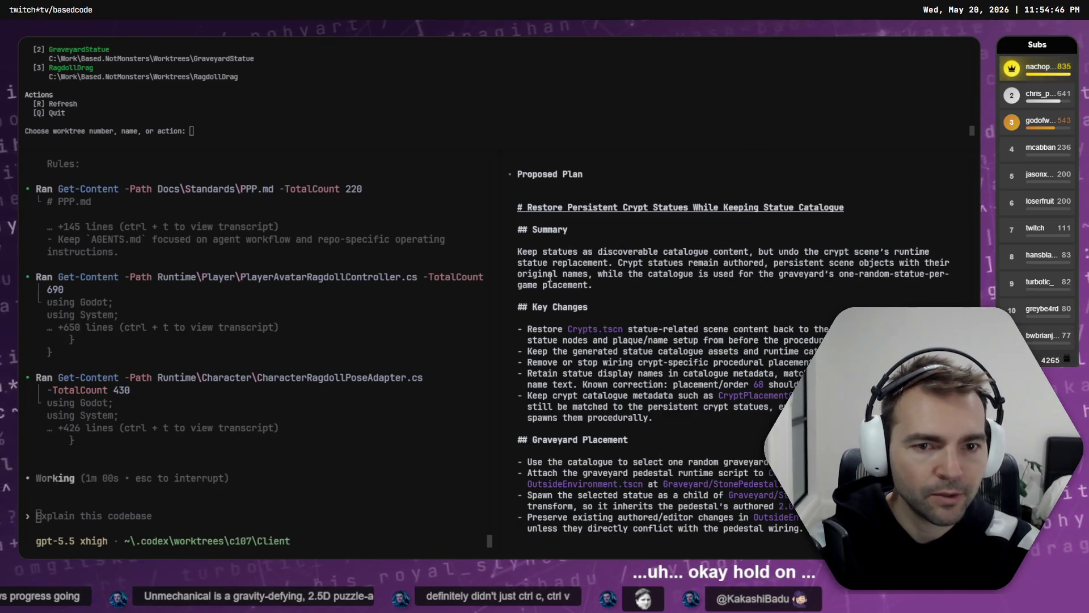
pyautogui.moveTo(593, 273); pyautogui.dragTo(938, 274)
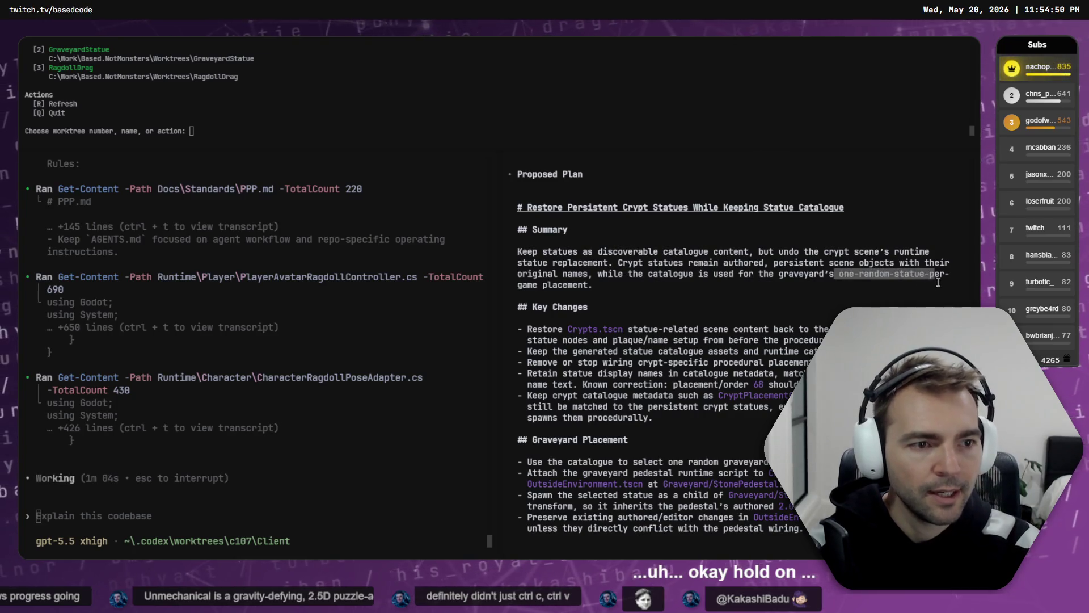
pyautogui.moveTo(600, 282); pyautogui.dragTo(519, 251)
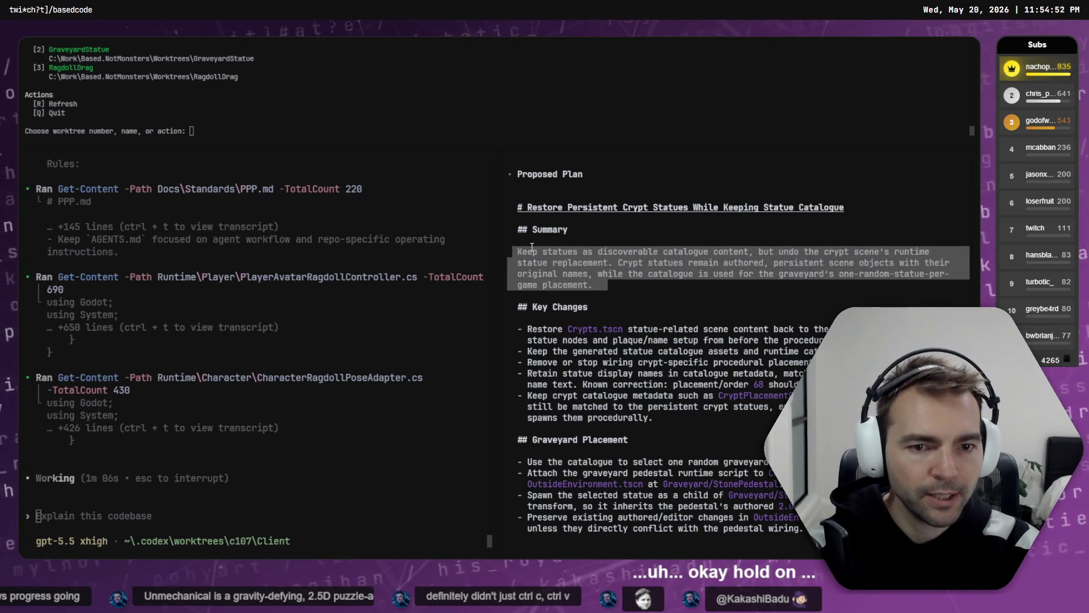
pyautogui.scroll(-6, 550, 257)
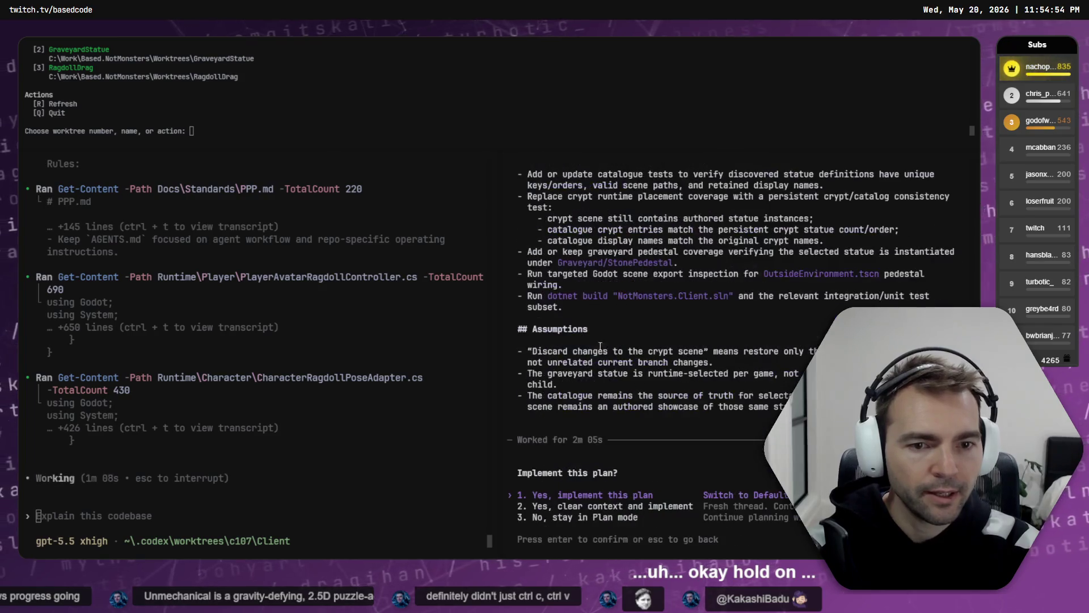
# Step: Choose 'No, stay in Plan mode' and begin dictating feedback to the agent
pyautogui.press('Down')
pyautogui.press('Down')
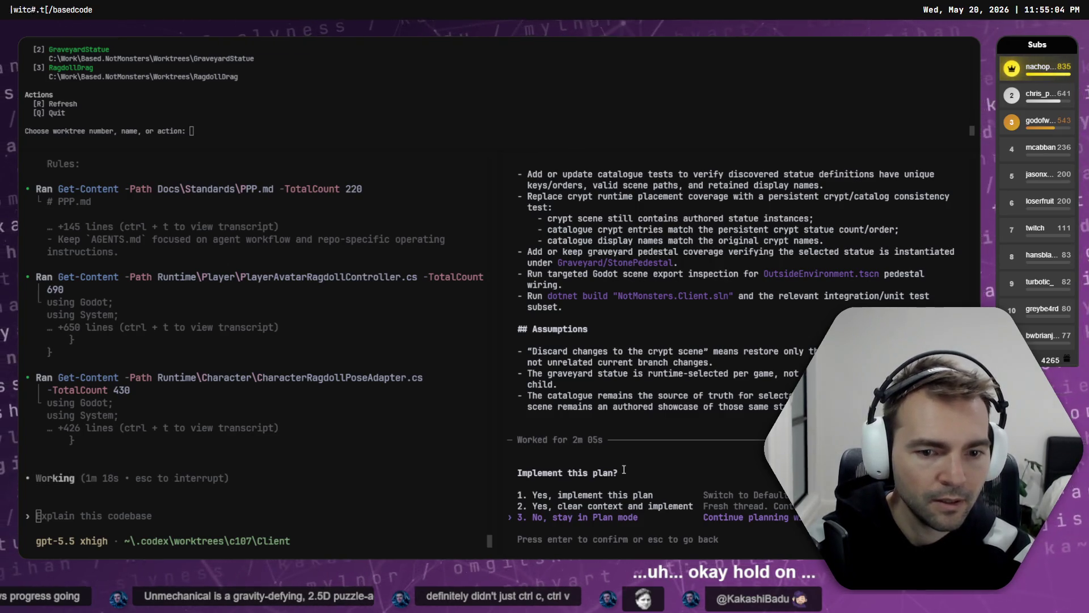
pyautogui.press('Return')
pyautogui.press('super+h')
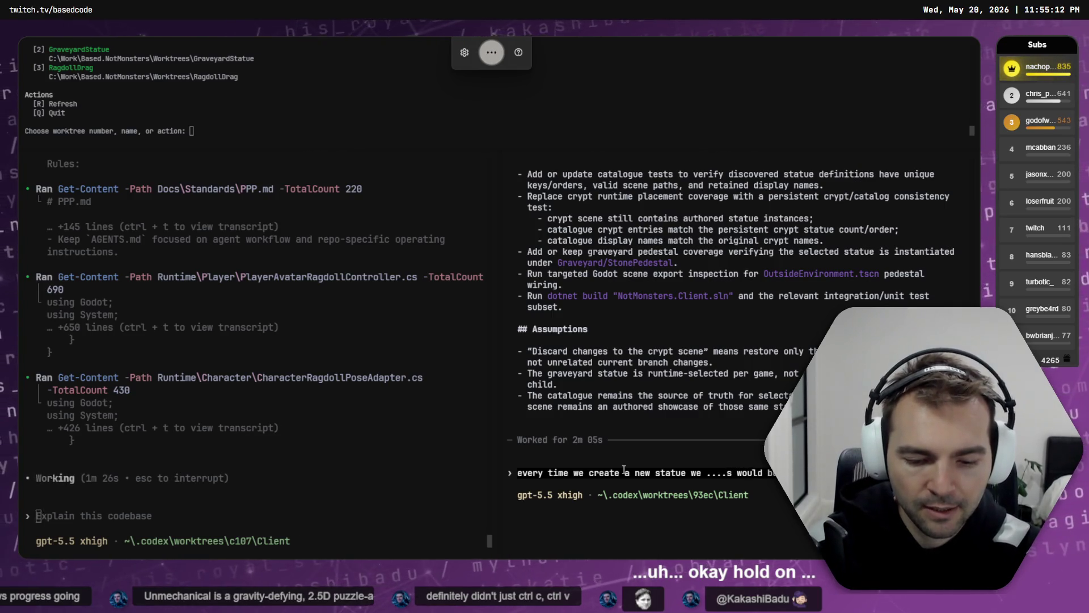
# Step: Discard the dictated feedback and send 'Implement plan.' to the statue agent
pyautogui.press('super+h')
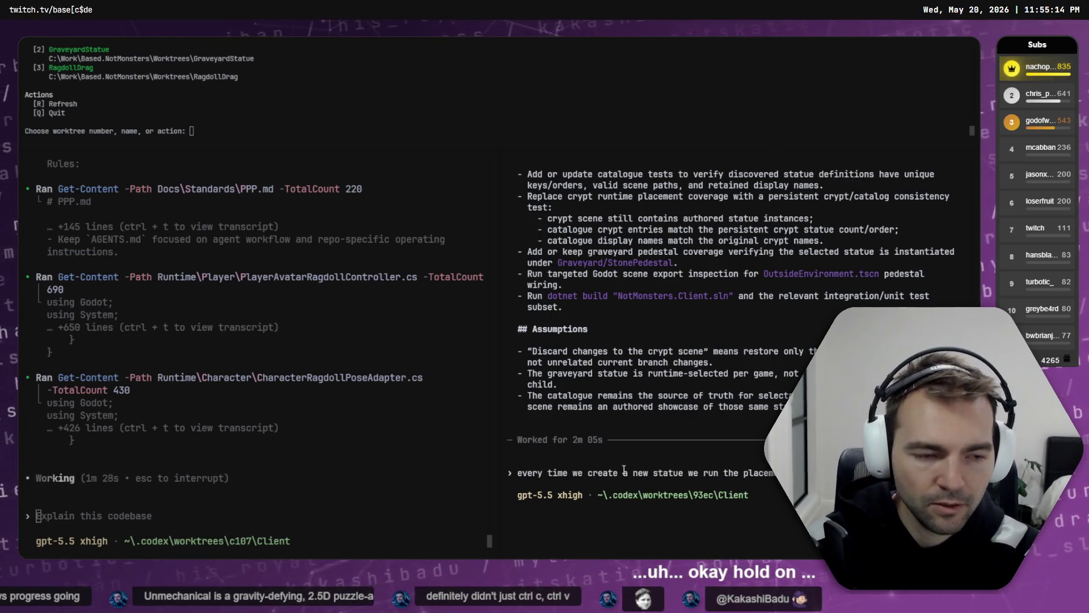
pyautogui.press('super+h')
pyautogui.hotkey('ctrl', 'c')
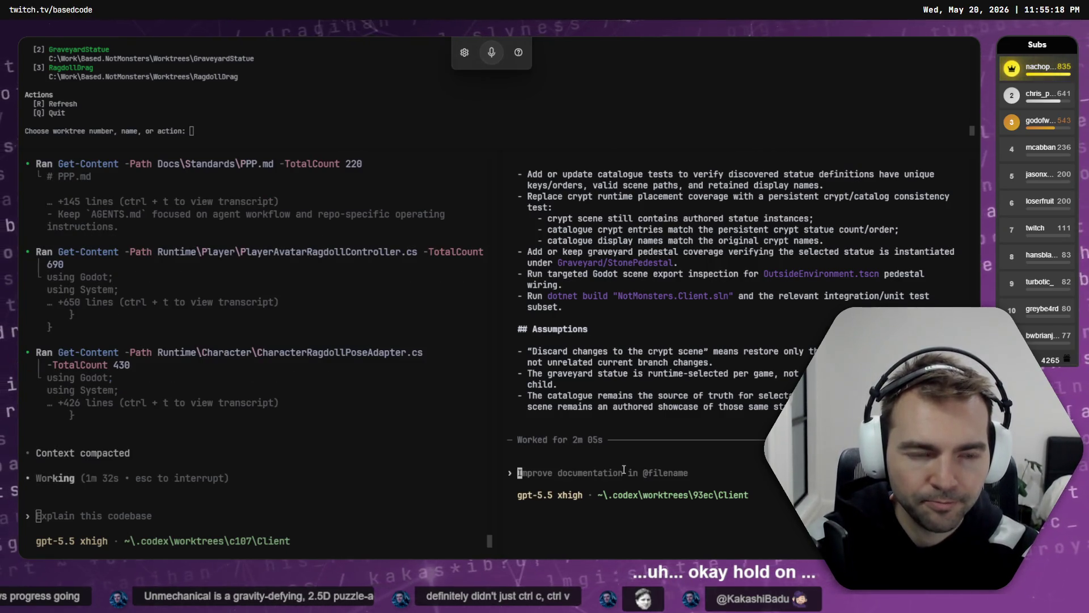
pyautogui.write('Implement ')
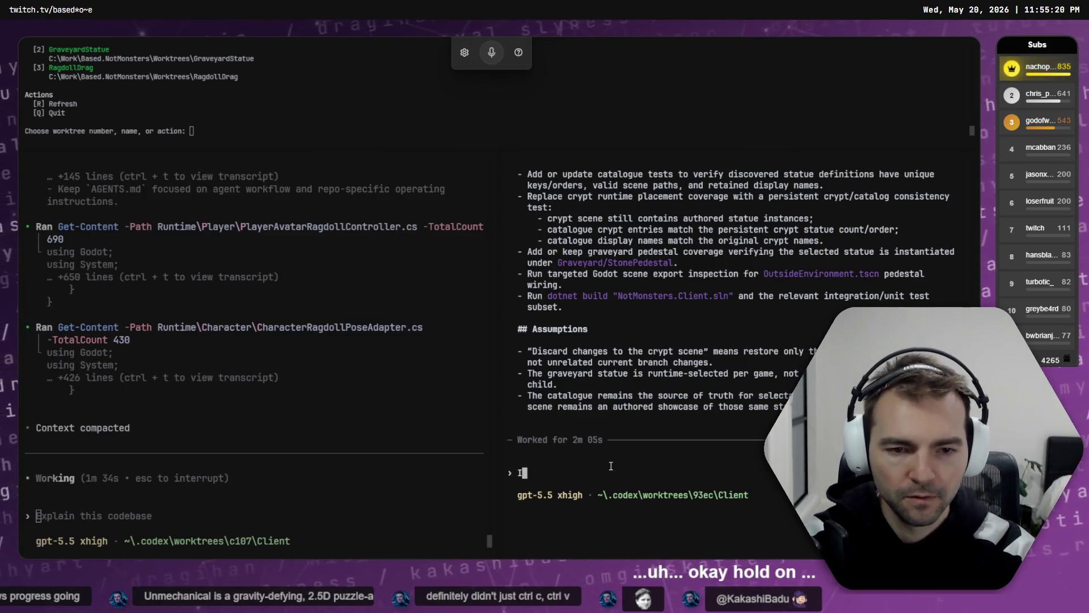
pyautogui.write('plan.')
pyautogui.press('Return')
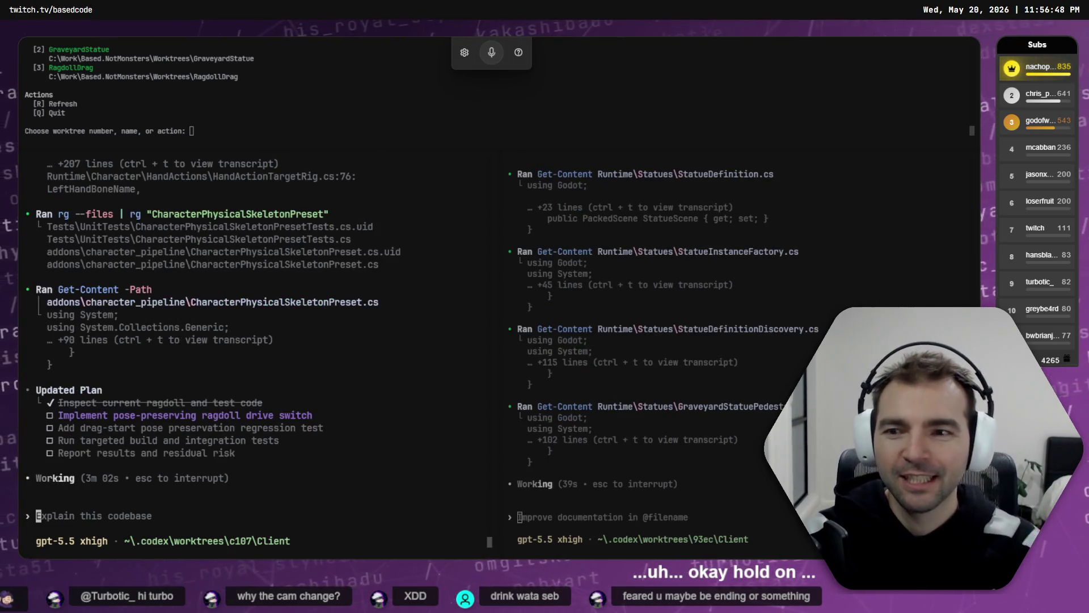
pyautogui.hotkey('ctrl', 'Tab')
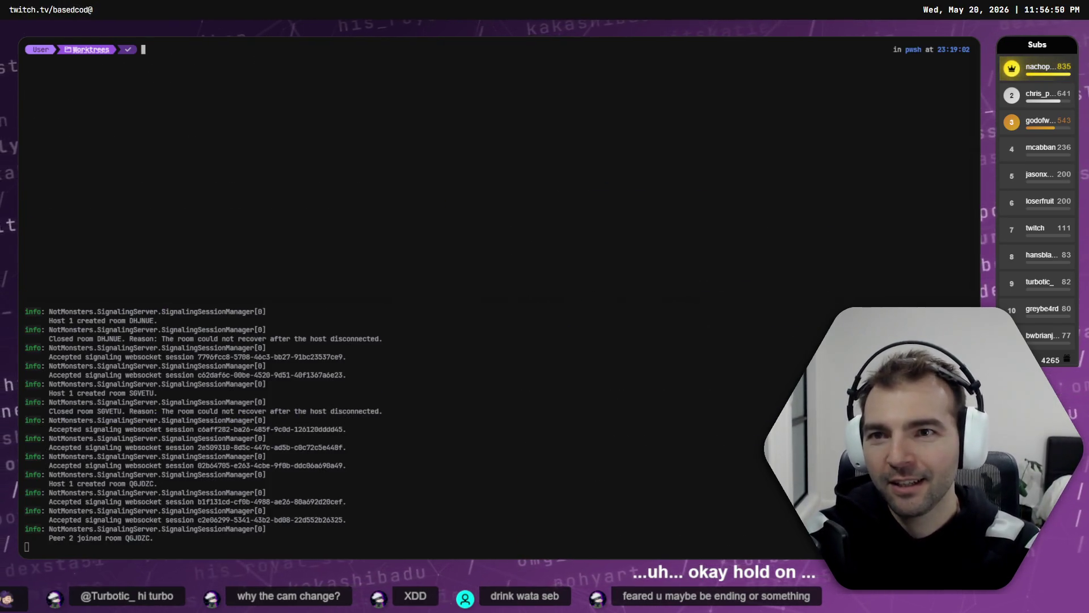
pyautogui.hotkey('ctrl', 'shift', 'Tab')
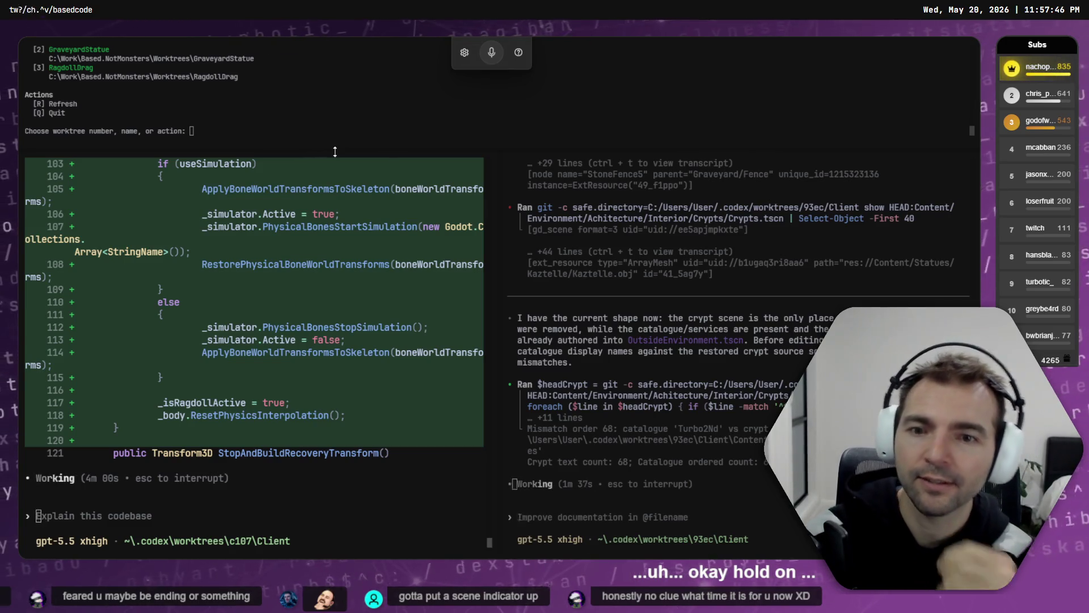
pyautogui.hotkey('ctrl', 'Tab')
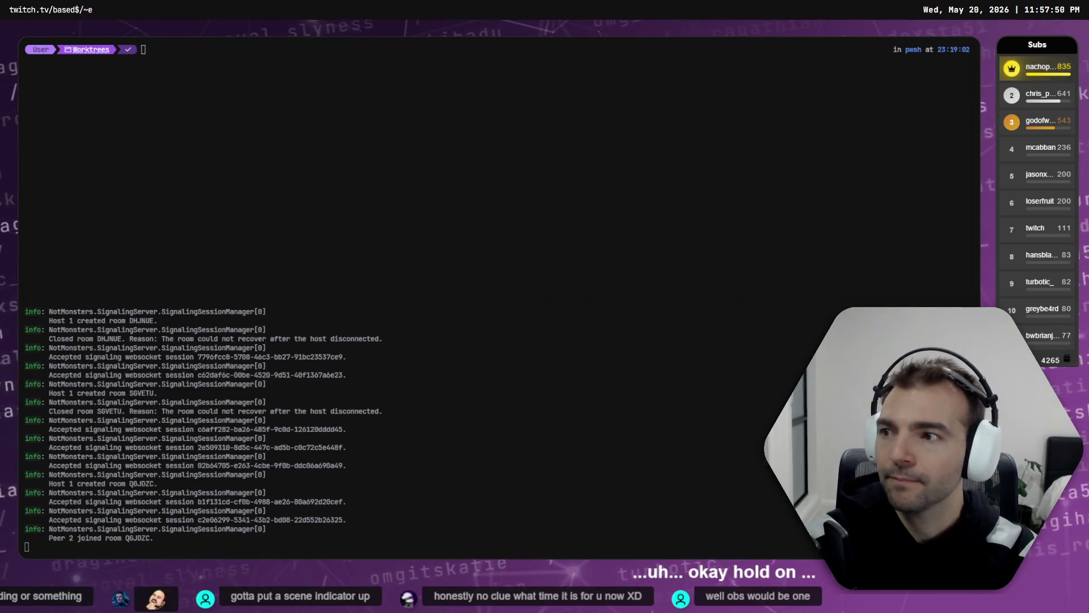
pyautogui.hotkey('ctrl', 'Tab')
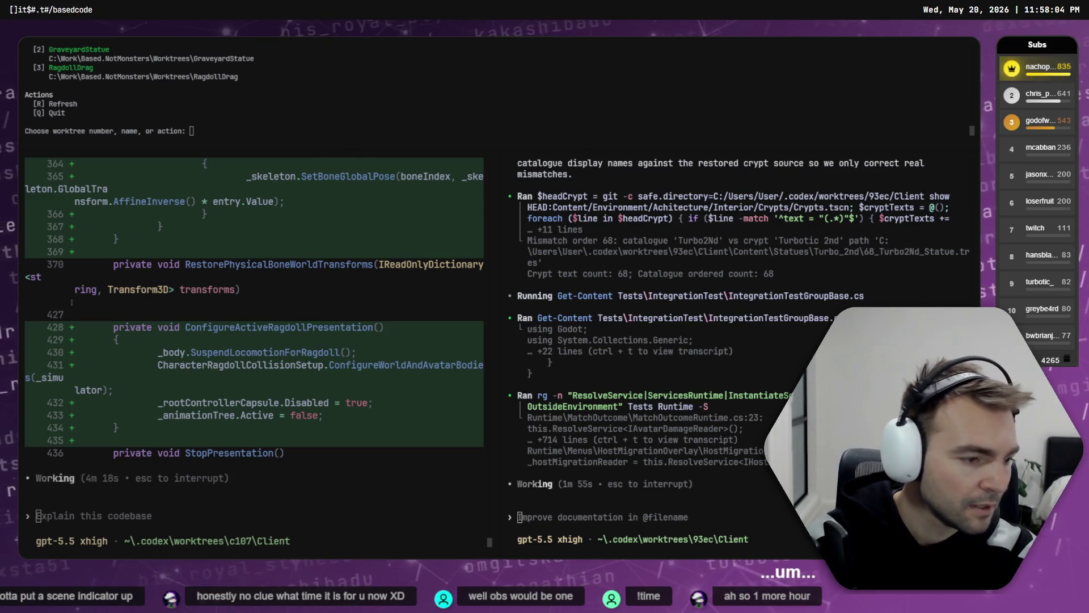
pyautogui.hotkey('alt', 'Tab')
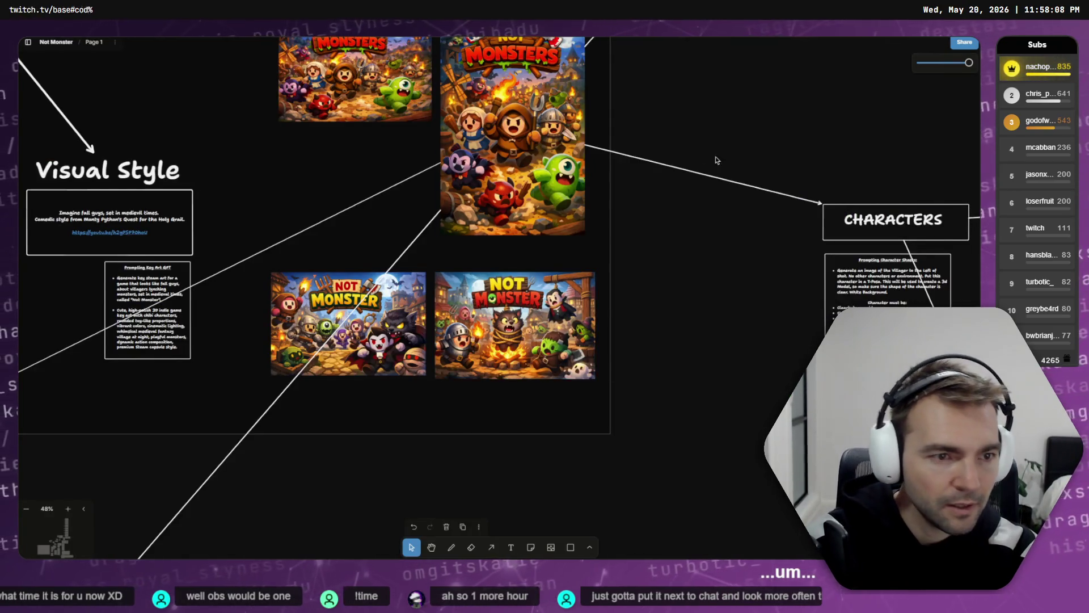
# Step: Pan and zoom the Not Monster board until the Menu Mockups frame is in view
pyautogui.moveTo(717, 158); pyautogui.dragTo(428, 175)
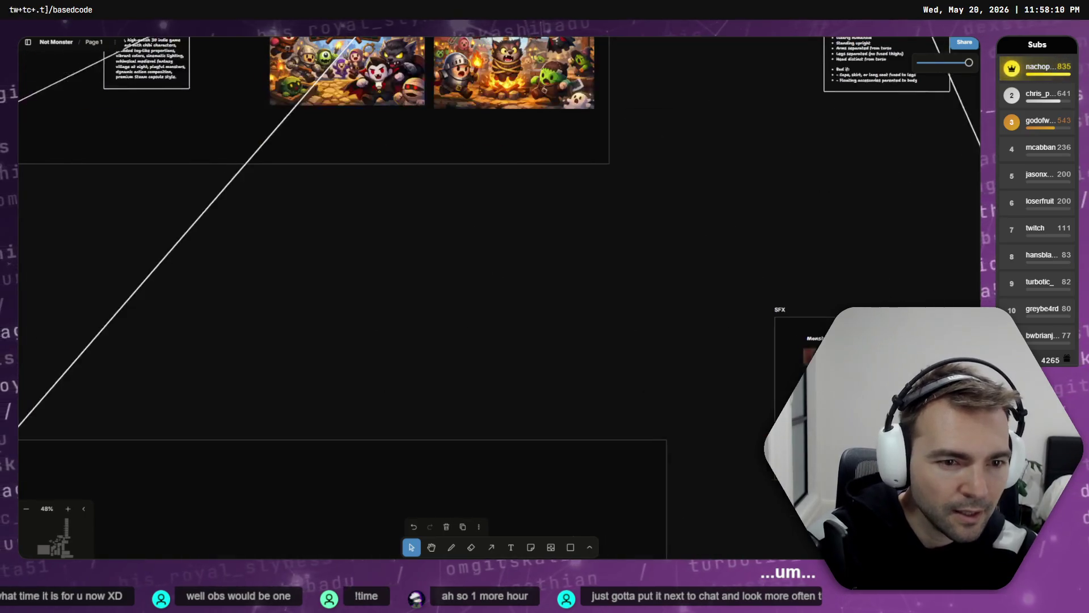
pyautogui.scroll(-5, 498, 202)
pyautogui.scroll(-3, 498, 203)
pyautogui.hscroll(-4, 498, 203)
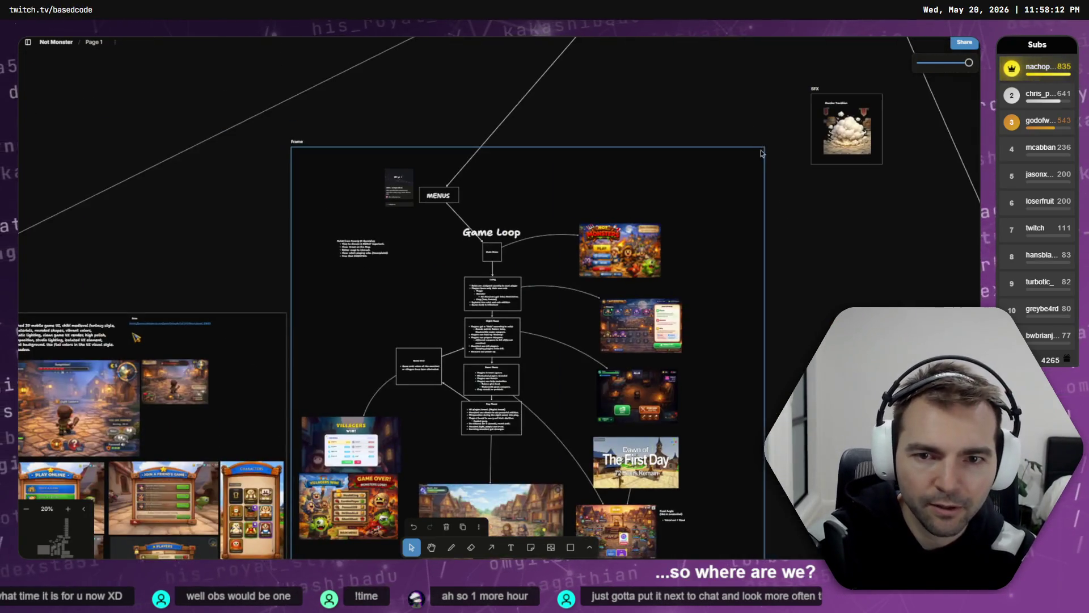
pyautogui.scroll(1, 393, 225)
pyautogui.scroll(-4, 394, 225)
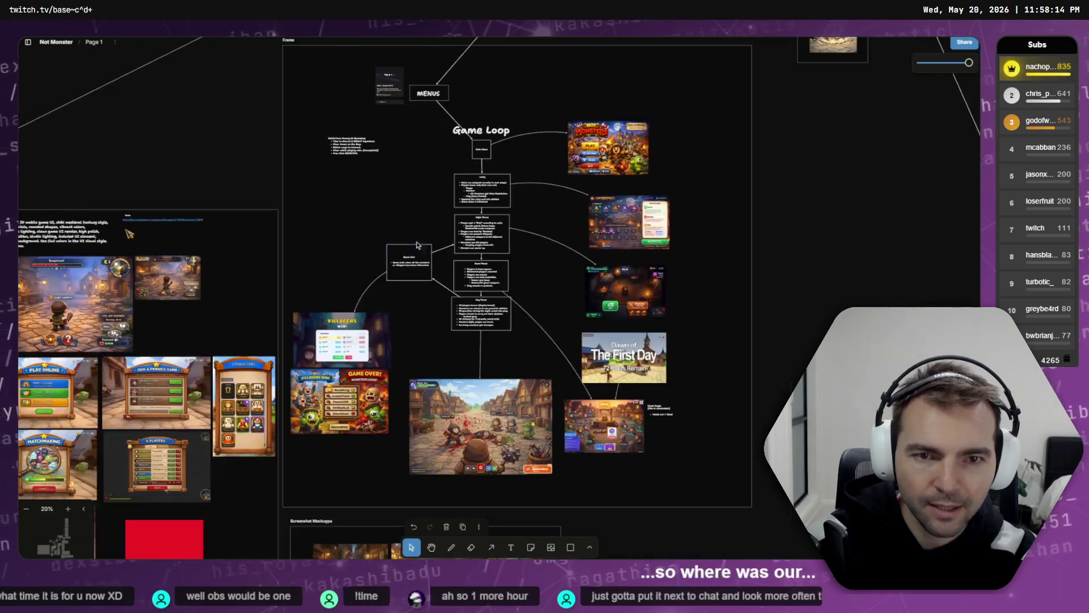
pyautogui.hscroll(-3, 497, 201)
pyautogui.hscroll(-2, 497, 202)
pyautogui.scroll(1, 497, 202)
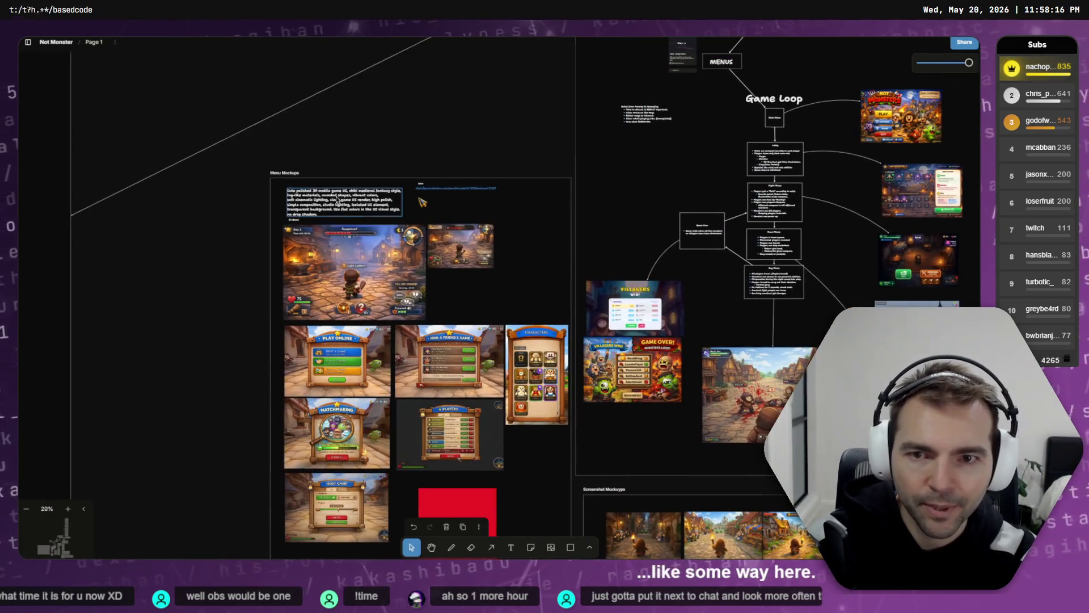
pyautogui.scroll(5, 523, 271)
pyautogui.scroll(-6, 618, 280)
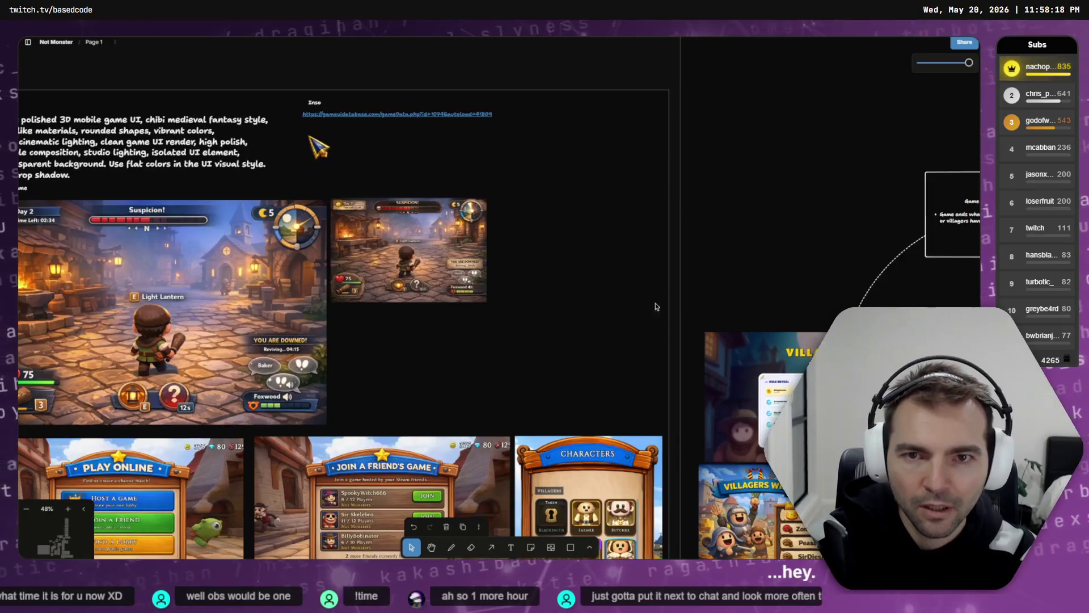